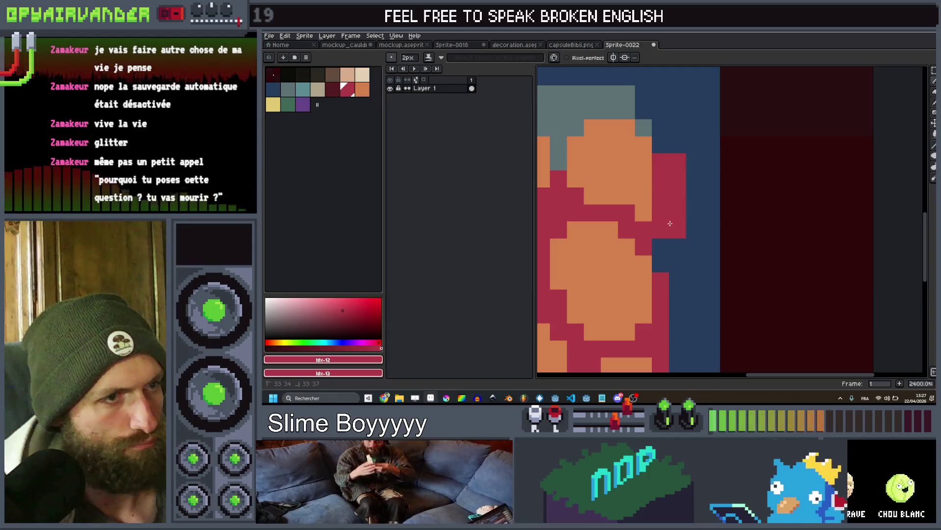
Paint a 2-pixel red block on the right edge of the pills in the jar
scroll(696, 215, down, 3)
scroll(704, 210, up, 2)
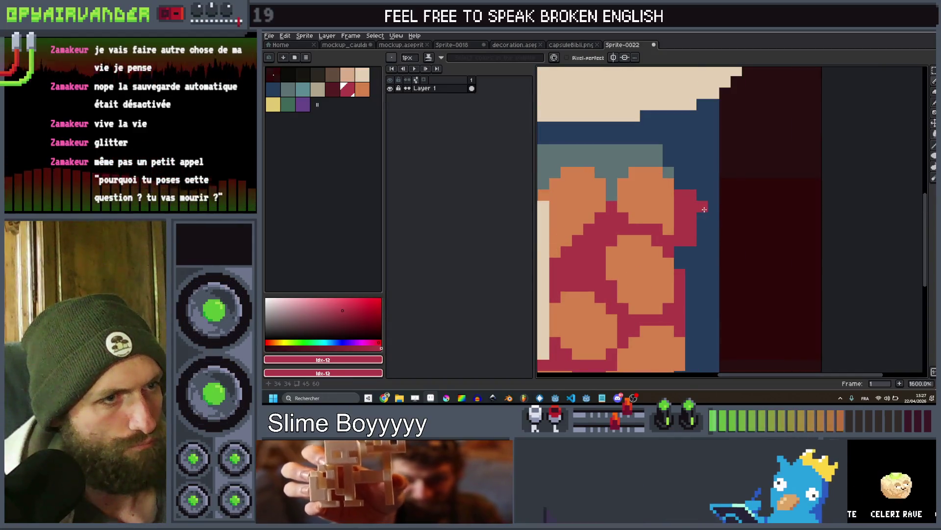
scroll(704, 228, down, 3)
scroll(700, 259, up, 3)
key(plus)
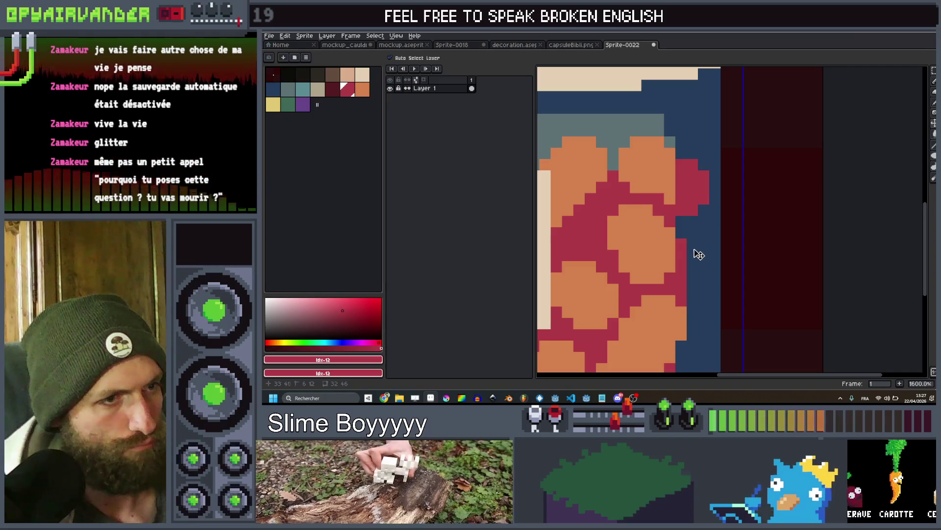
click(695, 260)
scroll(695, 260, down, 4)
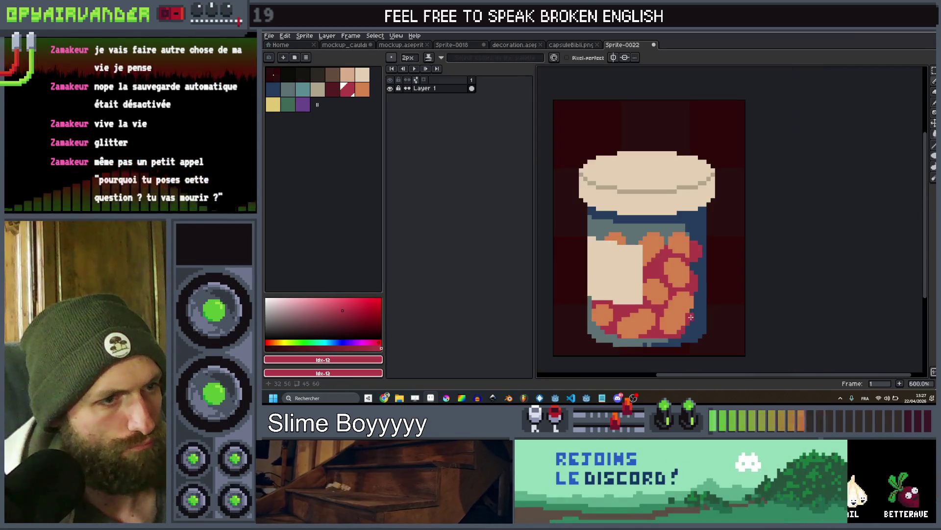
scroll(695, 310, up, 3)
Undo the misplaced red block and add a single red pixel to the pill outline
key(ctrl+z)
key(minus)
click(699, 282)
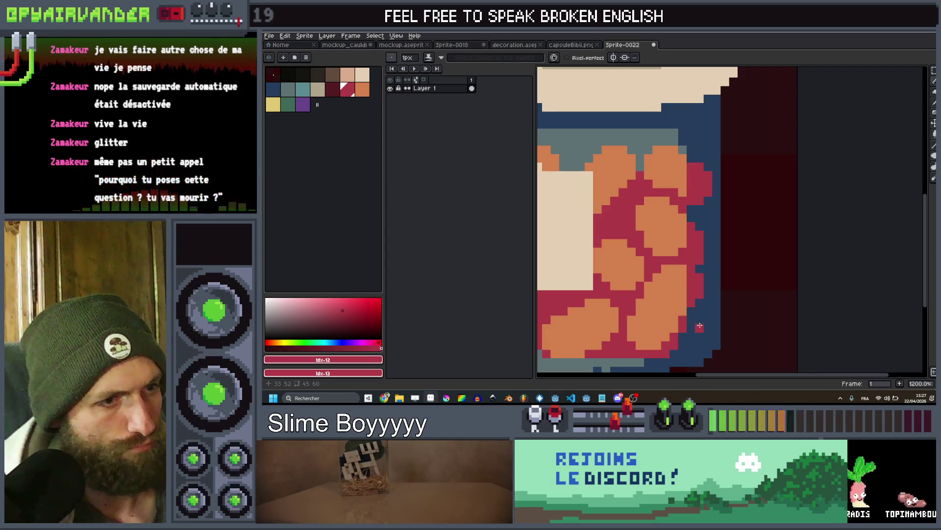
scroll(730, 260, down, 8)
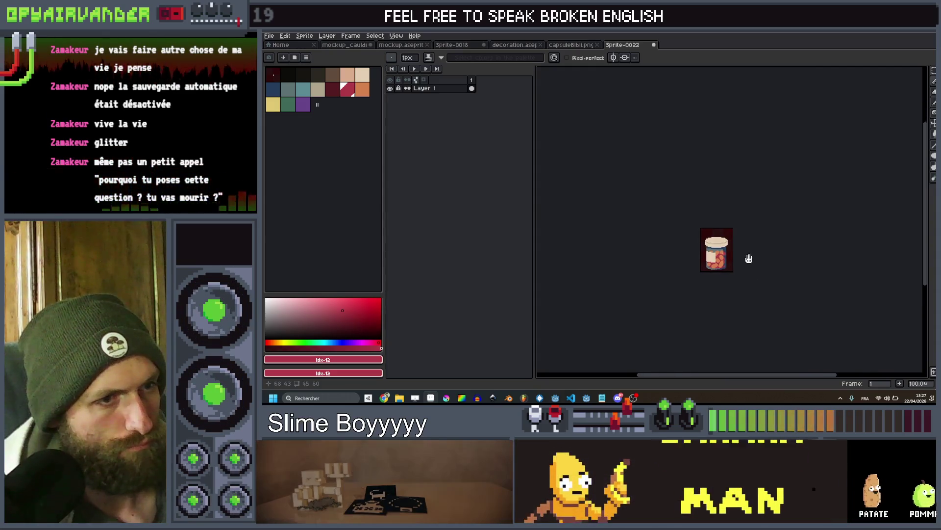
scroll(734, 258, up, 4)
scroll(715, 235, up, 4)
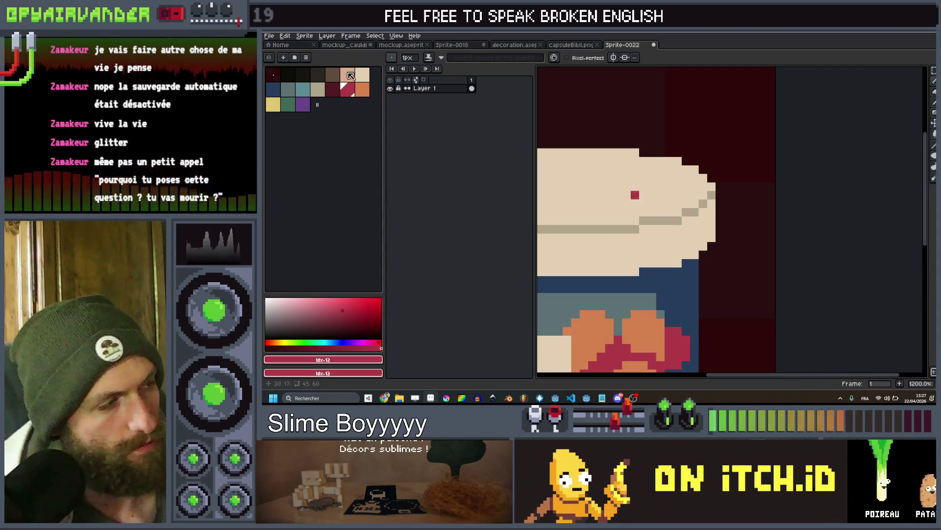
Draw grey-beige vertical ridge lines down the lid's lower rim, extending one a pixel lower
click(317, 90)
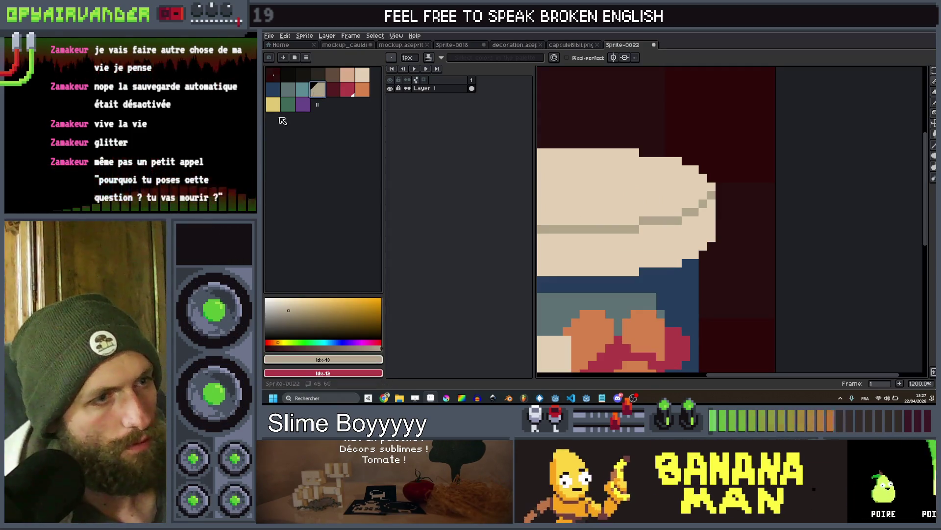
mouse_move(702, 216)
mouse_down()
mouse_move(703, 246)
mouse_move(684, 242)
mouse_move(686, 255)
mouse_up()
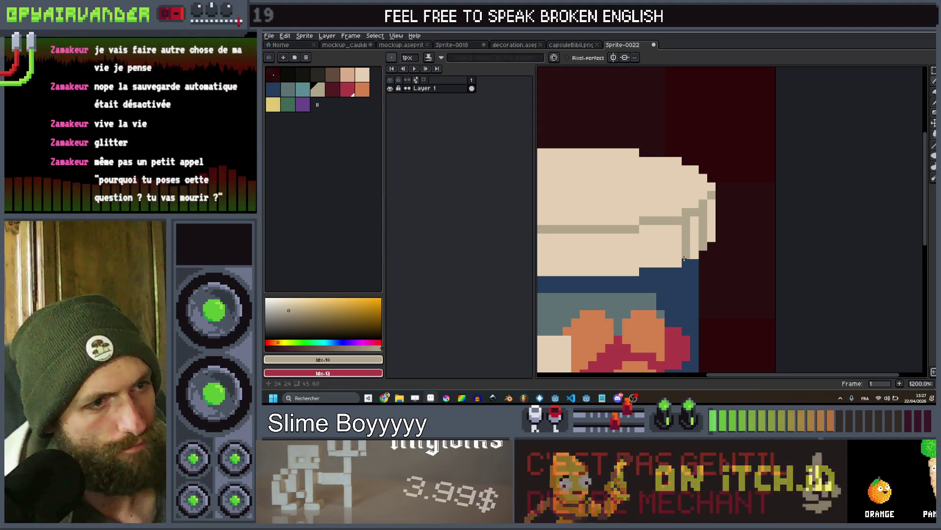
click(669, 261)
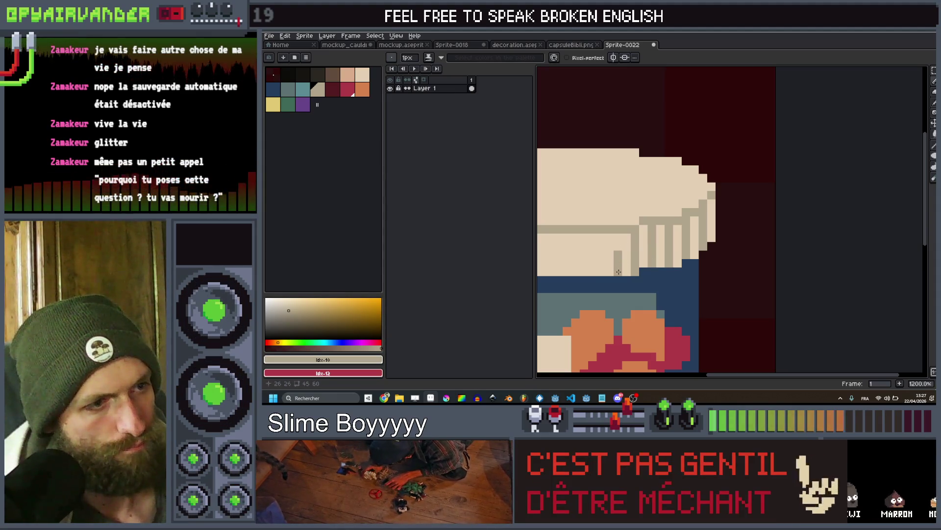
scroll(618, 271, down, 8)
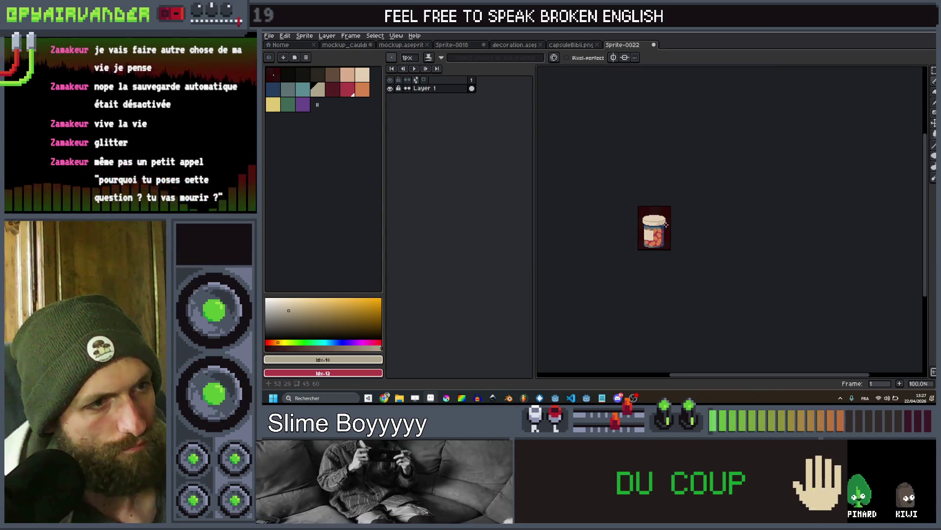
Zoom in and out and pan to inspect the finished pill jar sprite
scroll(666, 225, up, 1)
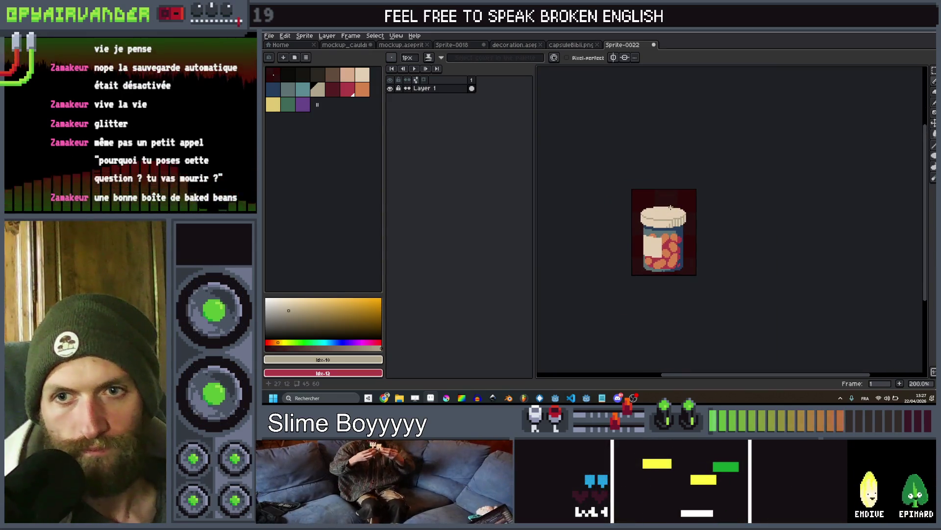
scroll(671, 208, up, 3)
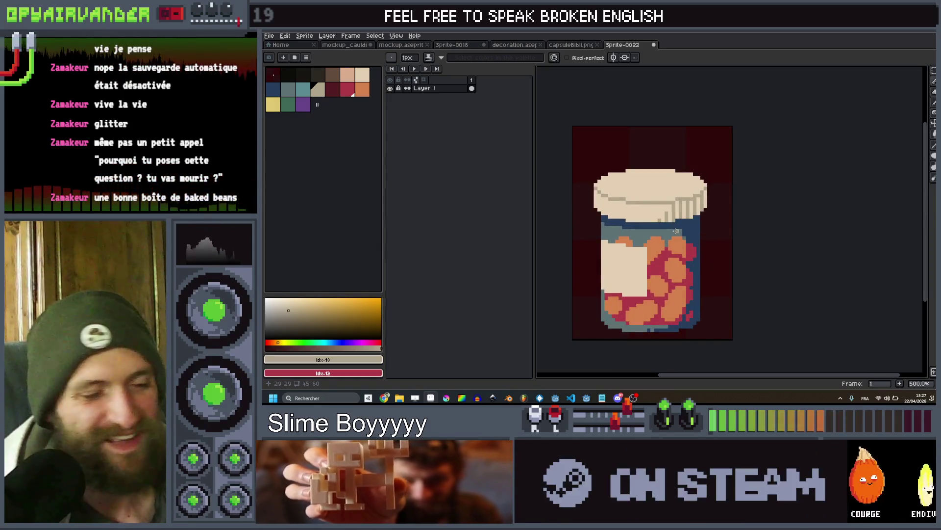
scroll(498, 163, down, 1)
scroll(609, 265, up, 1)
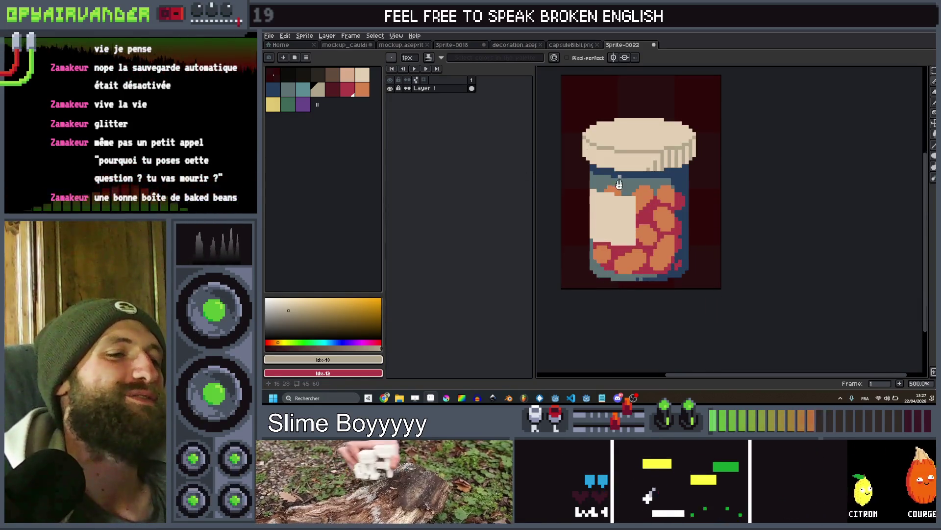
scroll(619, 184, down, 5)
scroll(640, 213, up, 3)
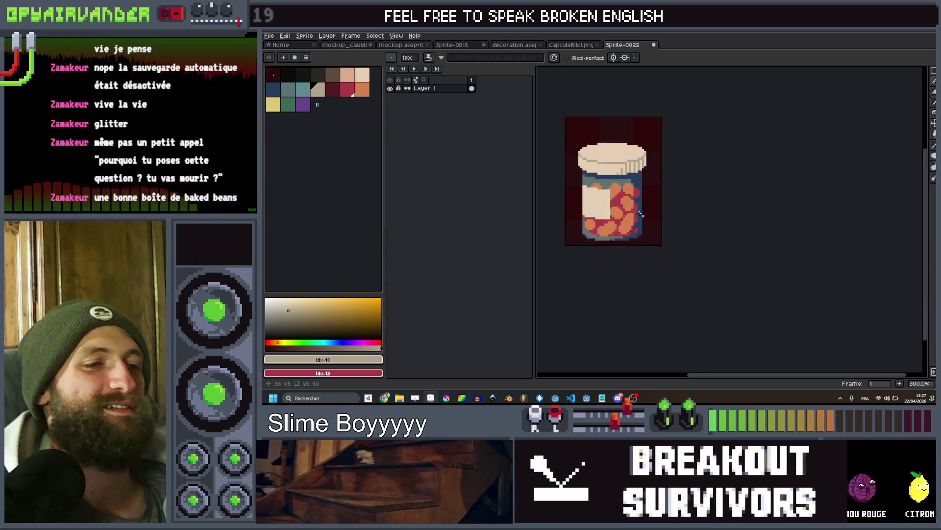
scroll(640, 214, up, 1)
scroll(637, 211, down, 1)
scroll(619, 192, down, 2)
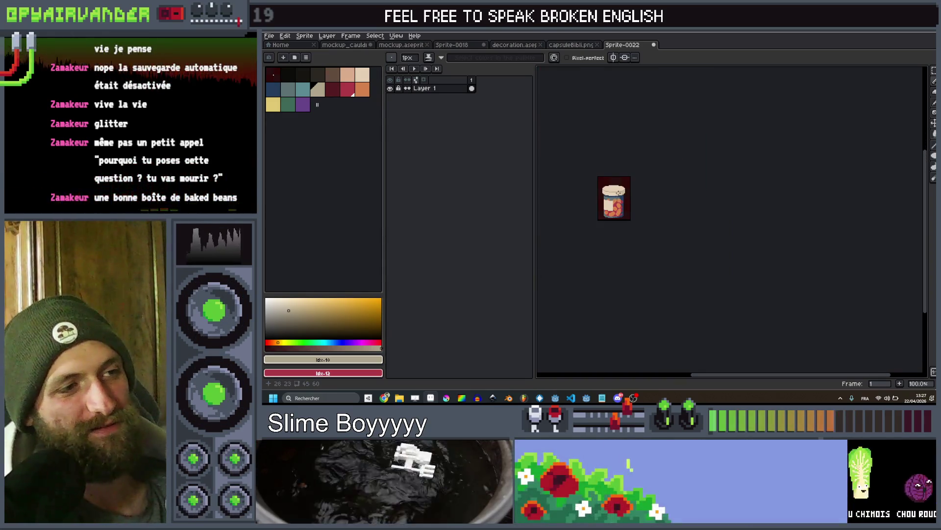
scroll(617, 199, up, 2)
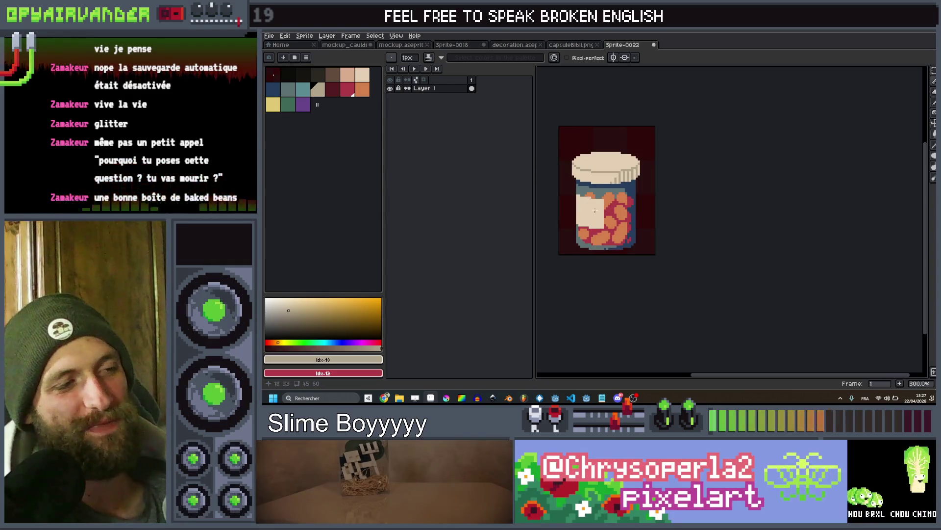
scroll(584, 216, up, 3)
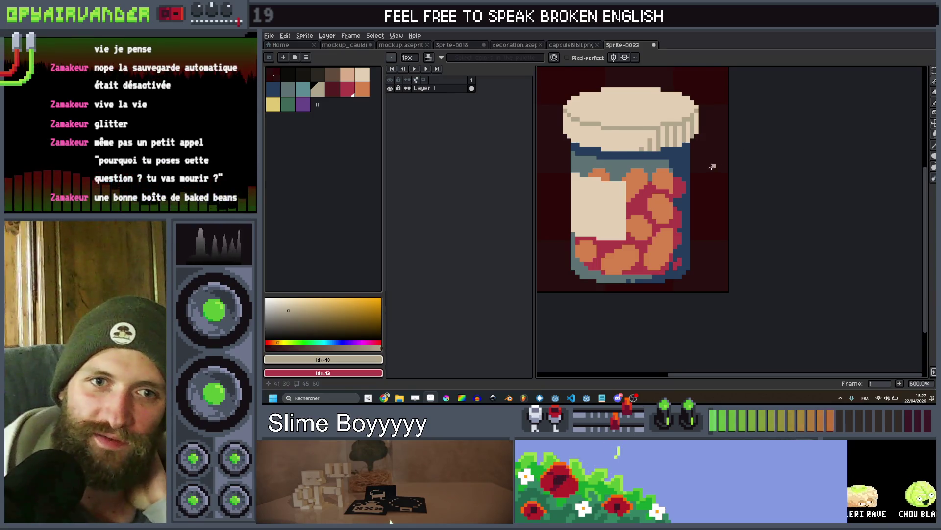
scroll(713, 167, down, 3)
scroll(706, 158, up, 3)
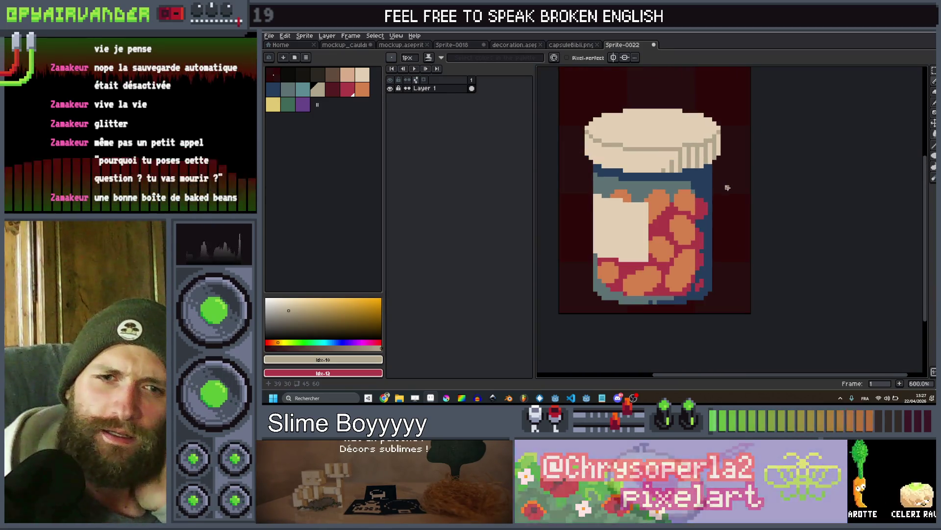
drag(728, 187, 727, 153)
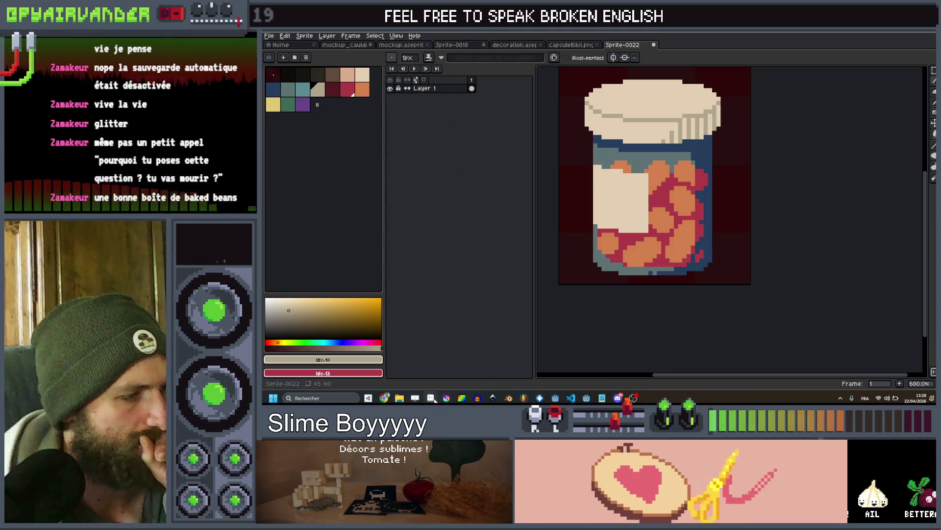
Bring Chrome to the front and switch to the SlimeSoup spreadsheet
mouse_move(385, 398)
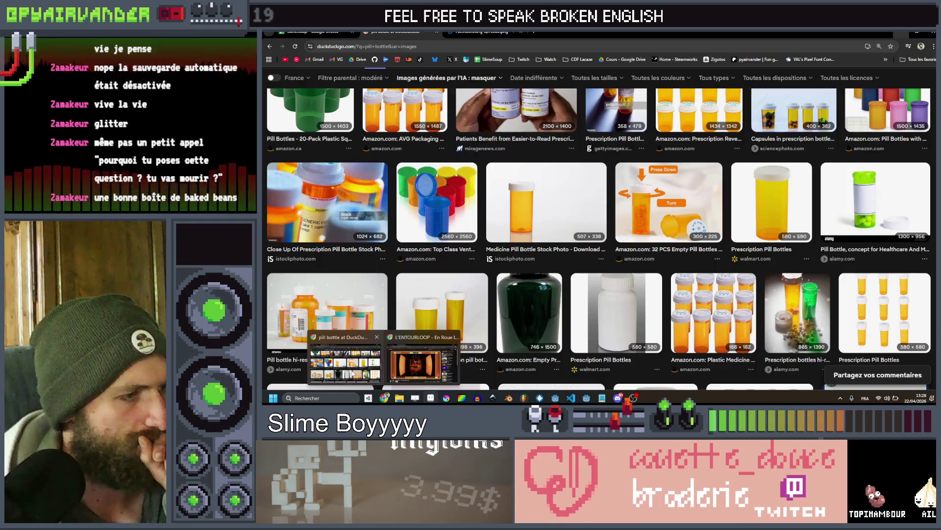
click(362, 363)
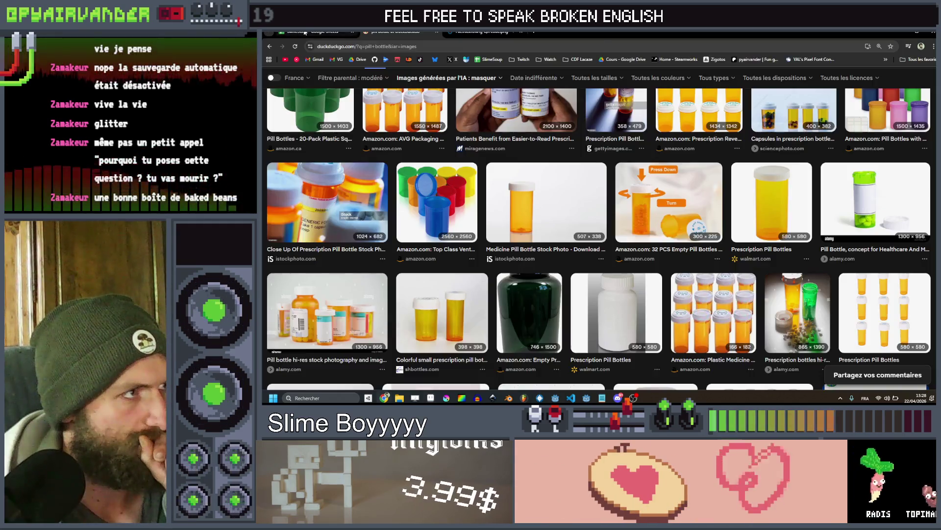
click(314, 32)
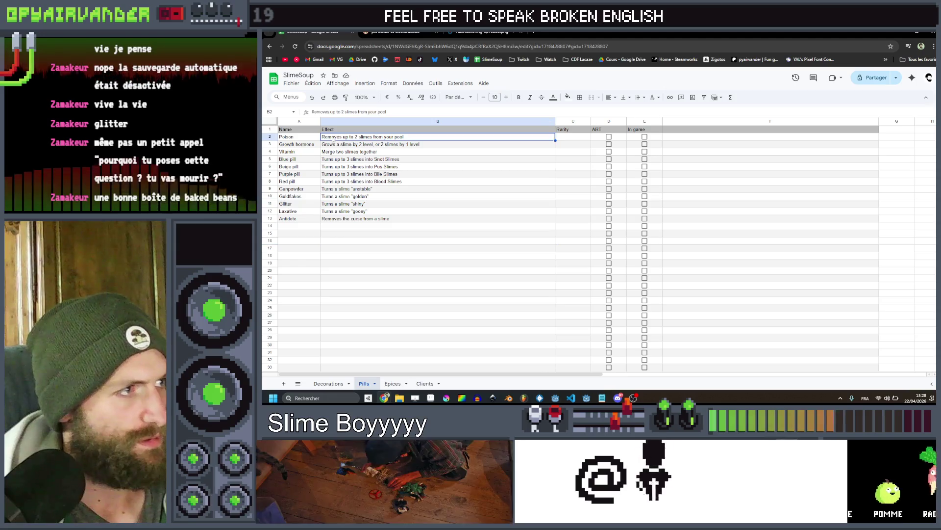
Step down through the pill effects: Antidote, Growth hormone, Blue pill, Red pill, Gunpowder
key(Down)
key(Down)
key(Down)
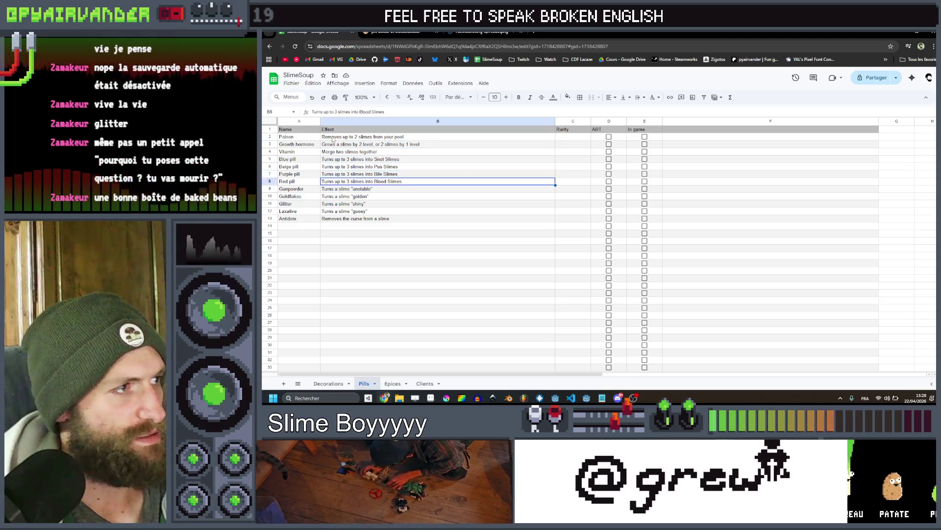
key(Down)
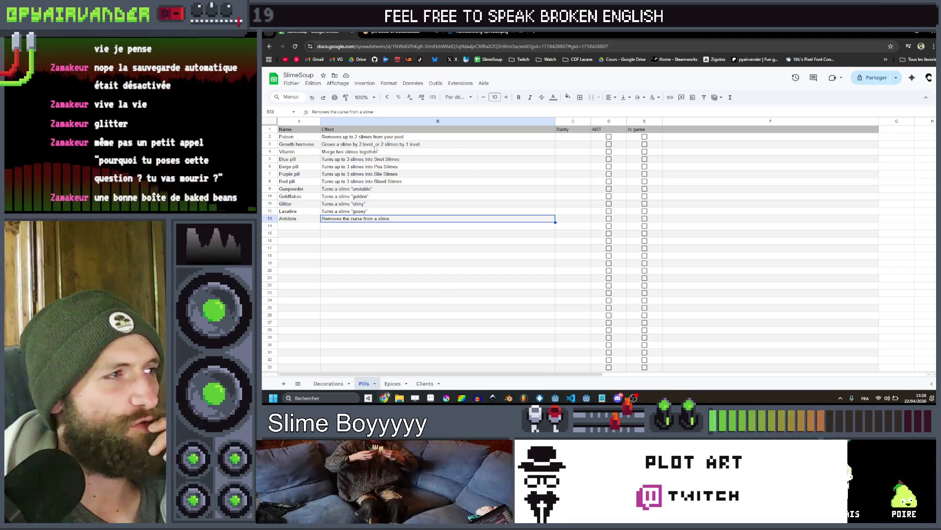
key(Down)
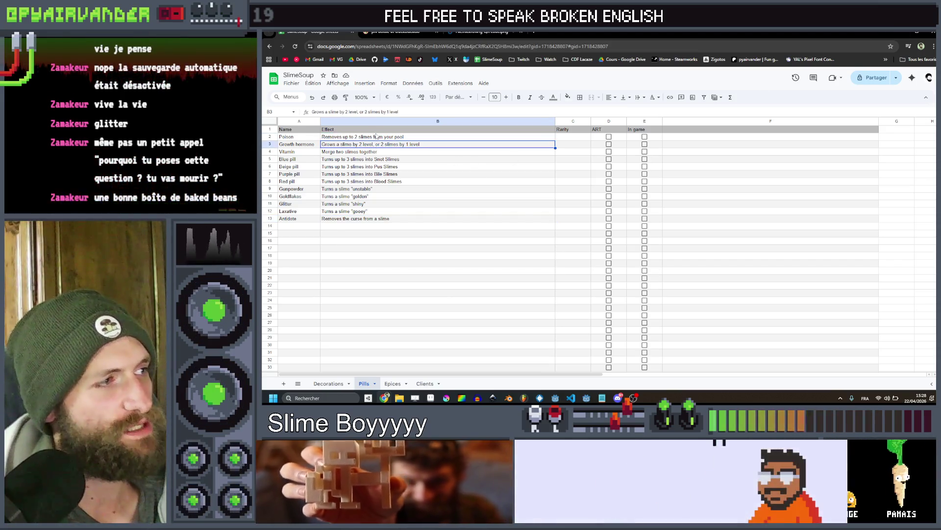
key(Down)
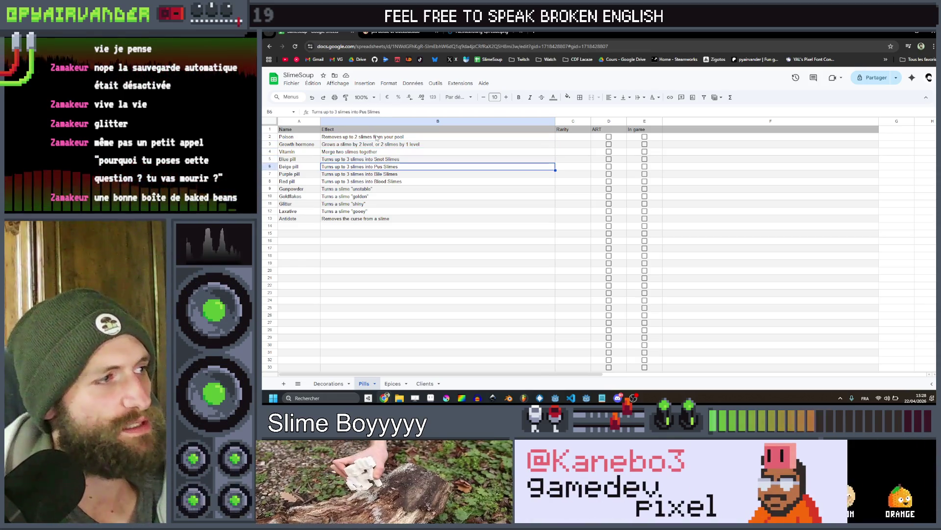
key(Down)
key(Down)
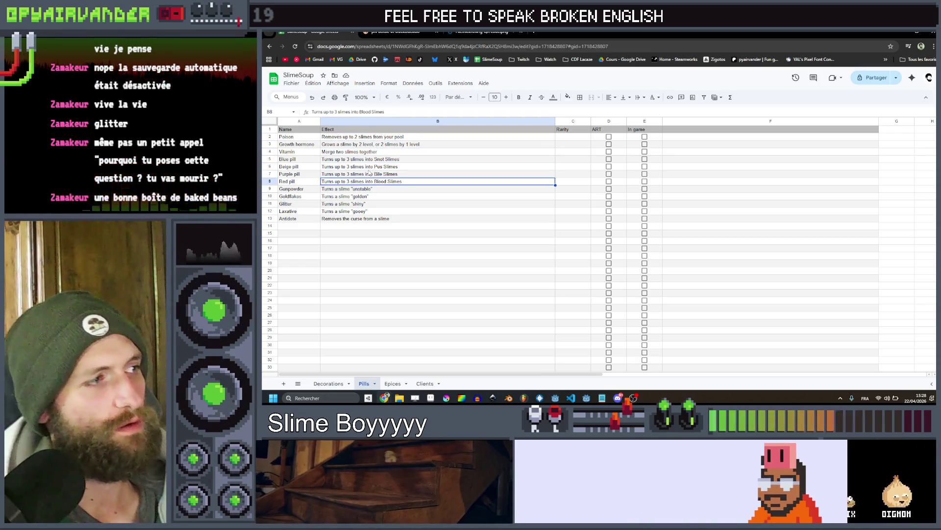
key(Down)
key(Down)
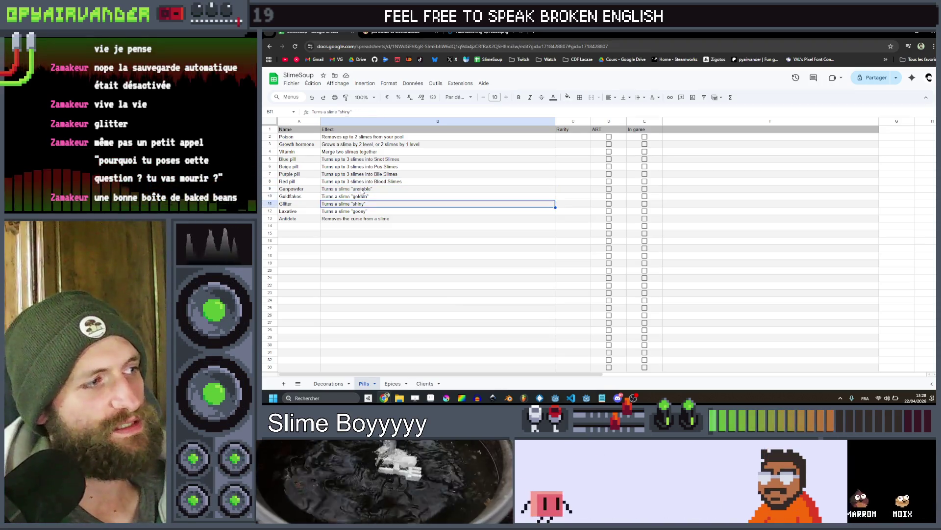
Select effect cells from Gunpowder up to Poison, then Alt+Tab back to Aseprite
shift+click(364, 192)
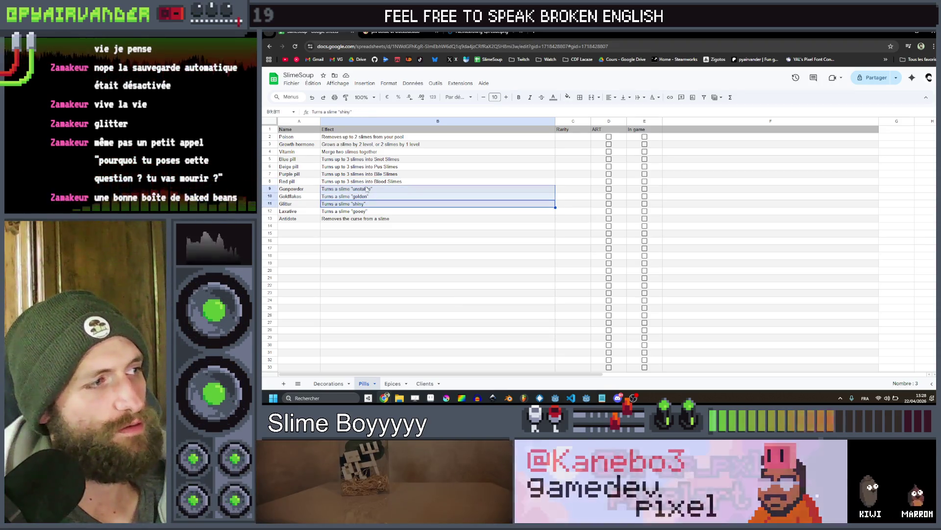
drag(367, 182, 371, 142)
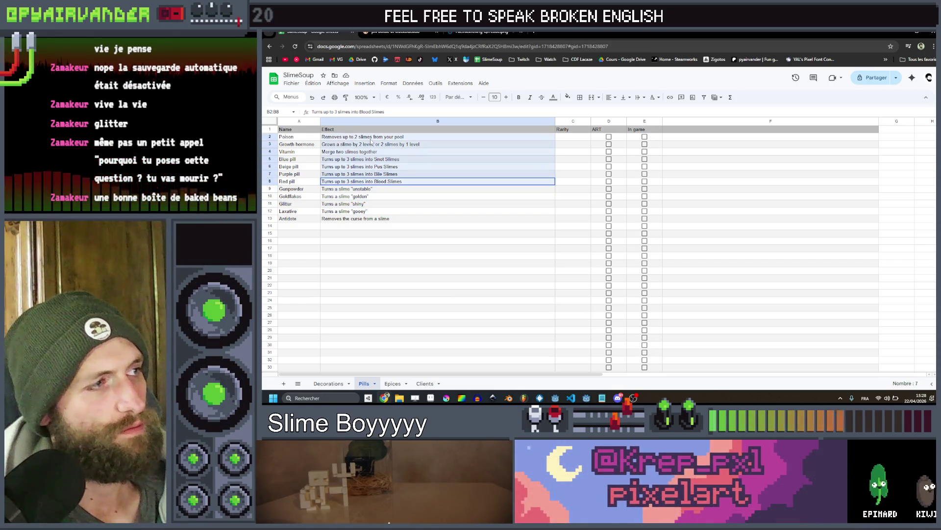
click(371, 139)
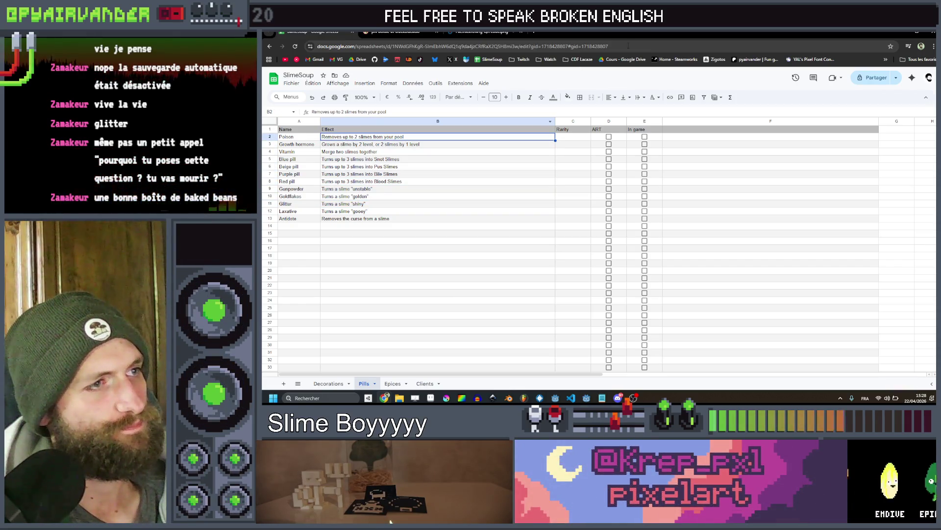
key(alt+Tab)
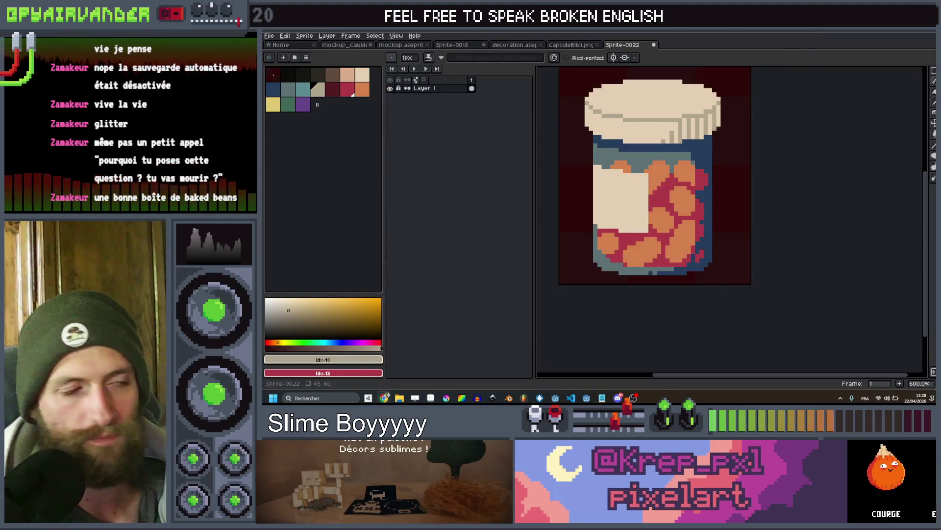
Add Layer 2 with Shift+N and rename the original jar layer to 'poison'
key(shift+n)
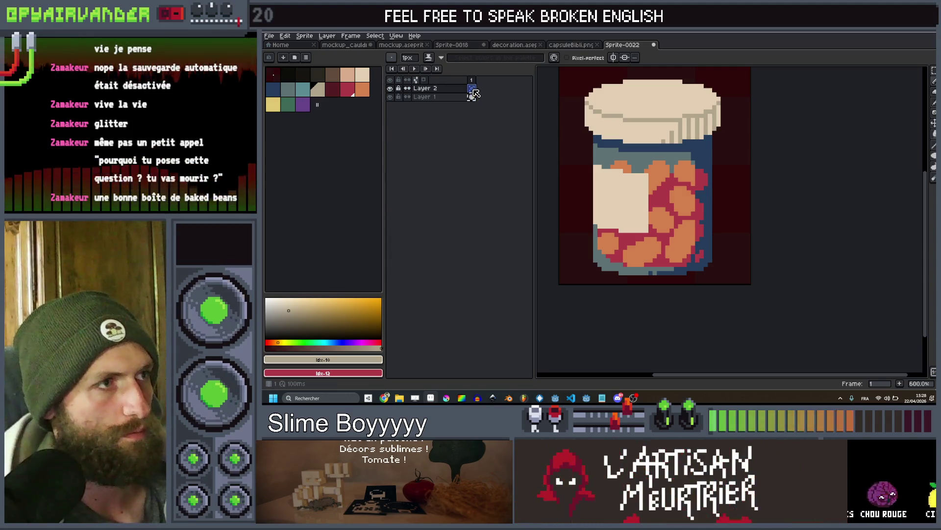
click(473, 90)
double_click(458, 100)
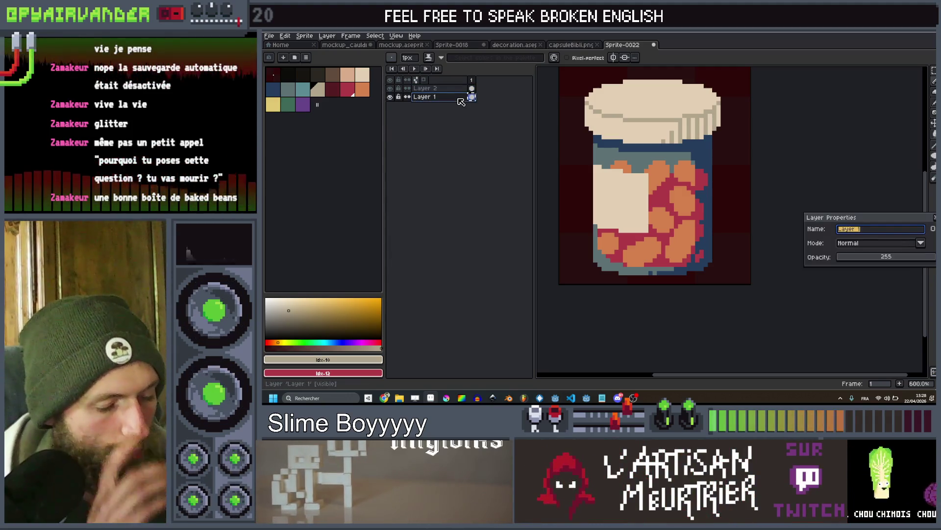
text(P)
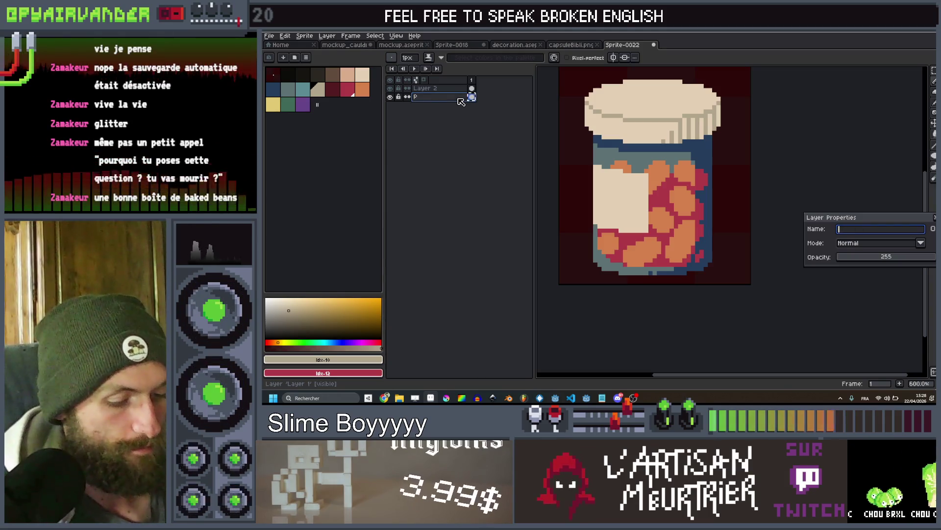
text(poison)
key(Return)
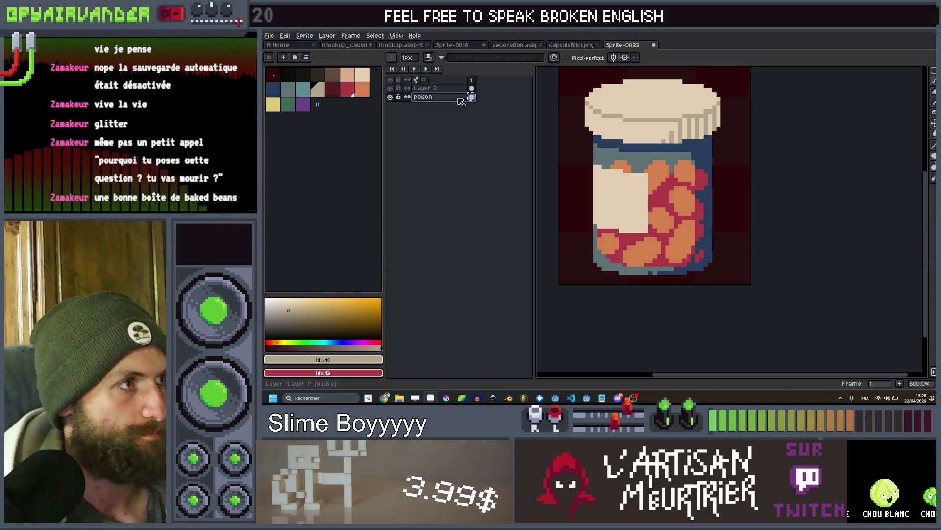
click(332, 74)
scroll(627, 191, up, 3)
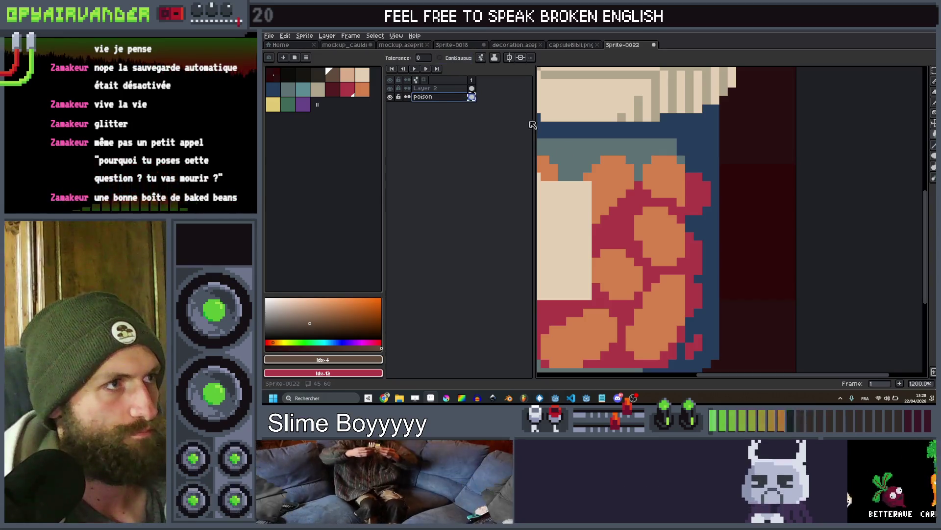
Bucket-fill the pills brown and the gaps between them dark brown, then dot the label
click(612, 186)
scroll(612, 186, down, 2)
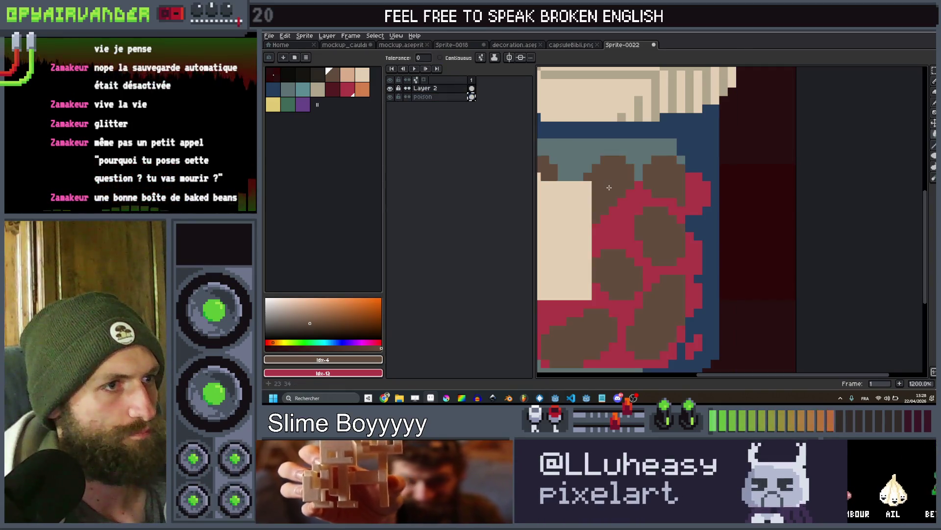
click(315, 78)
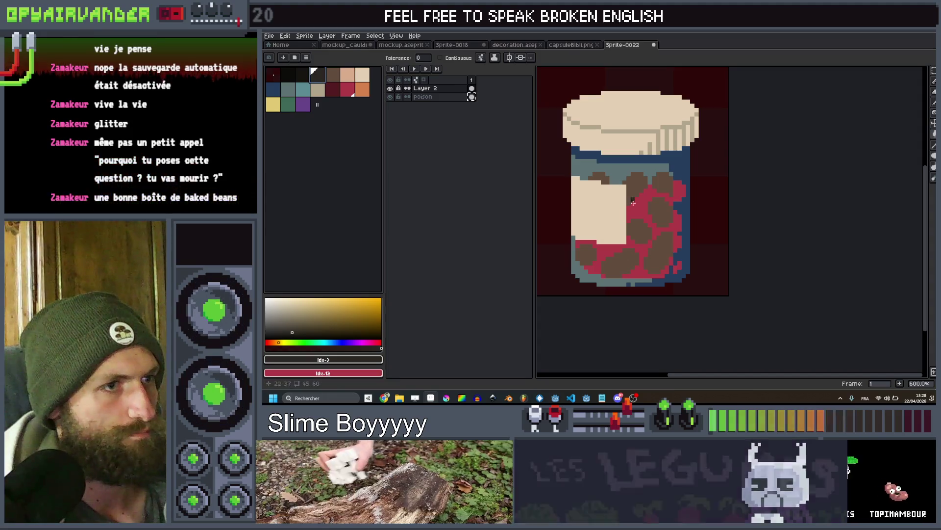
click(642, 196)
scroll(653, 192, down, 3)
scroll(667, 206, up, 8)
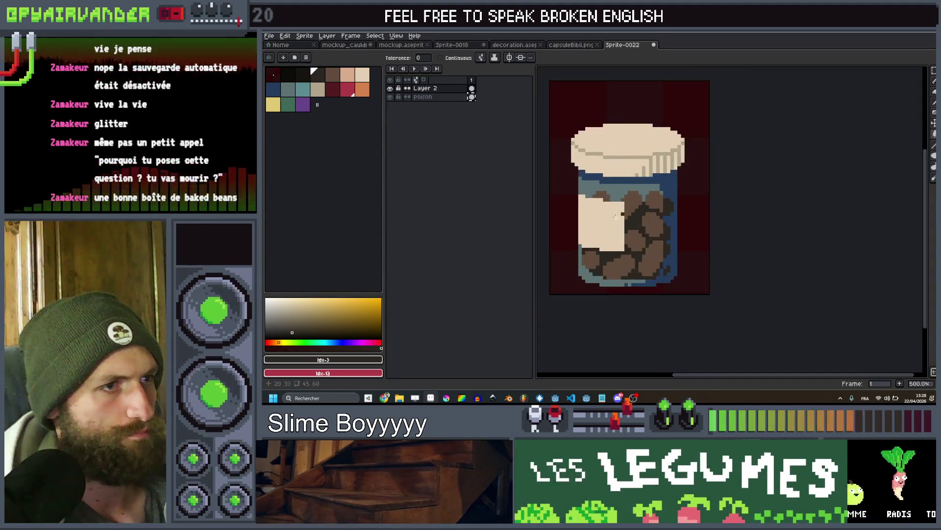
key(b)
click(633, 190)
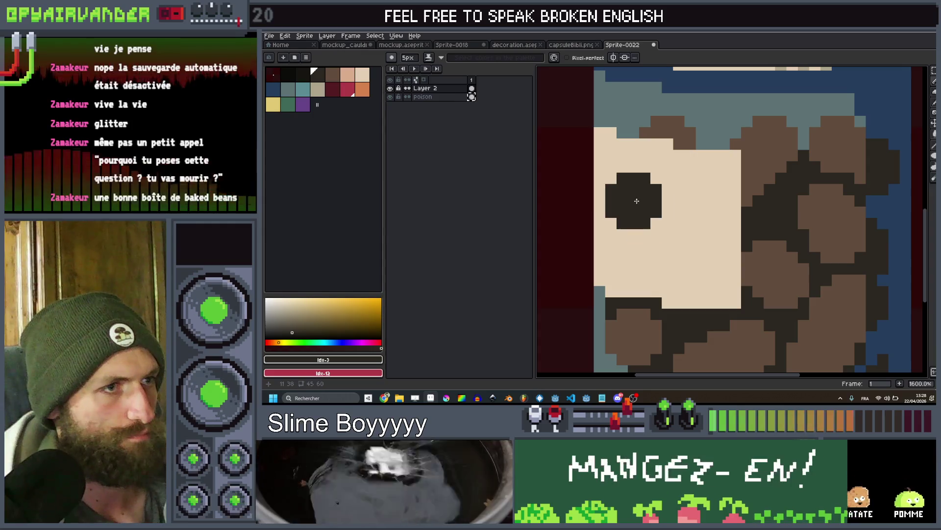
Shrink the brush to one pixel and draw the skull's dark lower outline on the label
key(minus)
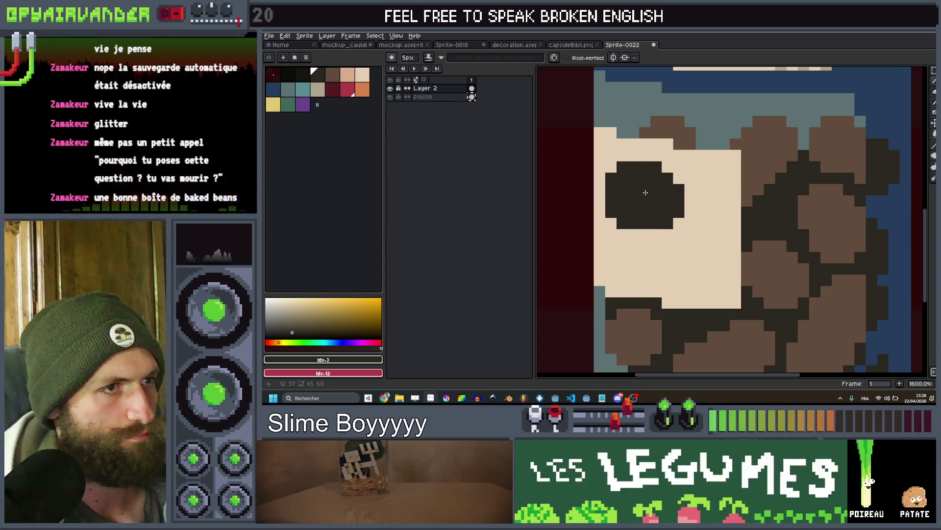
key(minus)
key(minus)
key(minus)
mouse_move(629, 234)
mouse_down()
mouse_move(625, 256)
mouse_move(638, 255)
mouse_up()
click(645, 256)
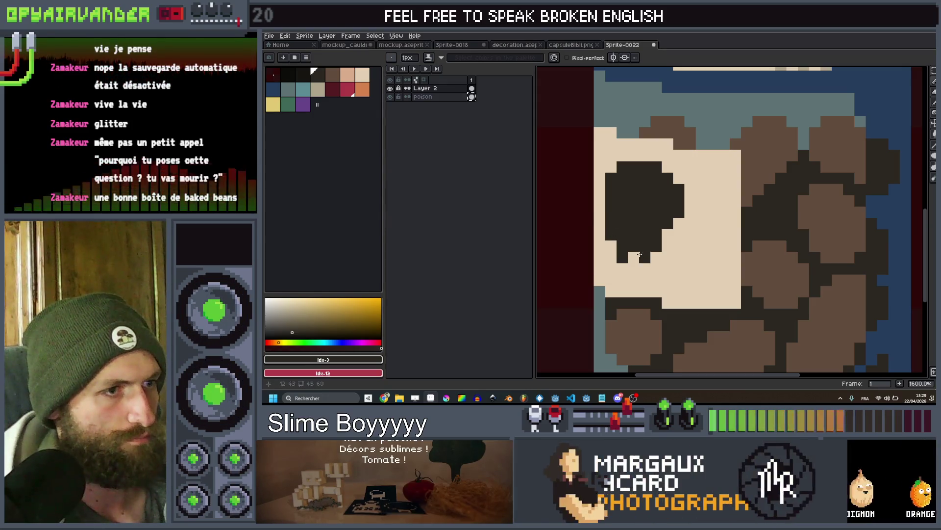
scroll(682, 215, down, 5)
scroll(682, 214, up, 5)
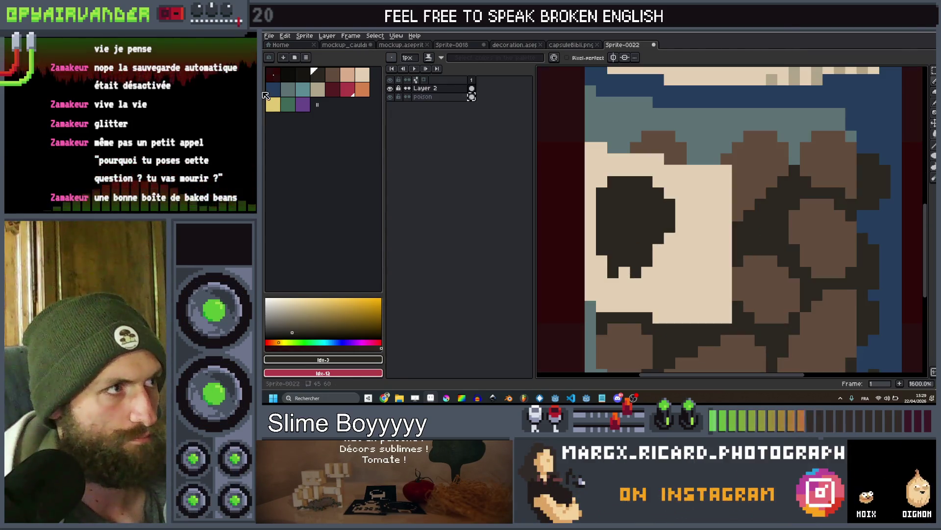
Eyedrop the cream label colour and add cream eye pixels inside the dark skull
alt+click(601, 221)
drag(647, 216, 635, 227)
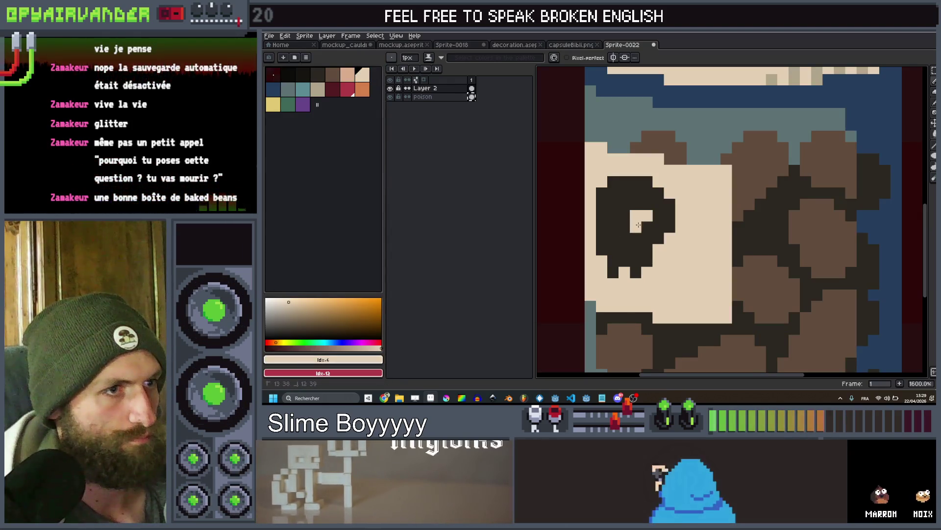
click(604, 220)
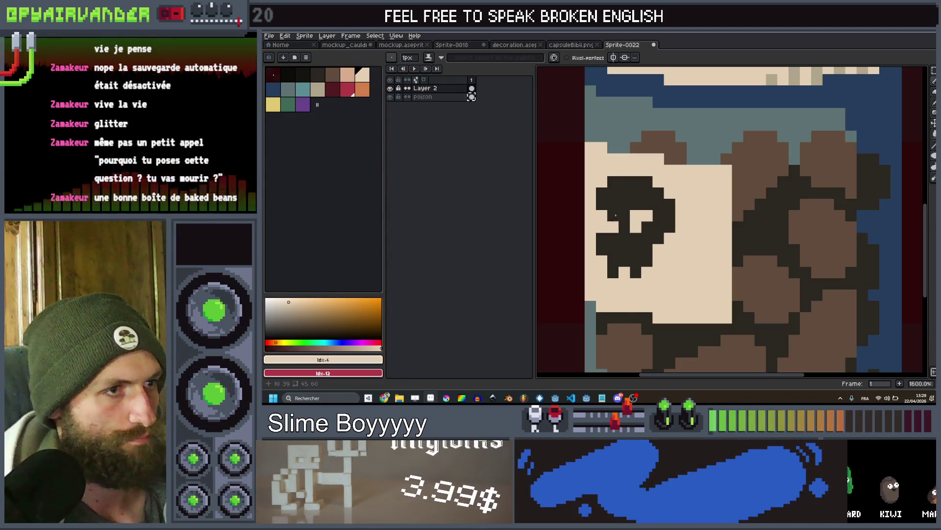
scroll(616, 215, down, 9)
scroll(653, 216, up, 2)
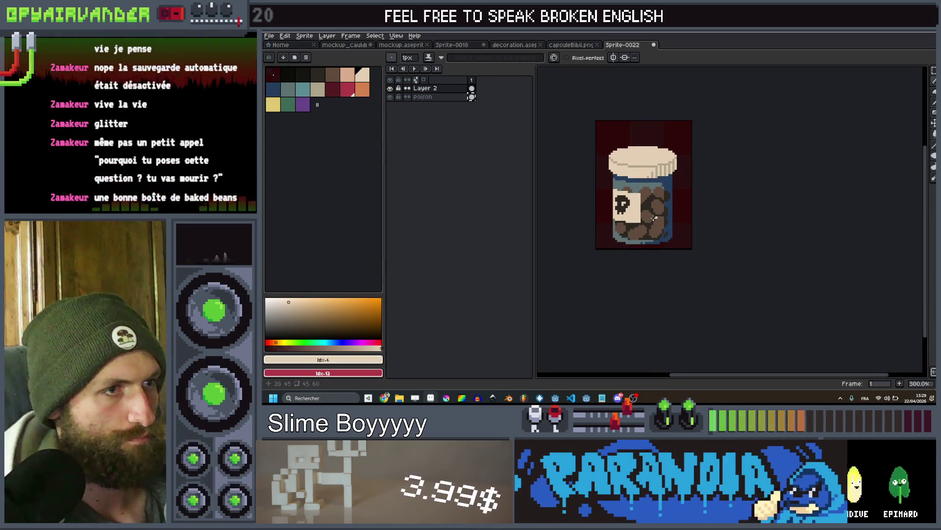
scroll(653, 218, up, 4)
scroll(658, 202, down, 5)
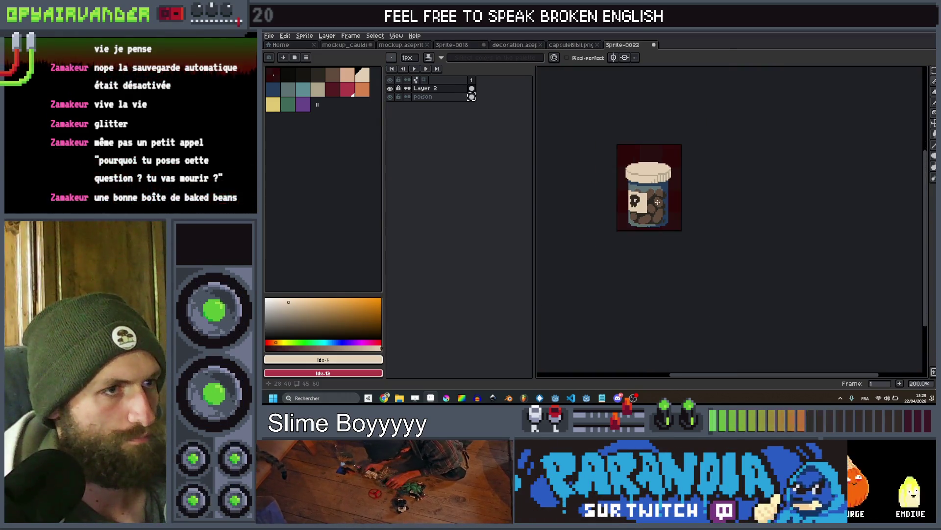
scroll(658, 201, down, 1)
scroll(671, 198, up, 4)
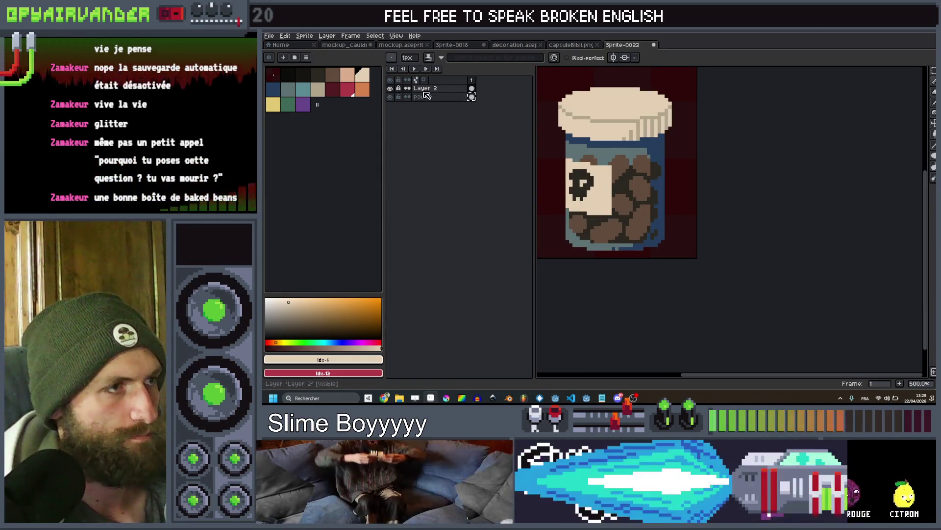
Make the skull-labelled top layer visible and rename it 'poison'
right_click(425, 90)
click(393, 93)
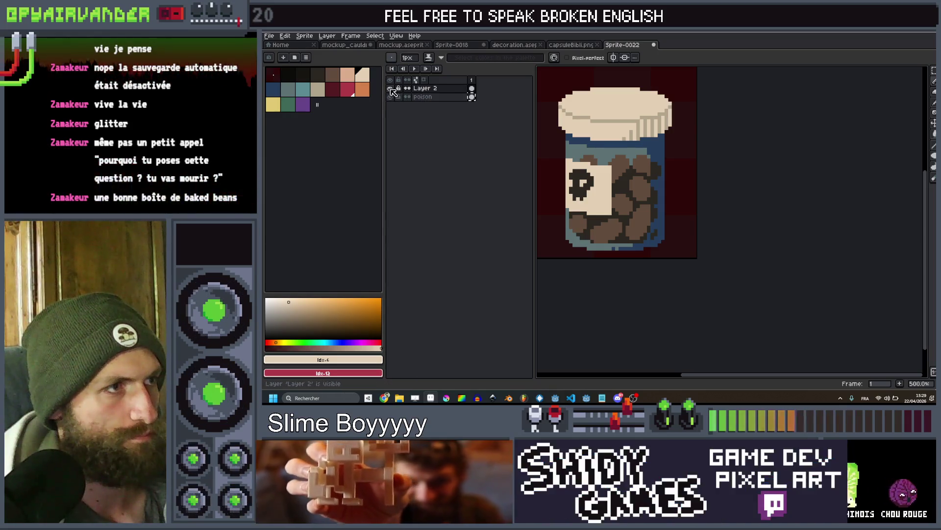
click(390, 88)
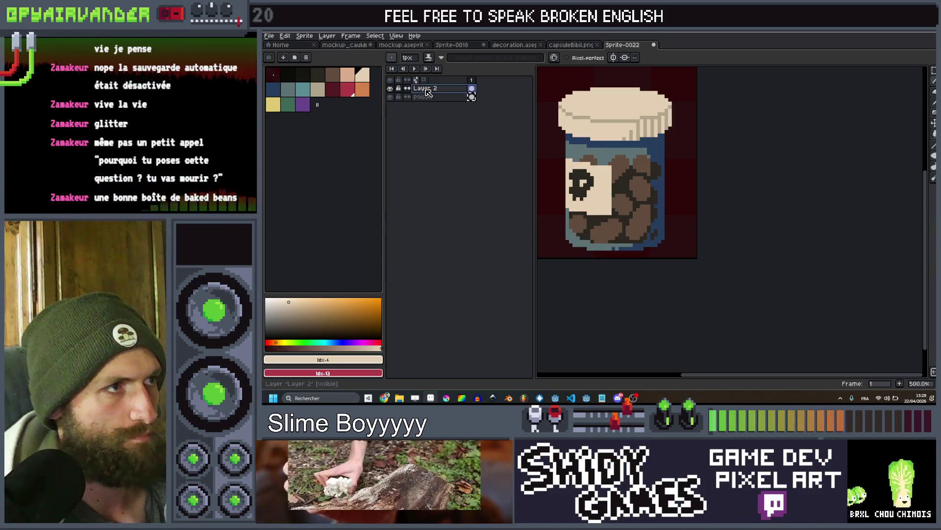
double_click(426, 90)
text(son)
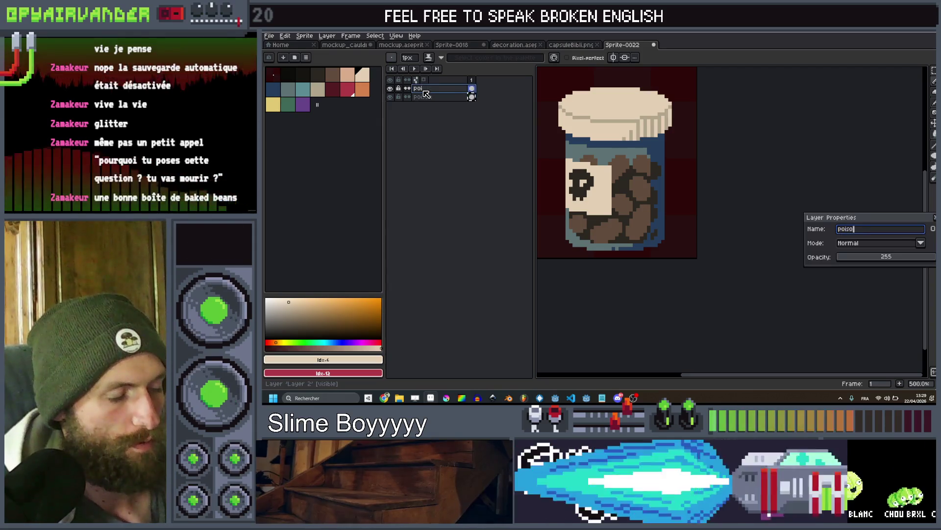
key(Return)
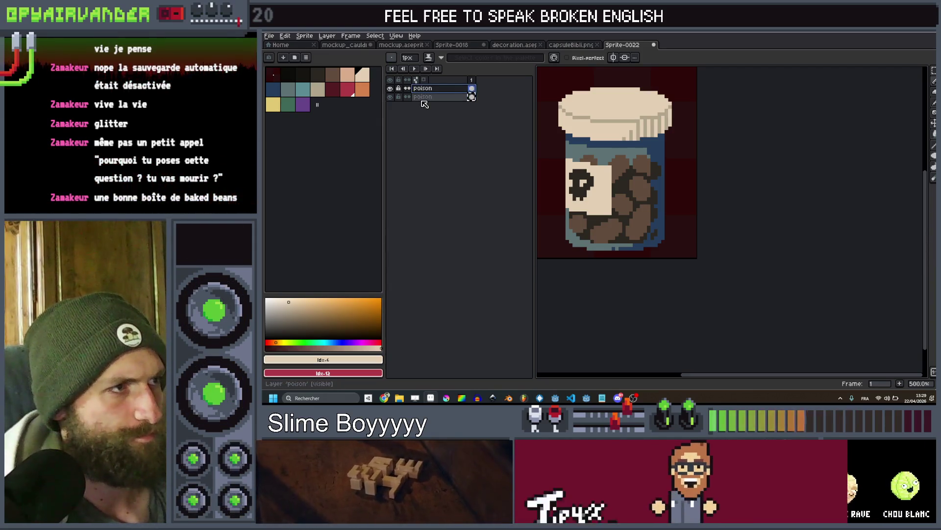
Drag the original jar layer to the top and rename it 'growth'
double_click(431, 96)
key(Return)
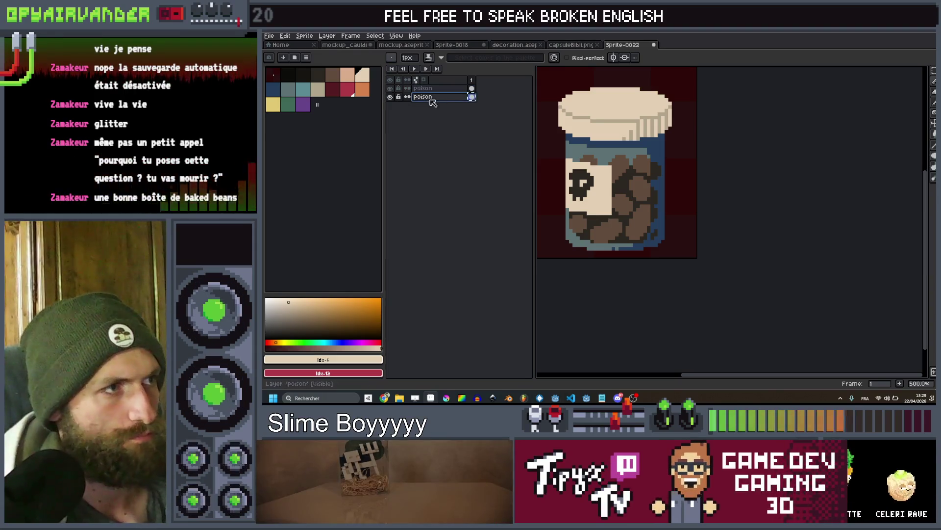
drag(433, 98, 450, 88)
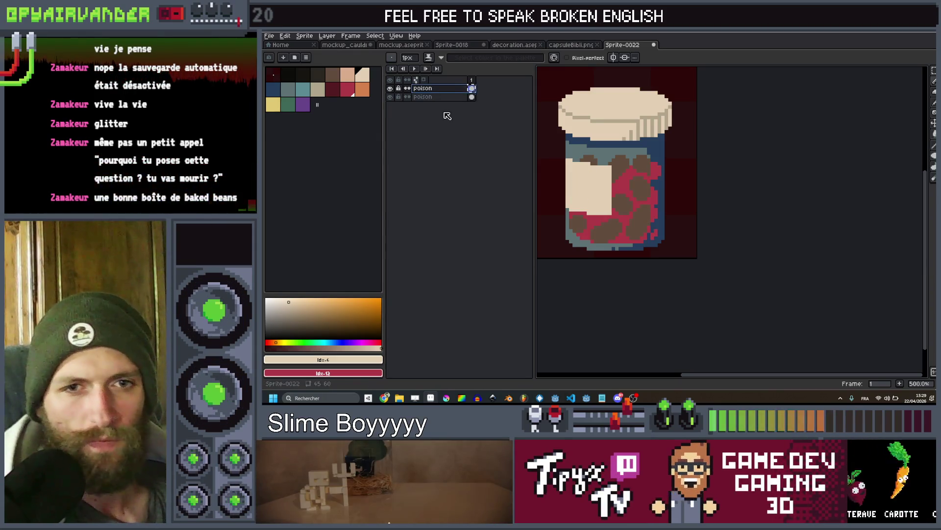
double_click(446, 91)
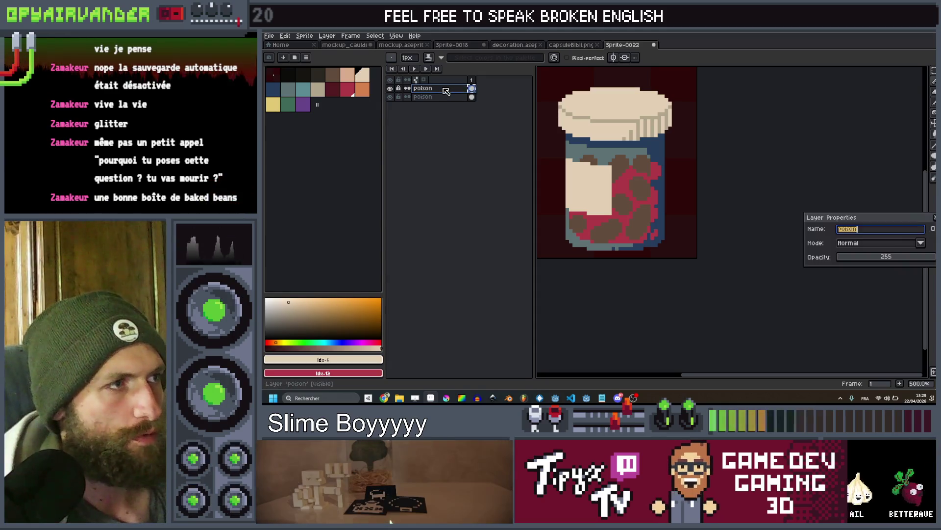
text(growth)
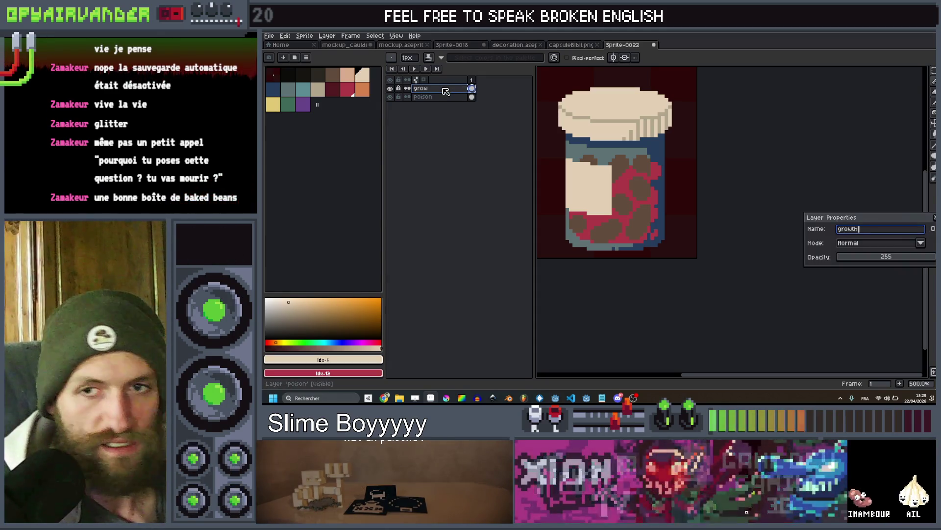
key(Return)
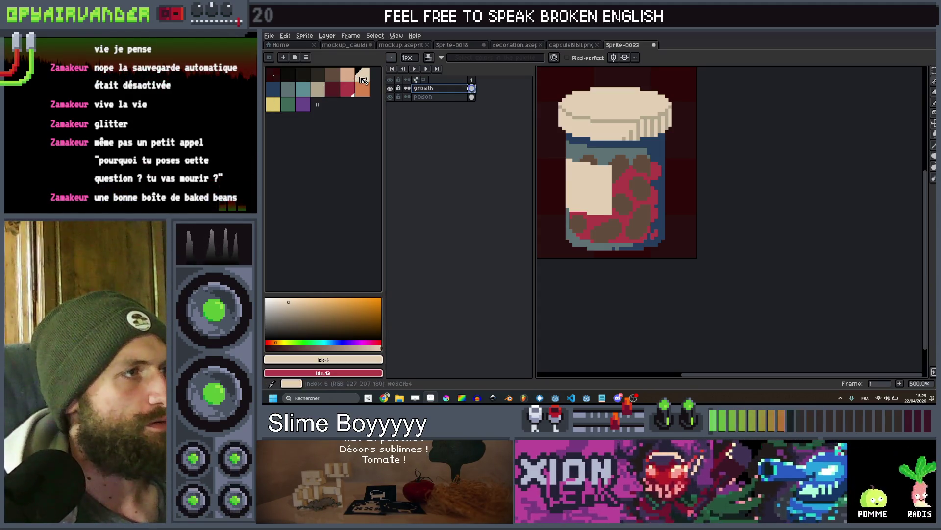
Bucket-fill the growth jar's pills beige and its crimson outlines grey-blue
scroll(609, 173, up, 4)
key(9)
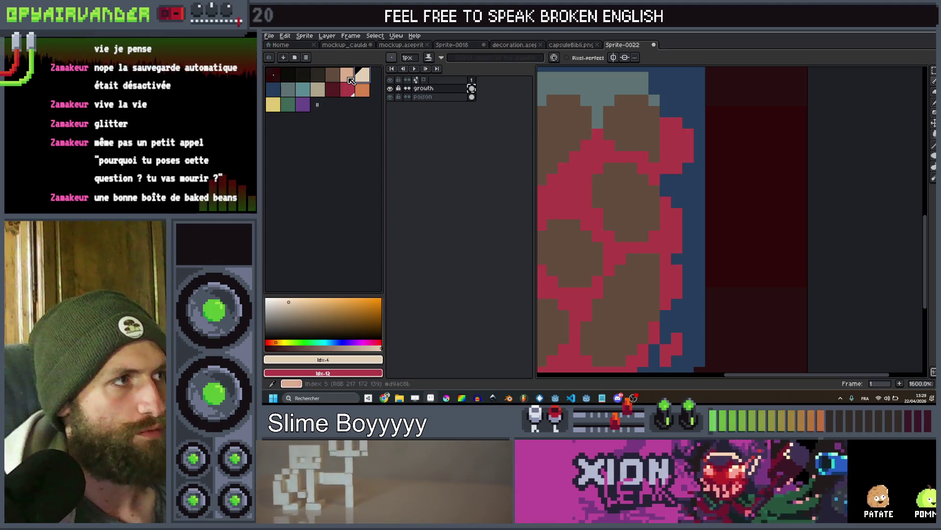
drag(626, 132, 662, 138)
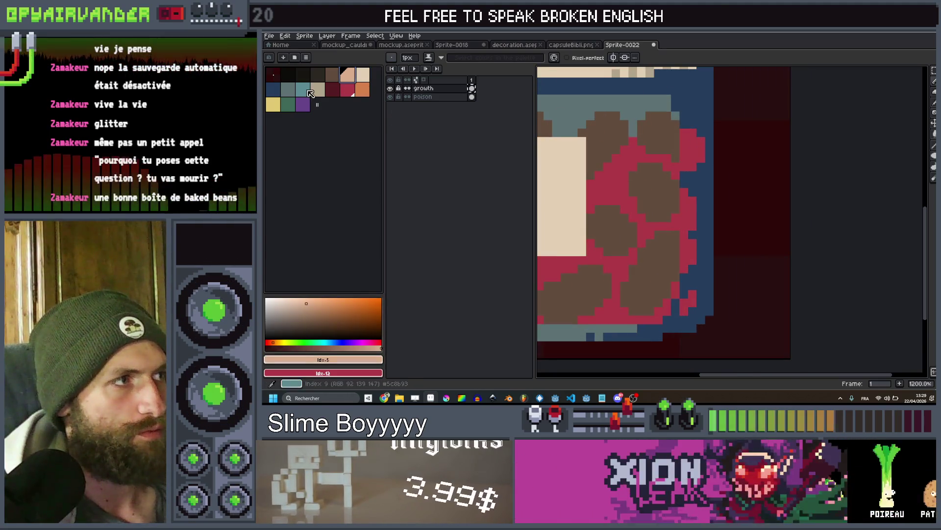
key(g)
click(672, 135)
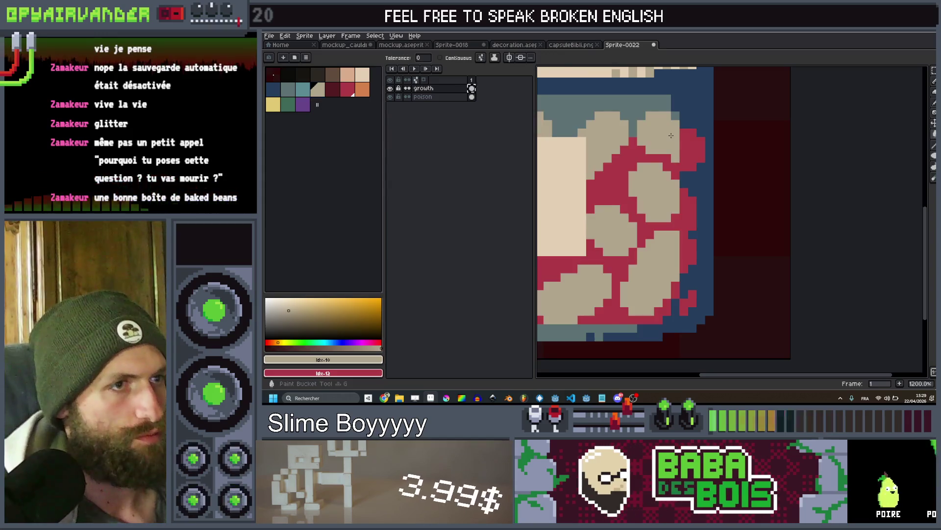
click(293, 95)
click(735, 147)
key(1)
scroll(709, 175, up, 8)
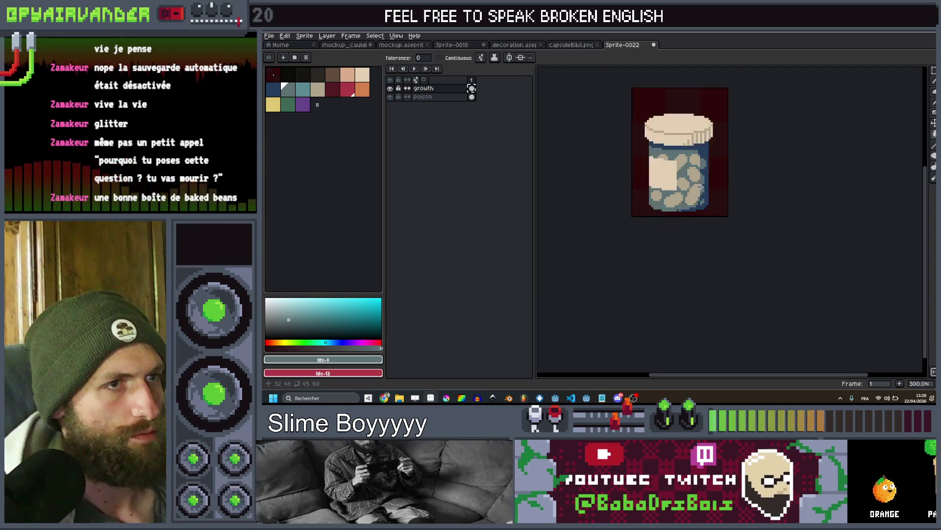
Draw a grey-blue upward-arrow symbol on the growth jar's cream label
key(b)
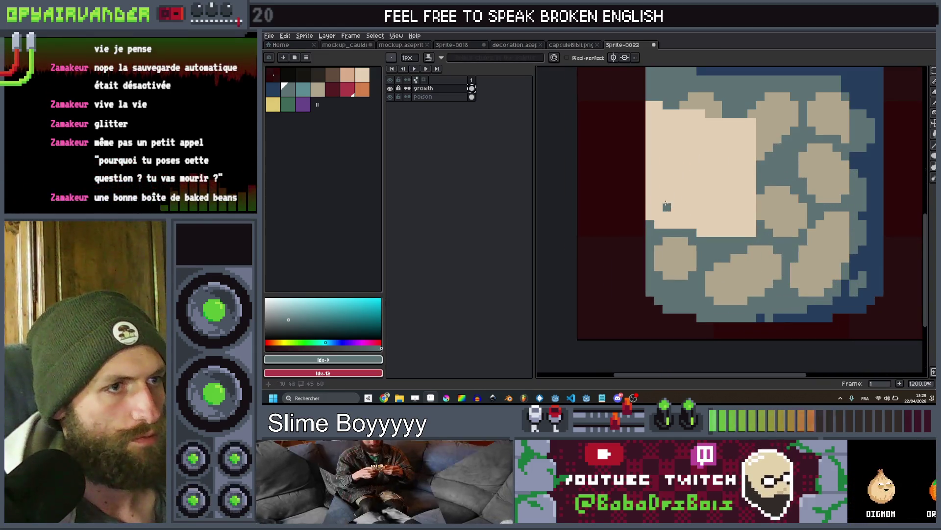
mouse_move(676, 205)
mouse_down()
mouse_move(693, 207)
mouse_move(691, 156)
mouse_up()
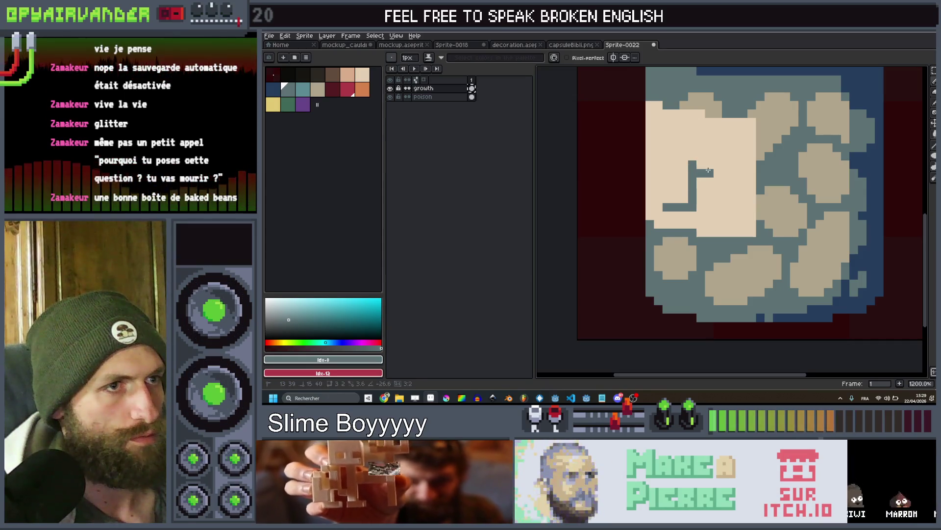
mouse_move(675, 132)
mouse_down()
mouse_move(655, 169)
mouse_move(672, 142)
mouse_up()
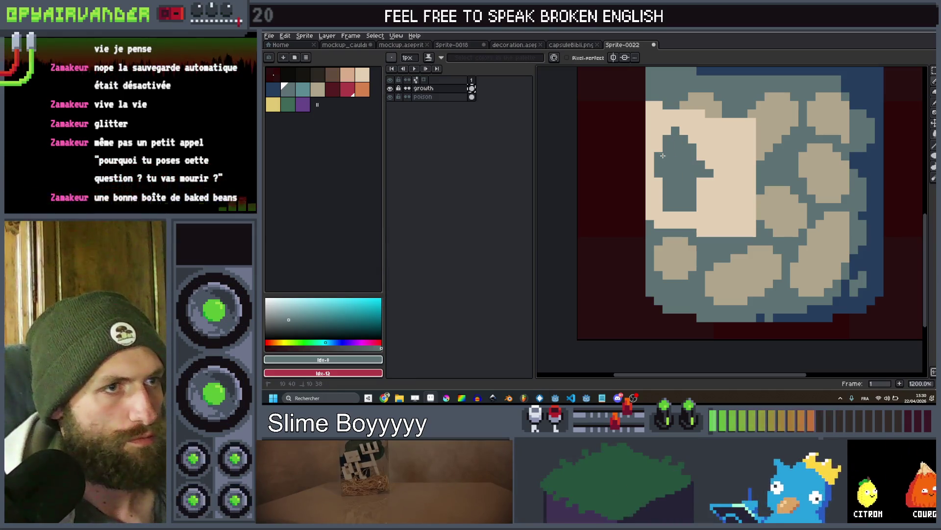
scroll(663, 155, down, 7)
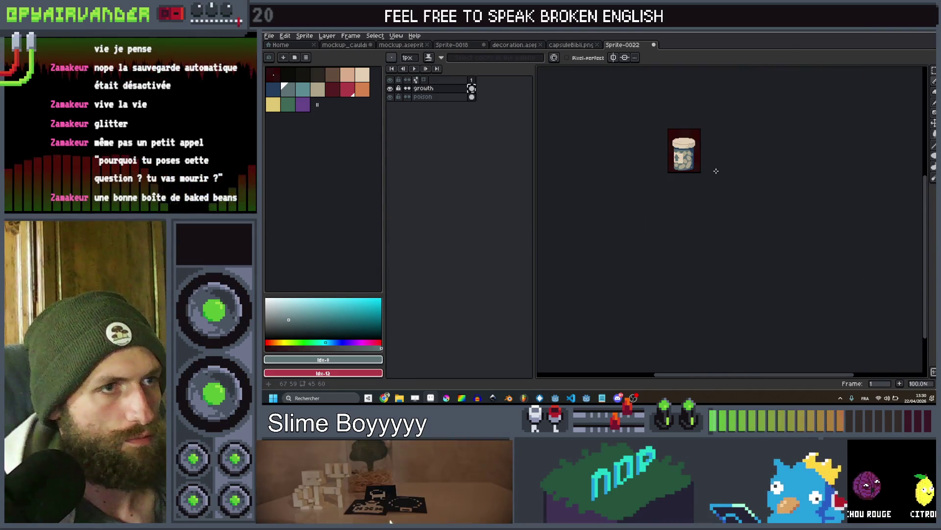
scroll(716, 170, up, 2)
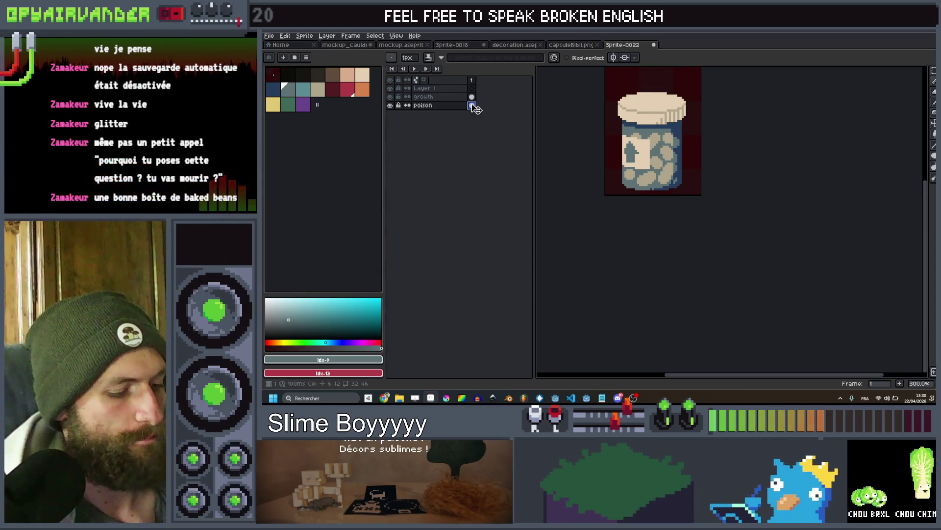
Rename the new Layer 1 to 'vitamin'
click(473, 89)
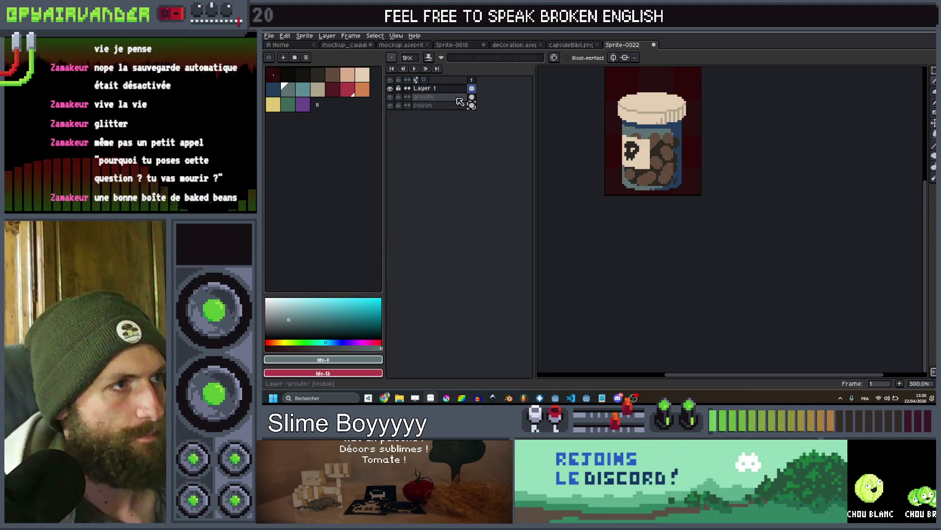
double_click(429, 89)
text(vitamin)
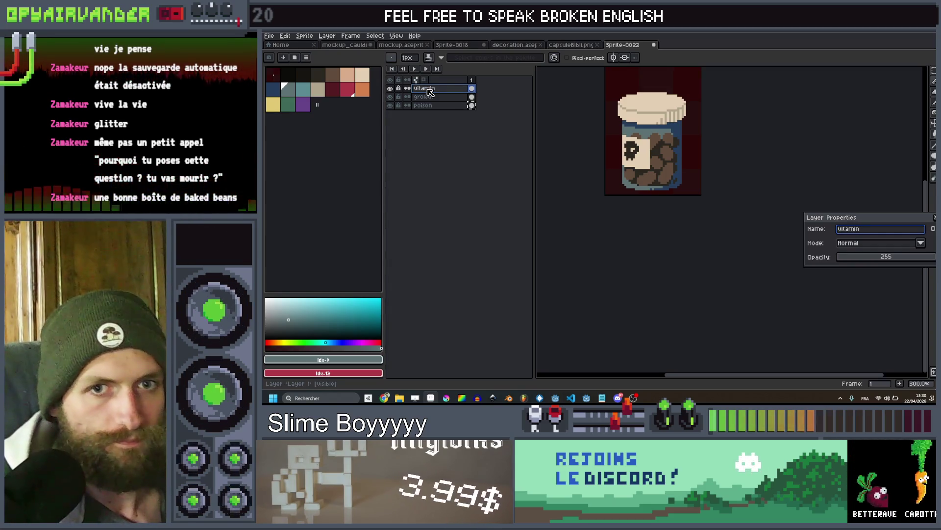
key(Return)
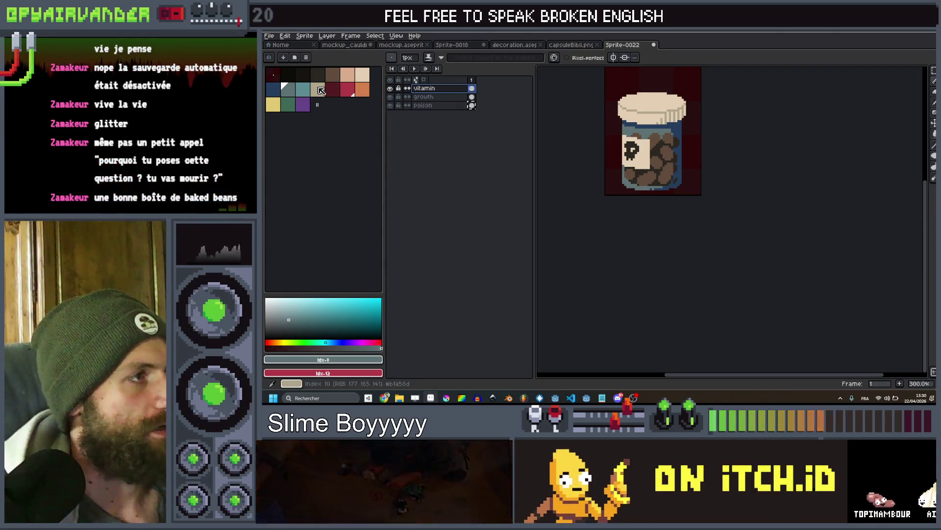
Bucket-fill the vitamin jar's black outline dark blue and its brown beans grey-teal
click(324, 89)
click(271, 93)
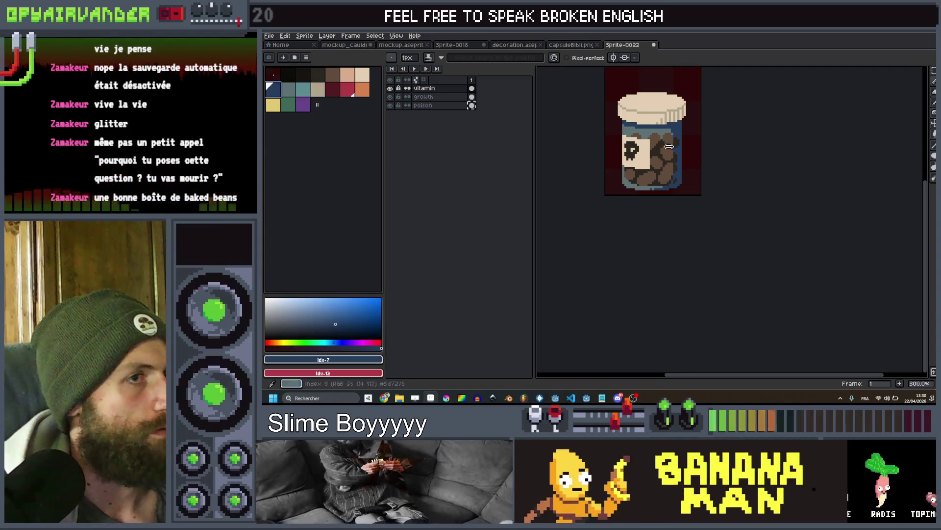
scroll(509, 134, up, 3)
click(440, 89)
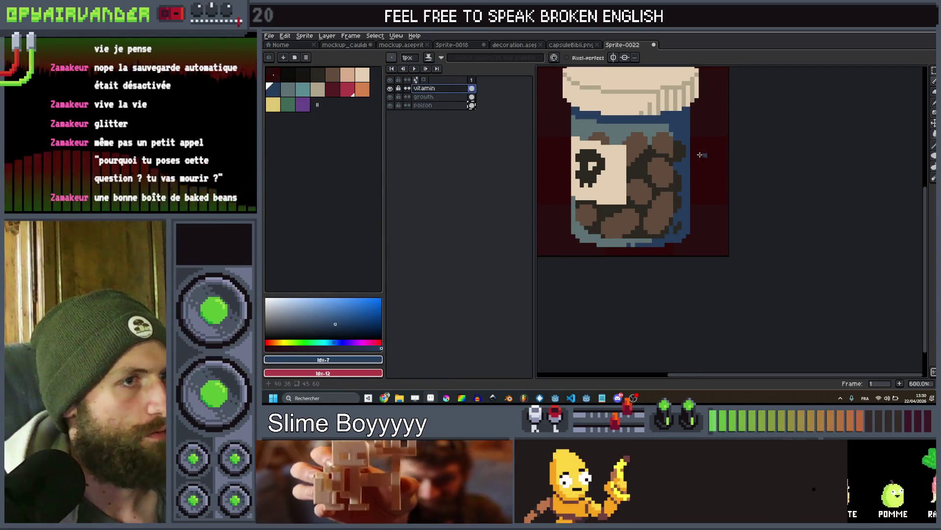
key(g)
click(642, 168)
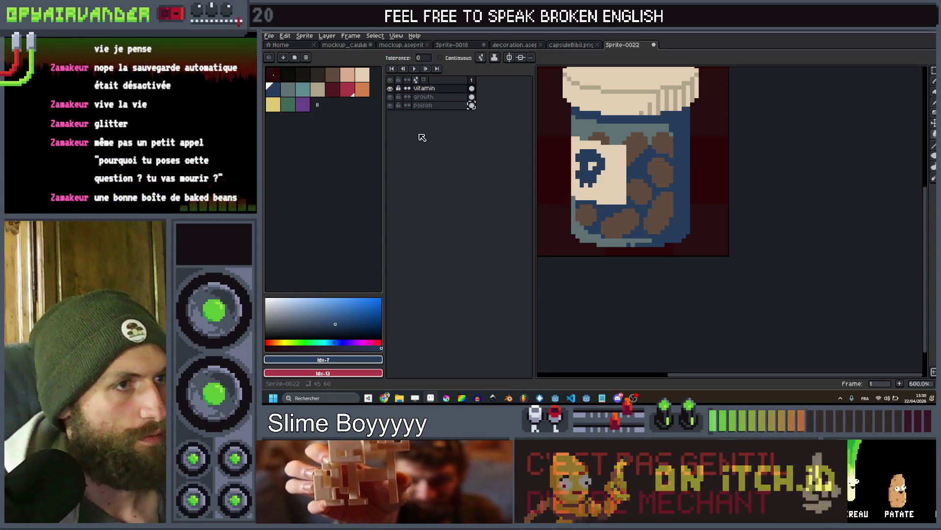
click(288, 90)
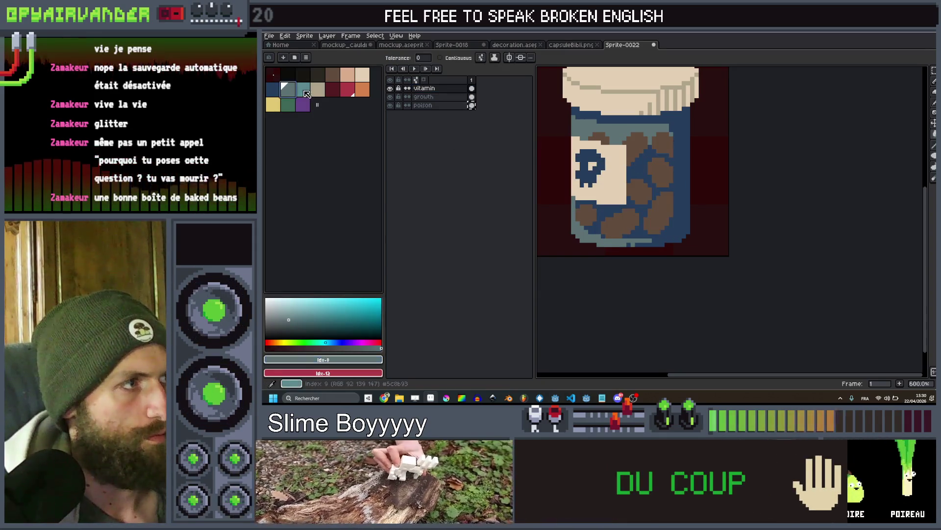
click(637, 146)
Undo the grey-teal bean fill and the dark-blue outline fill
scroll(651, 146, down, 1)
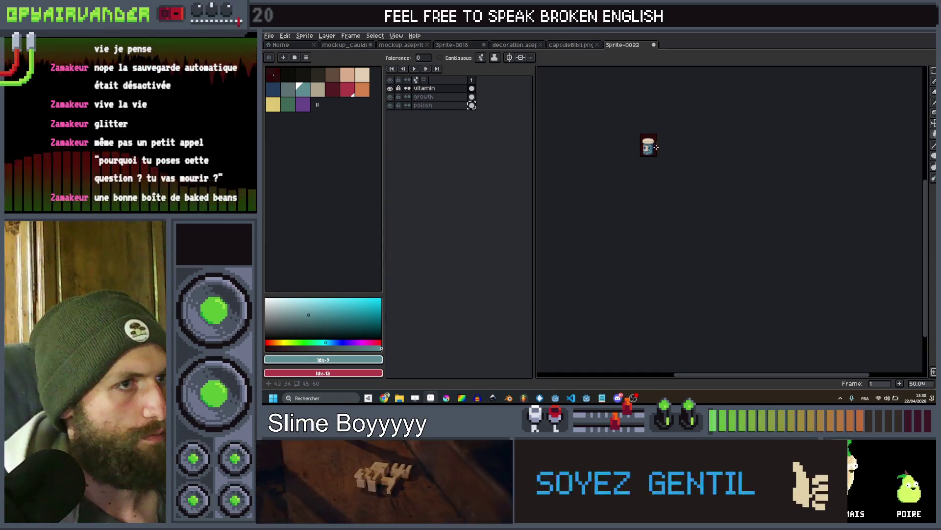
scroll(657, 152, up, 3)
key(v)
key(g)
key(ctrl+z)
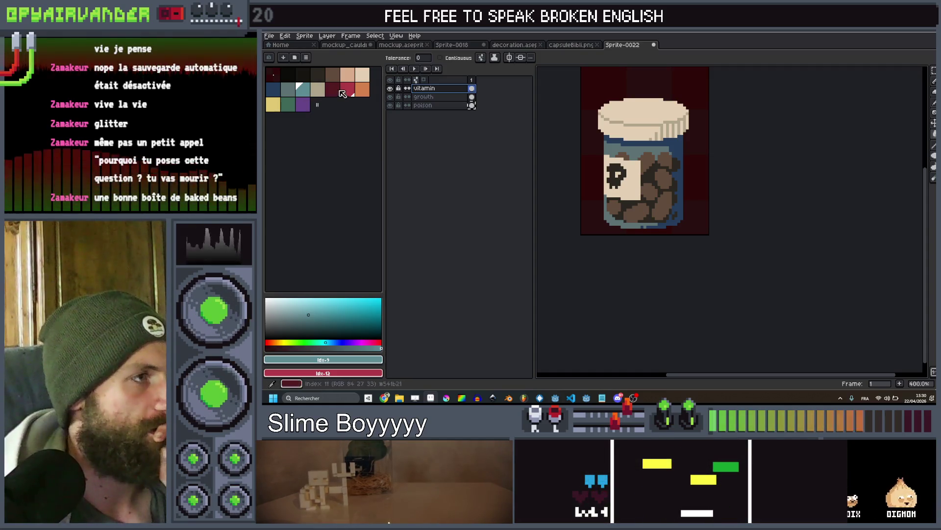
click(363, 76)
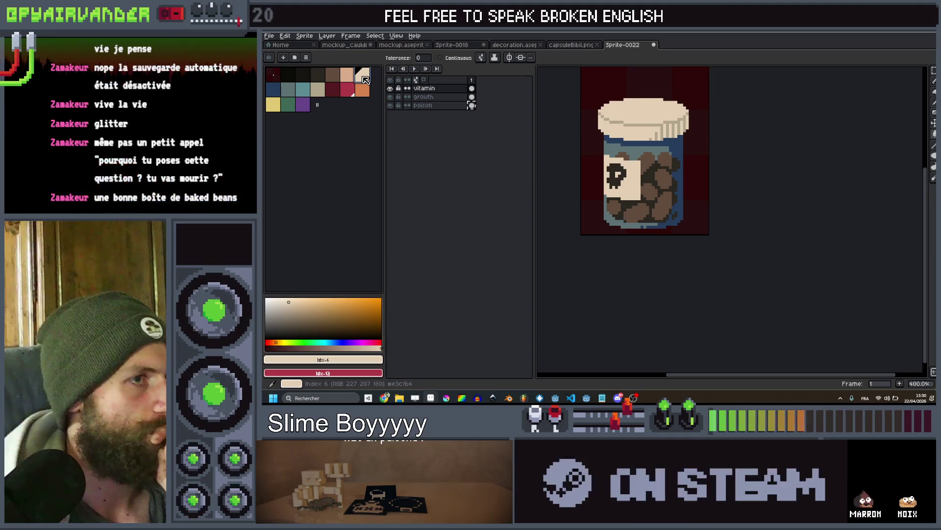
scroll(638, 159, up, 2)
click(638, 159)
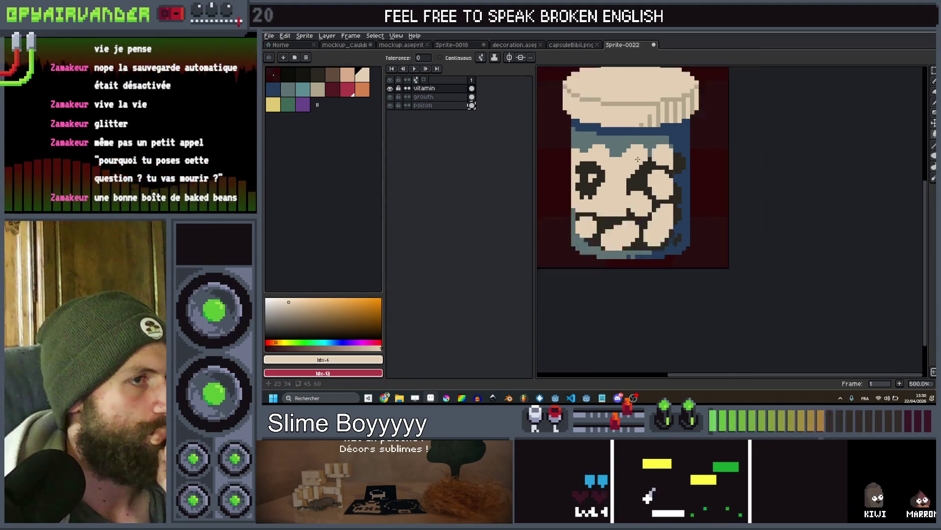
scroll(638, 160, up, 1)
key(bracketleft)
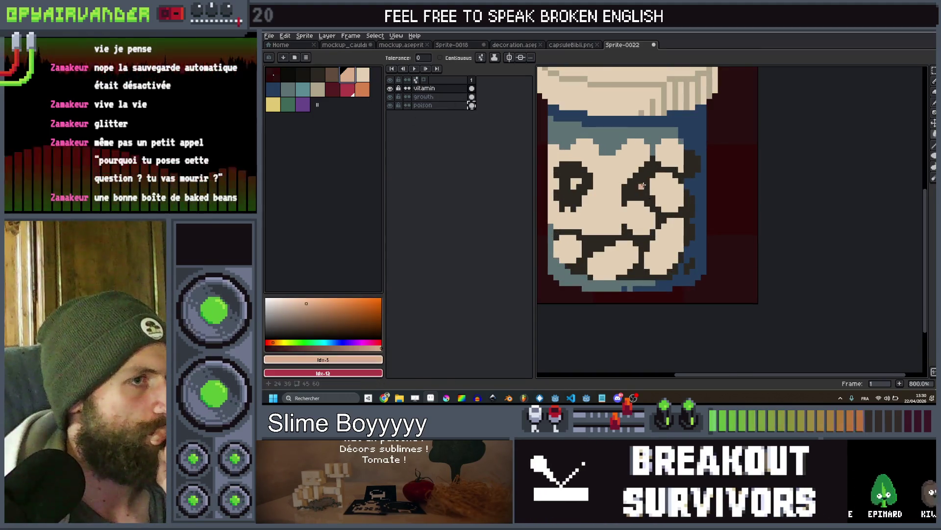
click(641, 186)
scroll(641, 186, down, 6)
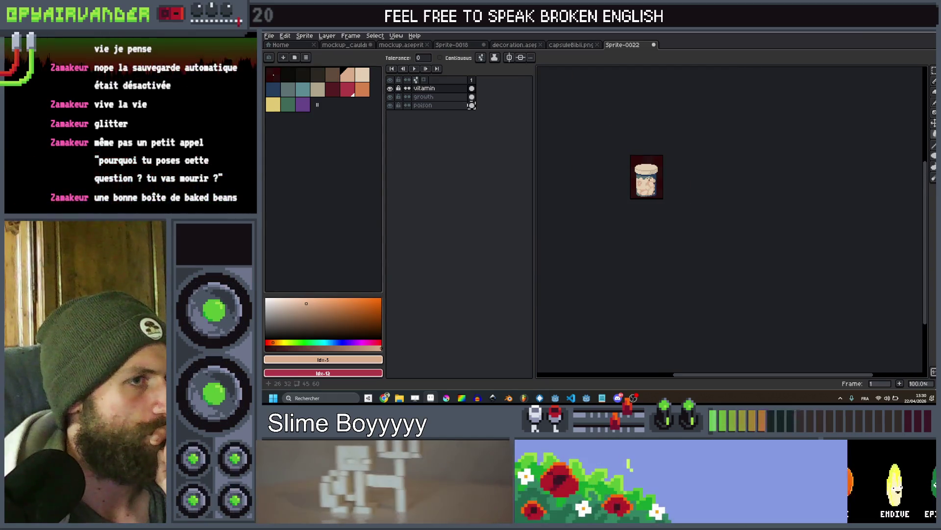
scroll(642, 186, up, 8)
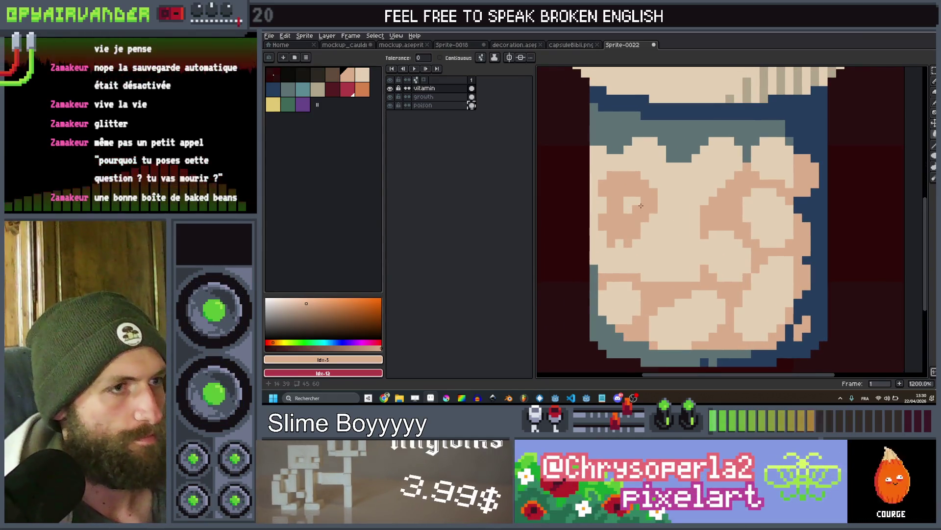
click(640, 223)
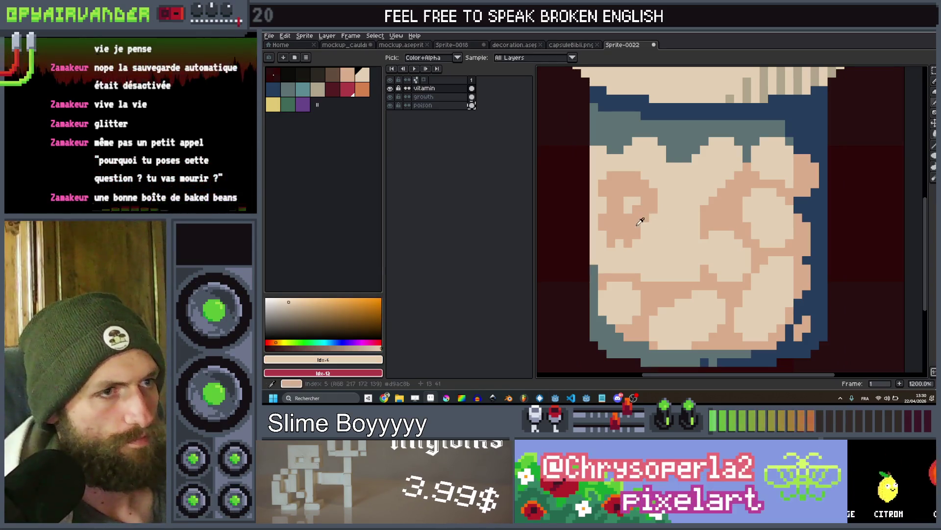
key(ctrl+z)
key(ctrl+z)
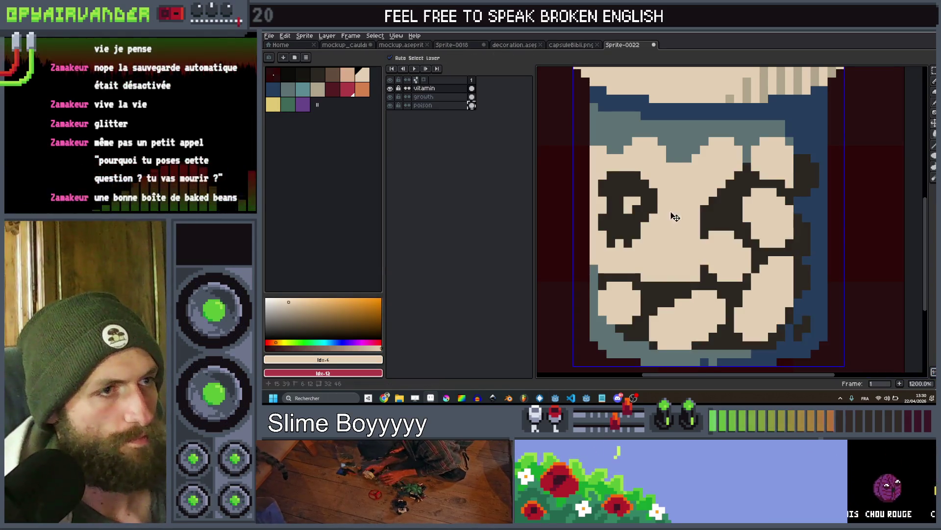
click(362, 89)
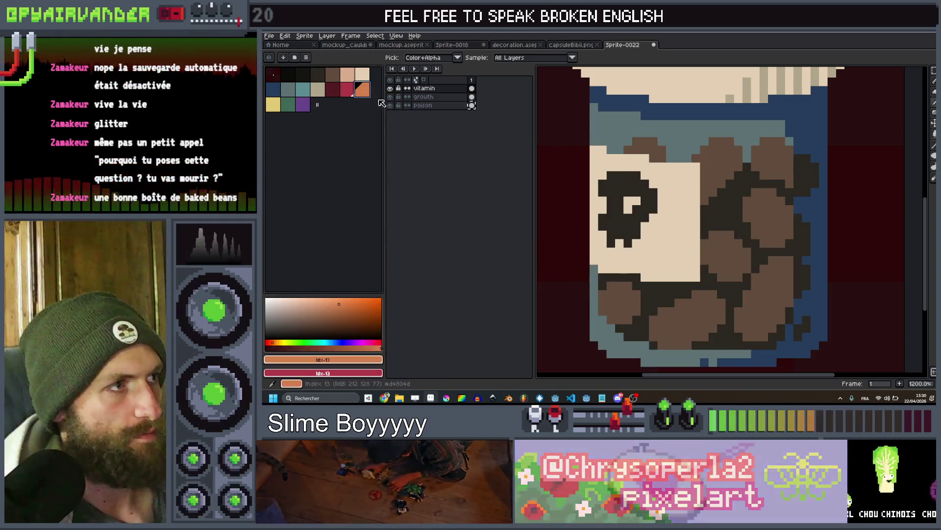
Bucket-fill the vitamin jar's cream label and its skull with orange
key(g)
click(678, 219)
scroll(678, 219, down, 2)
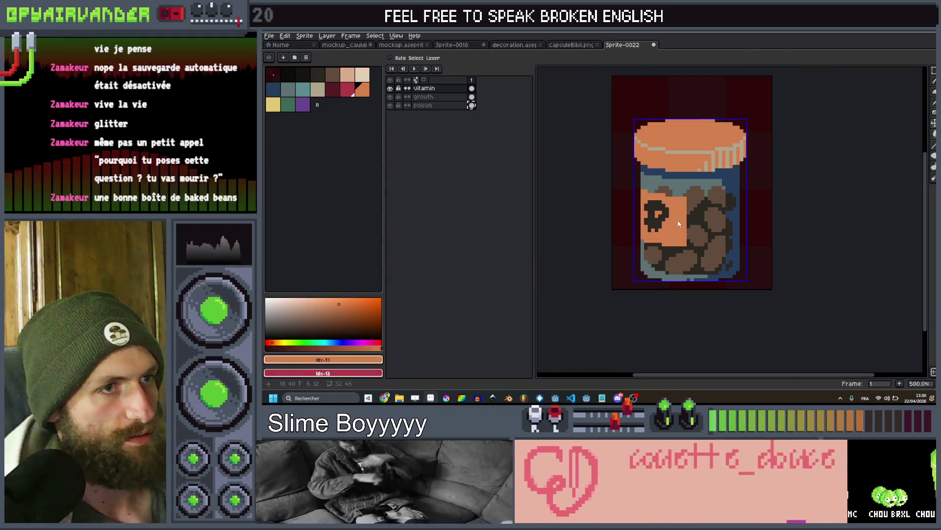
key(ctrl+z)
click(652, 213)
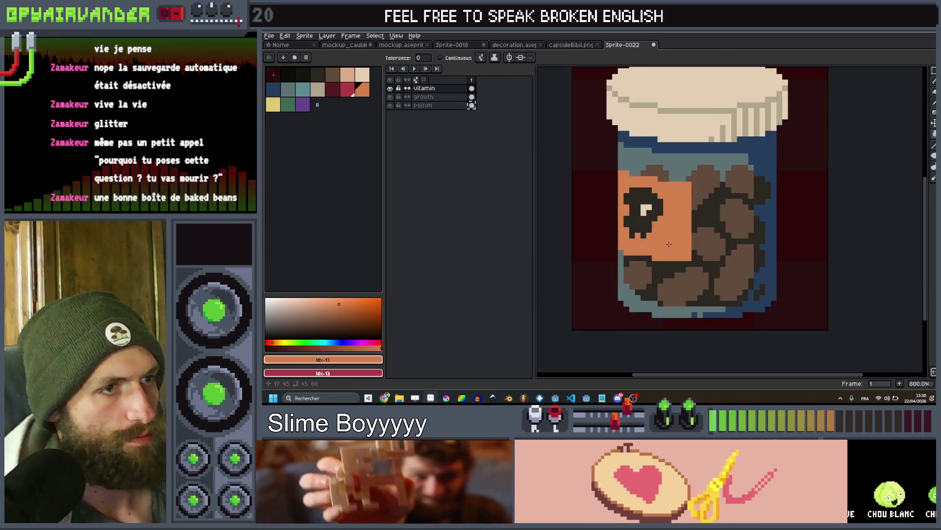
scroll(652, 214, up, 2)
key(b)
key(g)
scroll(654, 216, down, 2)
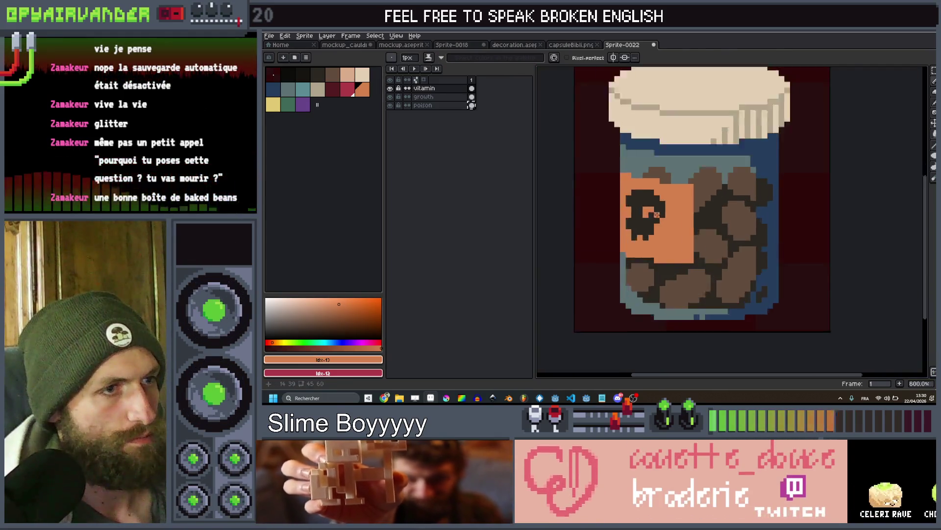
scroll(656, 211, up, 2)
click(655, 208)
Fill all brown beans cream at once with Contiguous turned off
scroll(657, 208, down, 3)
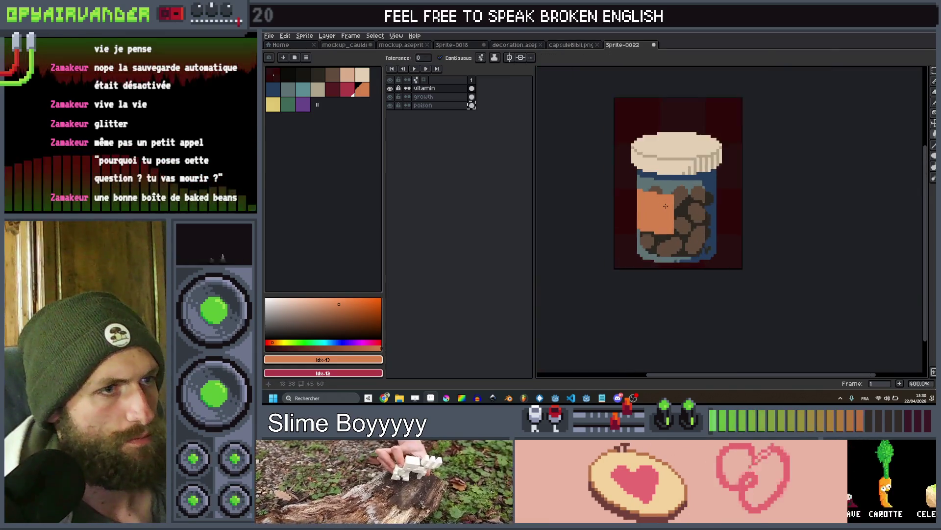
click(363, 75)
scroll(688, 185, up, 3)
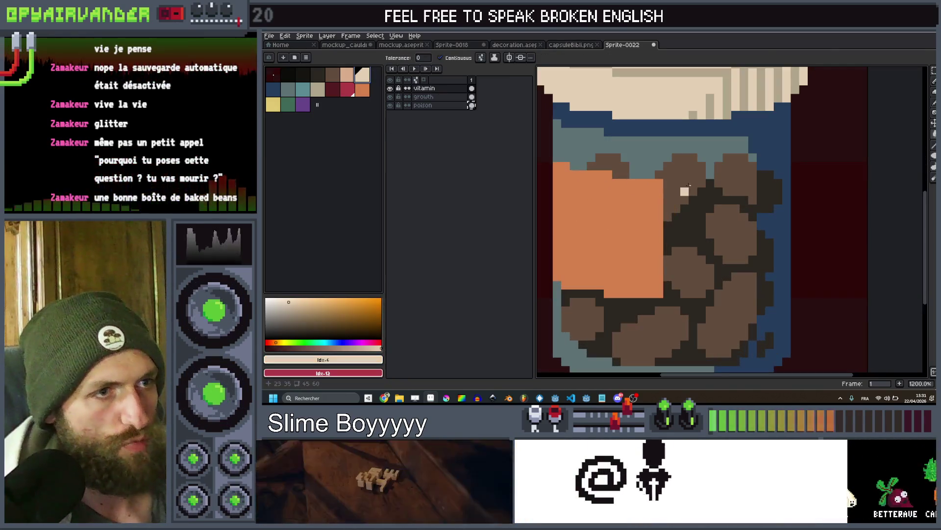
click(686, 183)
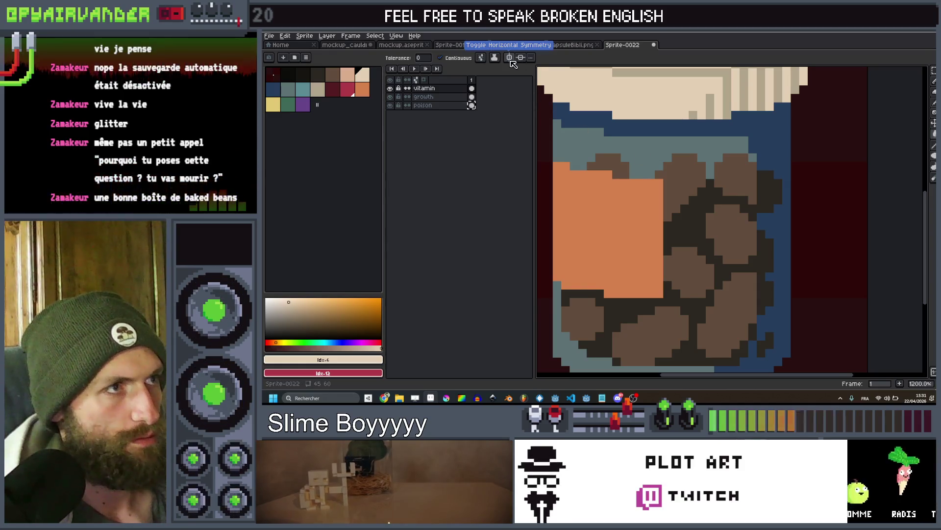
click(440, 58)
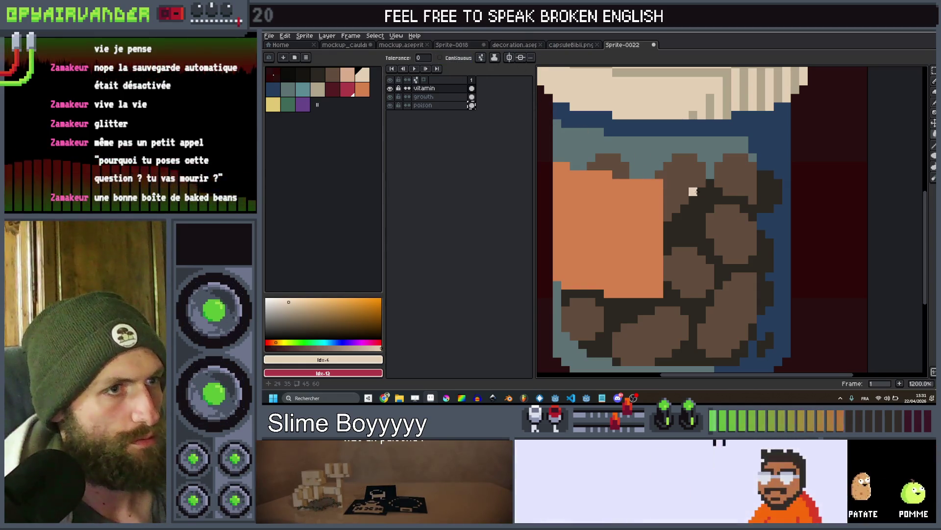
click(689, 174)
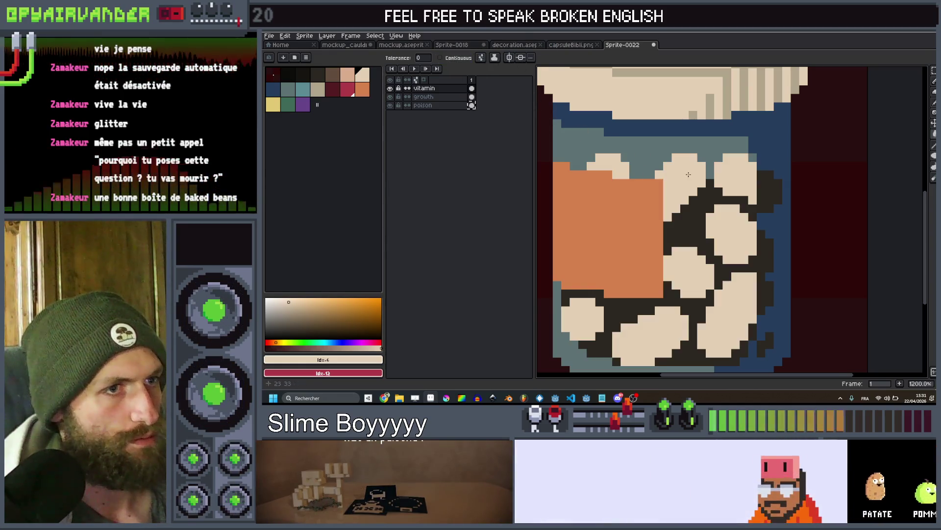
Fill the orange label rectangle with the dark swatch, then sample the beige pill colour
click(351, 78)
key(1)
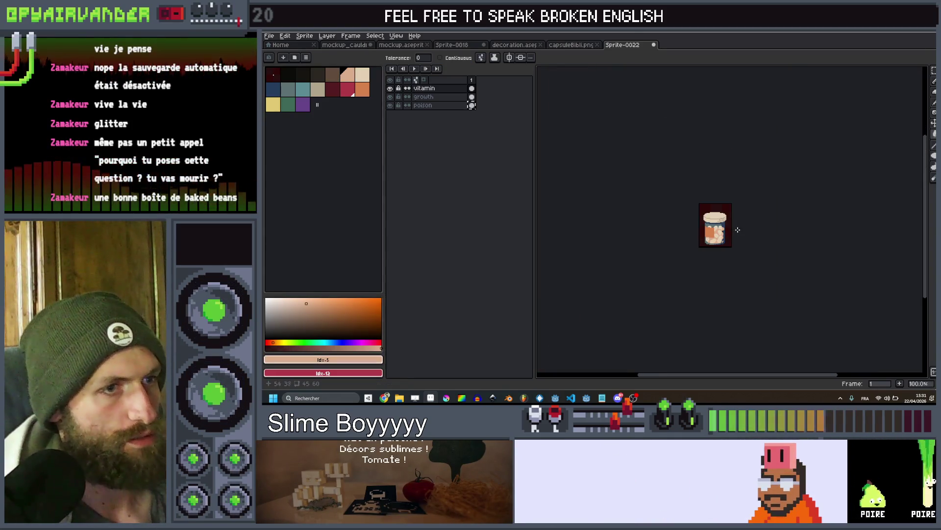
scroll(710, 223, up, 8)
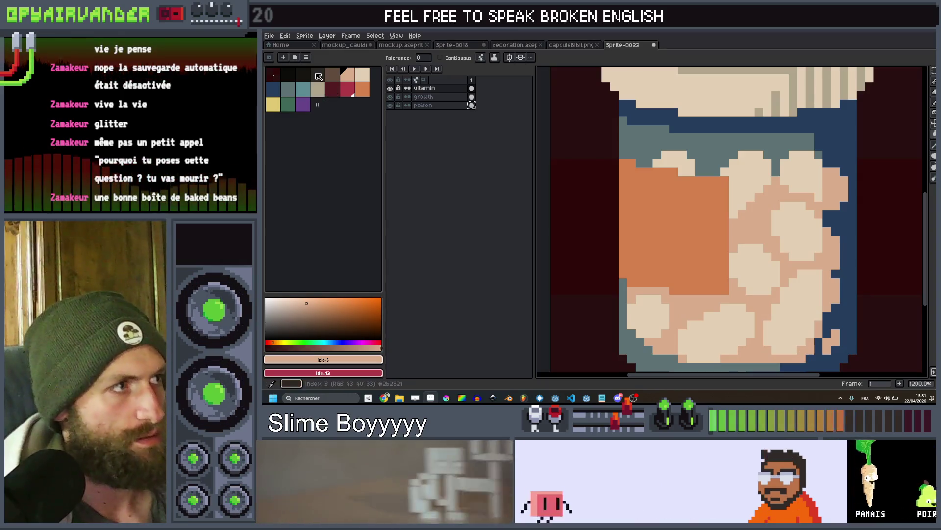
click(317, 74)
click(665, 171)
click(682, 232)
key(1)
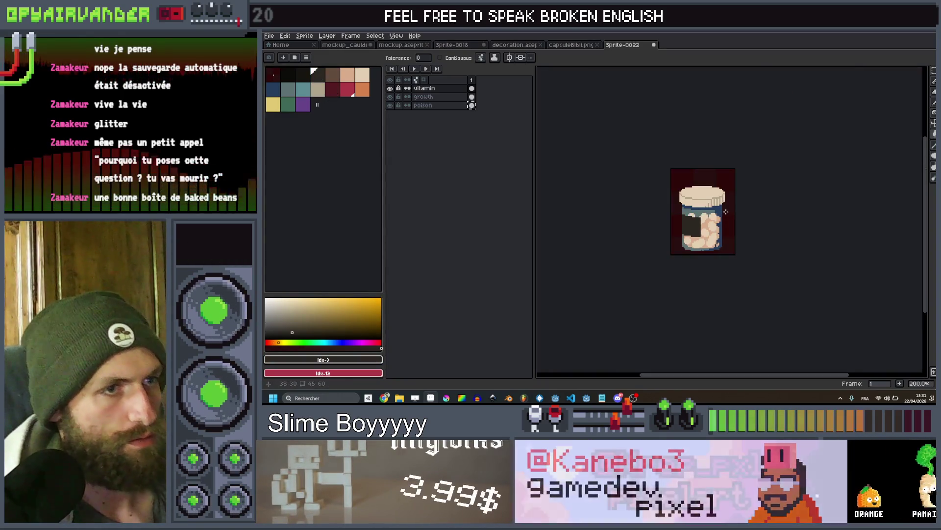
scroll(739, 224, up, 6)
key(v)
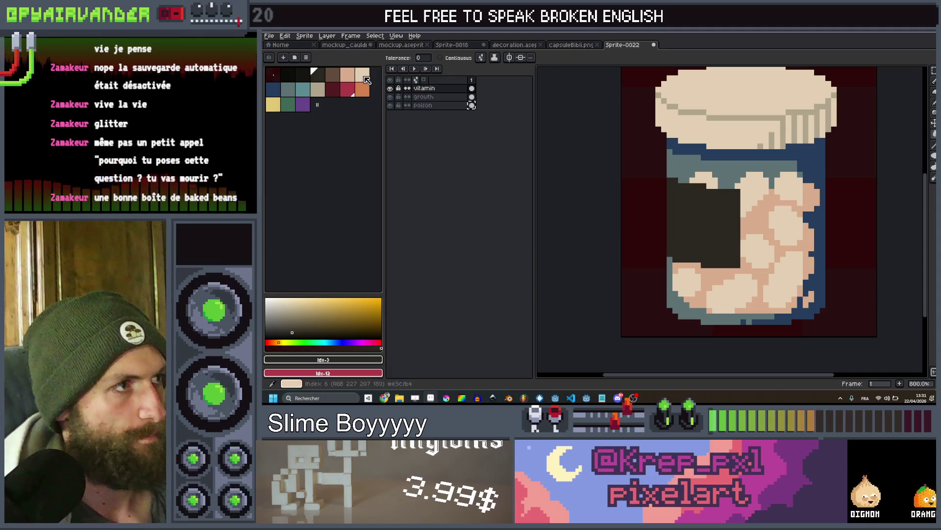
scroll(690, 207, up, 2)
Pencil a beige cross on the dark label: a vertical bar plus a 1px arm
key(b)
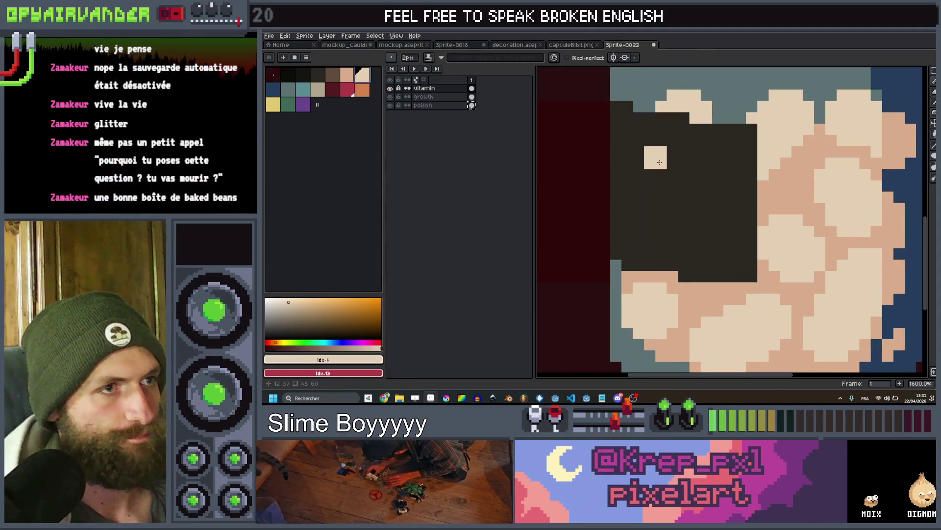
drag(660, 162, 660, 236)
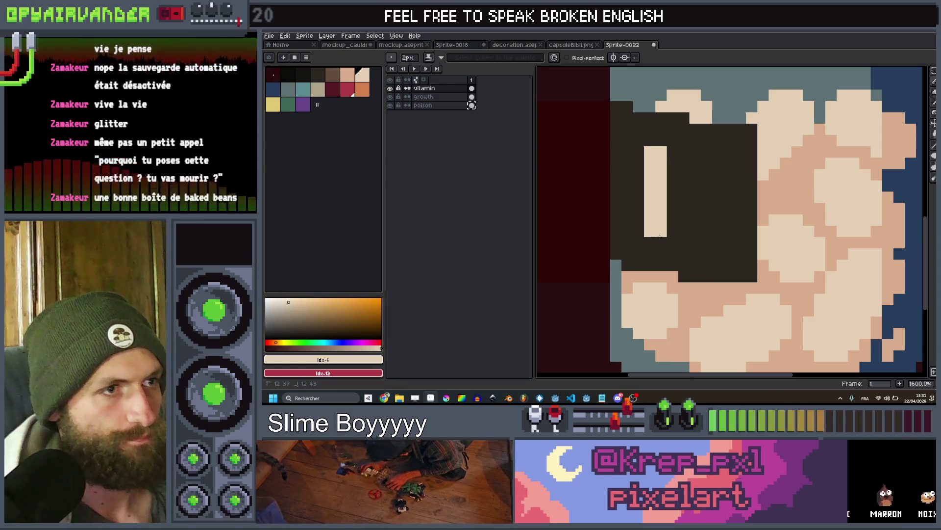
key(minus)
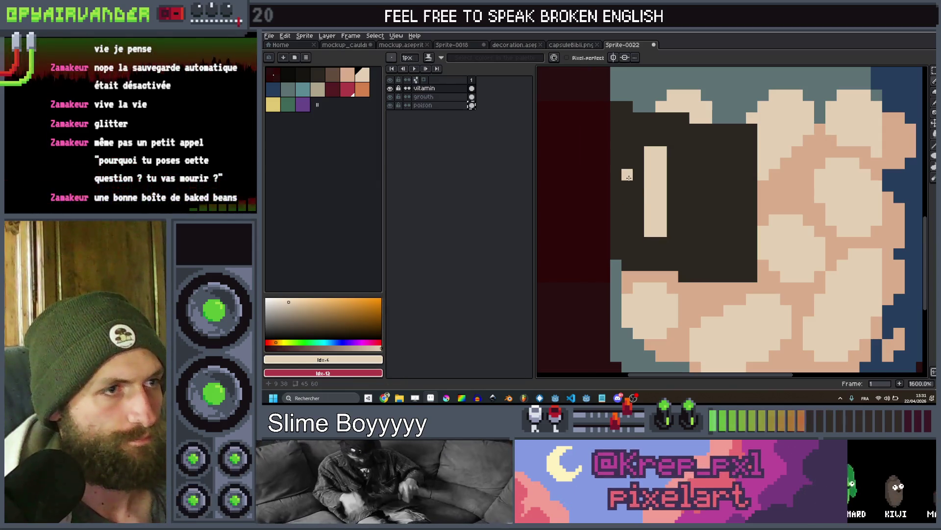
drag(627, 175, 638, 197)
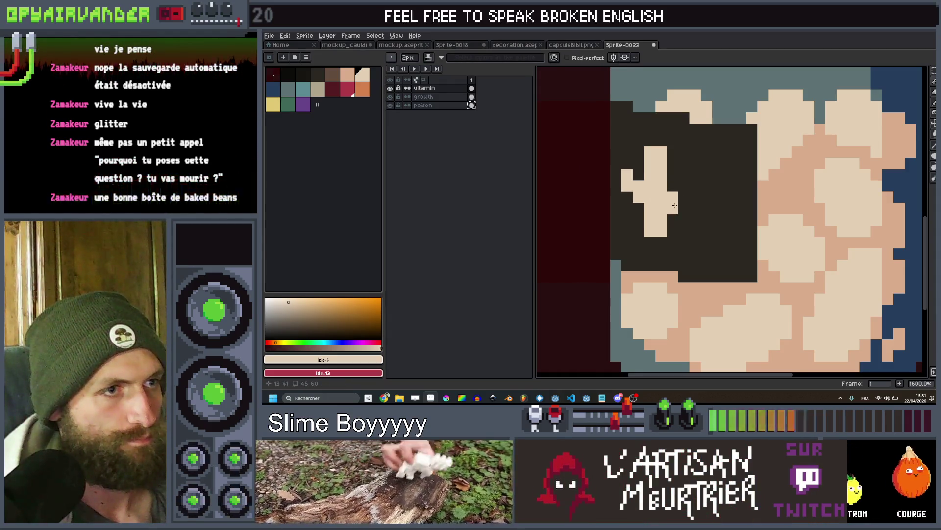
scroll(688, 206, down, 8)
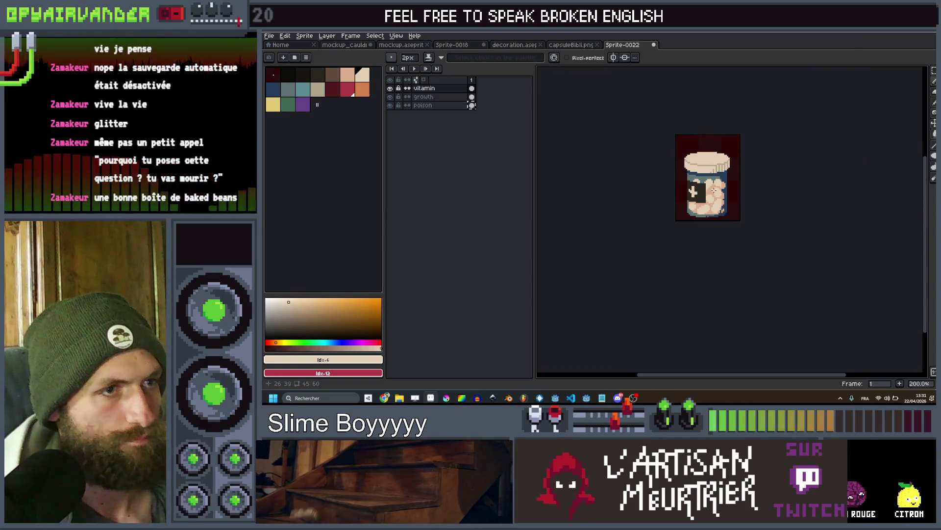
scroll(689, 195, up, 8)
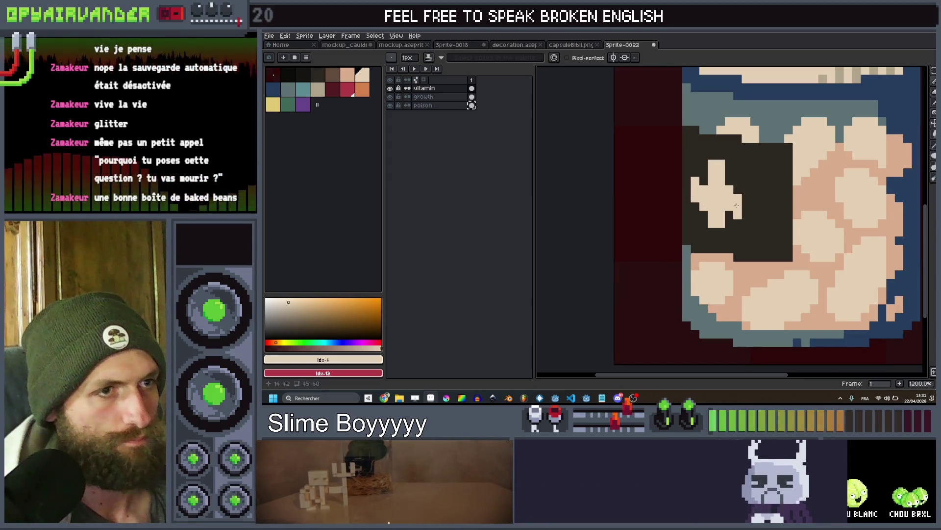
scroll(737, 205, down, 4)
scroll(734, 192, up, 4)
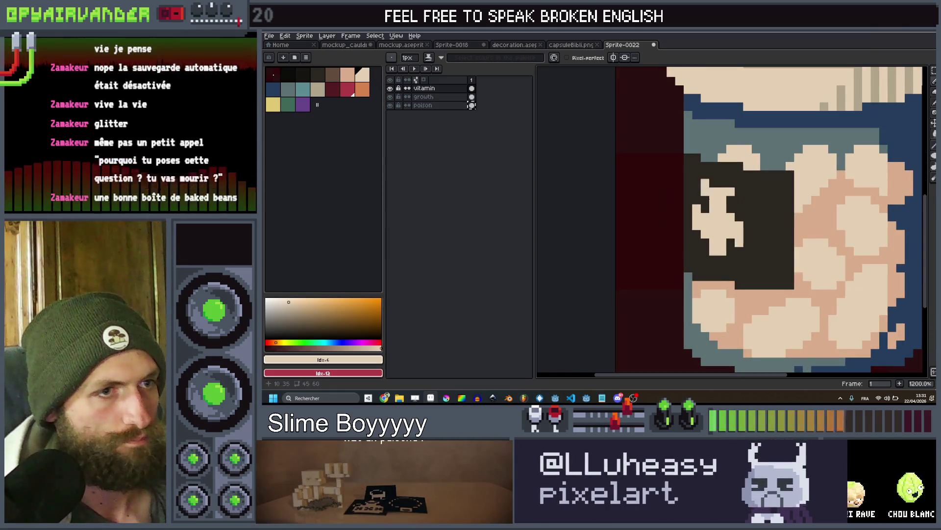
scroll(731, 262, down, 8)
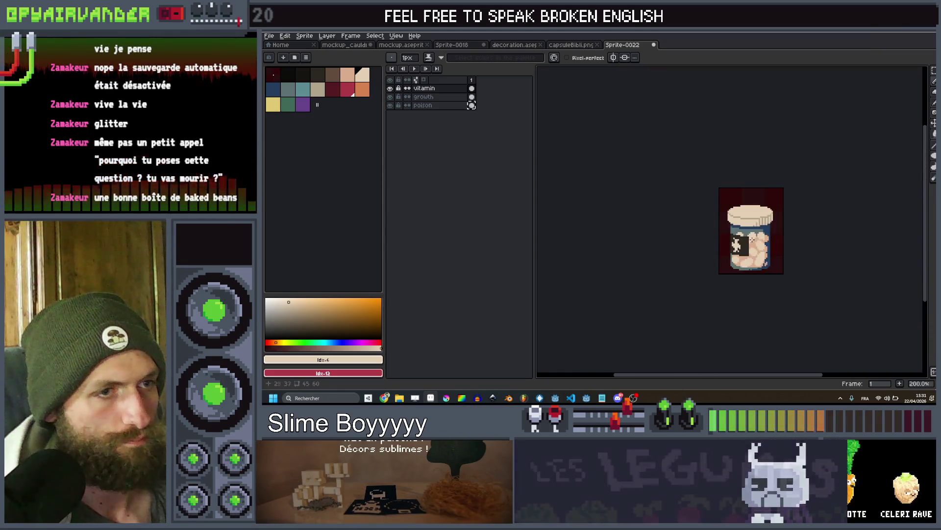
scroll(737, 253, up, 4)
Undo the last stroke and paint out the cream mark with the eyedropped dark label colour
key(v)
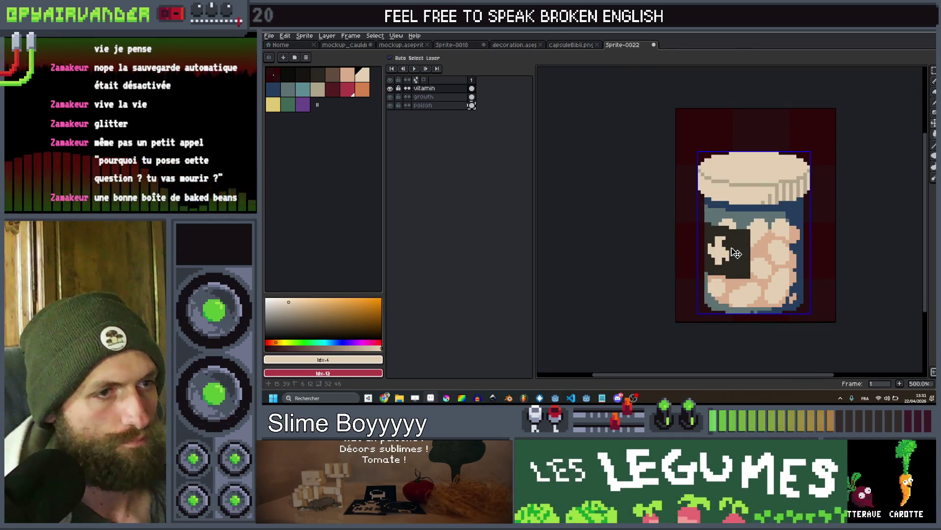
key(ctrl+z)
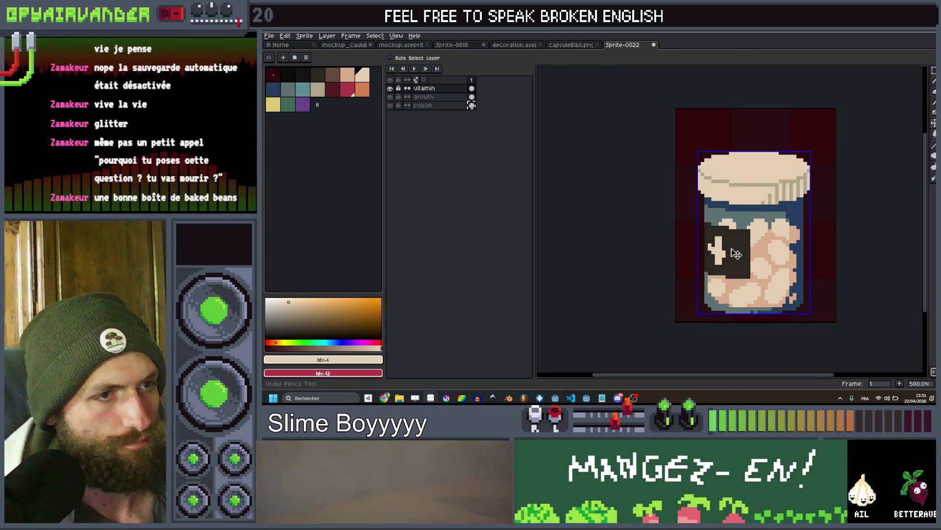
scroll(737, 253, up, 4)
key(i)
click(731, 237)
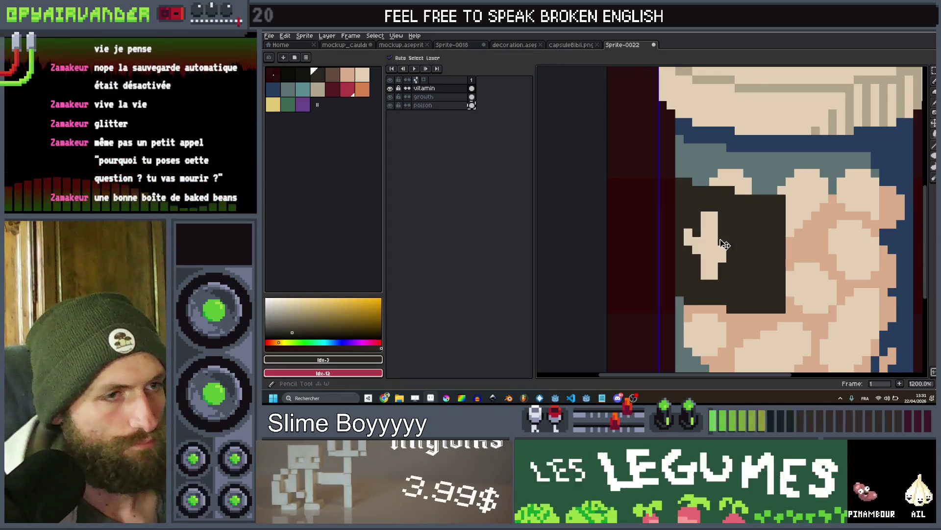
key(b)
click(713, 224)
drag(706, 248, 727, 253)
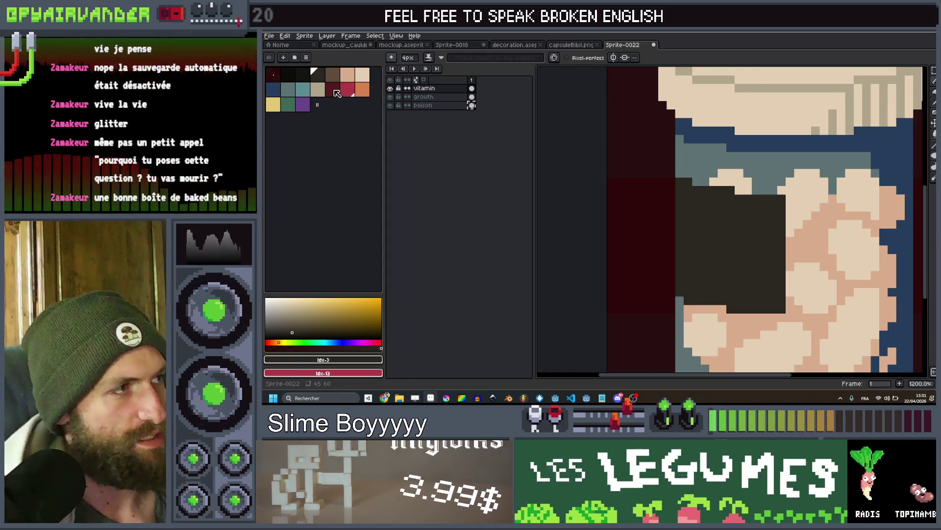
Paint a diagonal cream capsule stroke across the label with a 6px brush
click(362, 74)
key(minus)
key(minus)
key(minus)
scroll(739, 255, down, 3)
scroll(740, 255, up, 3)
key(plus)
key(plus)
key(plus)
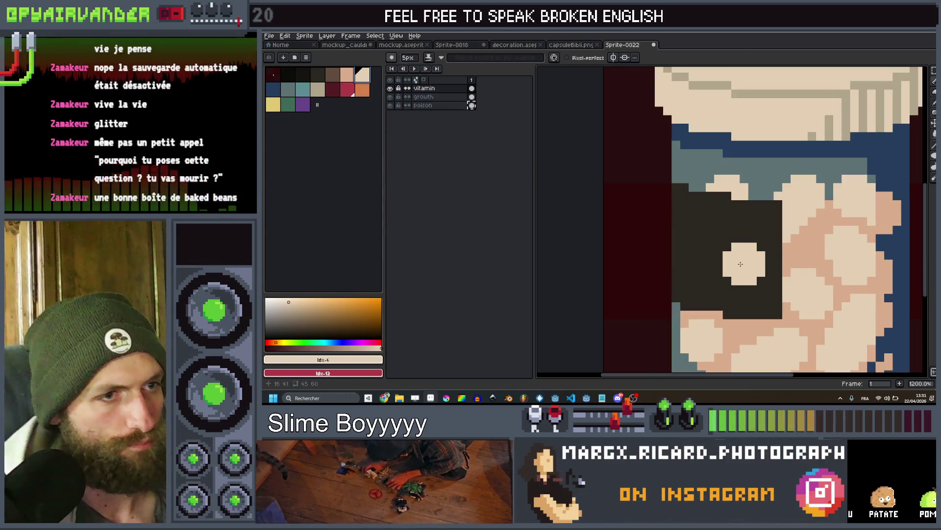
mouse_move(727, 267)
mouse_down()
mouse_move(710, 229)
mouse_move(699, 232)
mouse_up()
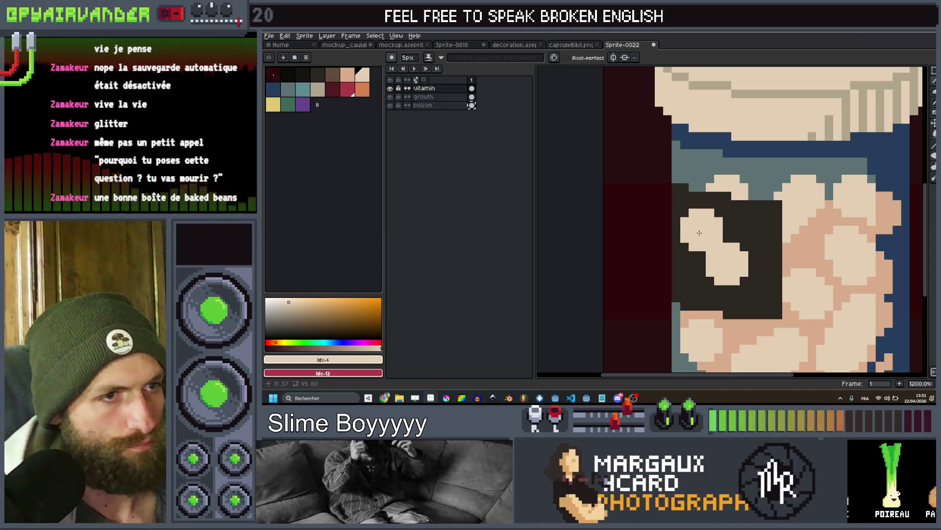
Reduce the Pencil to 3px, then to 1px with light cream, for the plus marks
scroll(699, 239, down, 6)
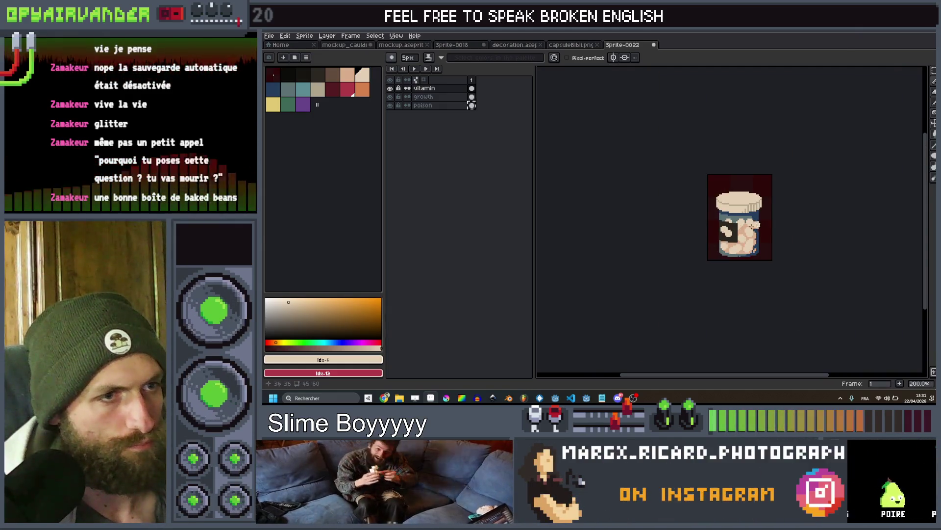
scroll(702, 245, up, 3)
scroll(702, 245, down, 3)
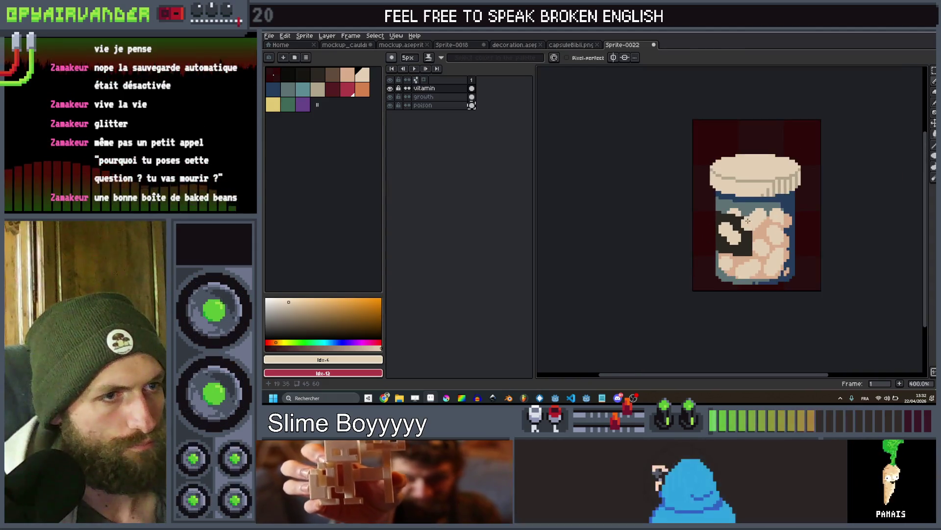
scroll(737, 228, up, 5)
key(minus)
key(minus)
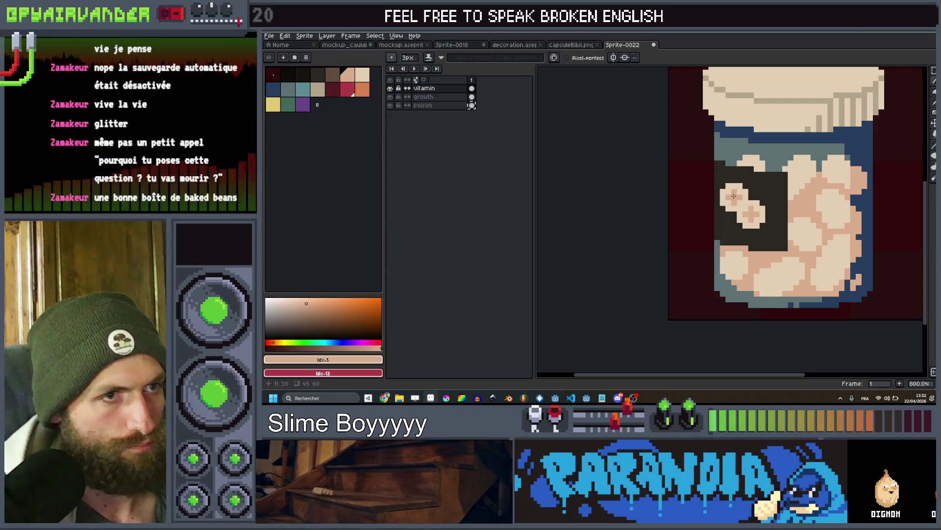
scroll(734, 196, down, 5)
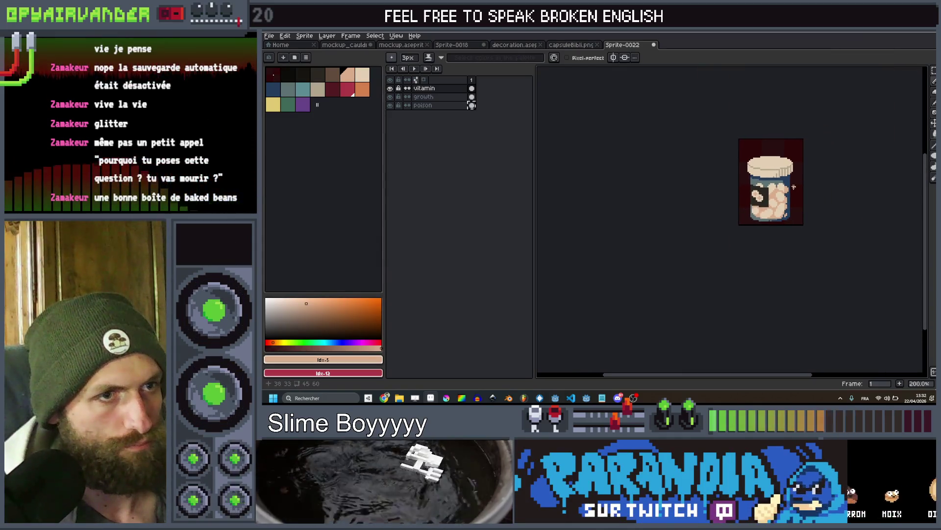
scroll(794, 187, down, 1)
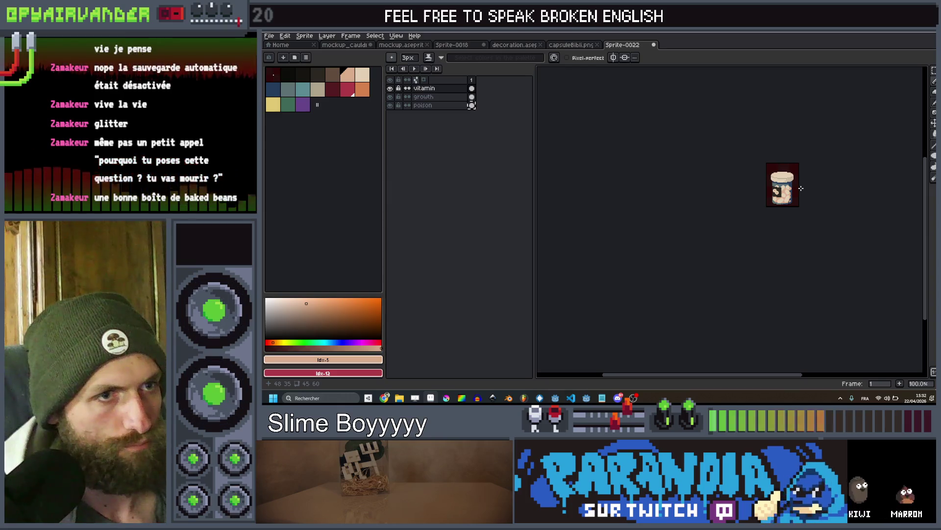
scroll(801, 188, up, 8)
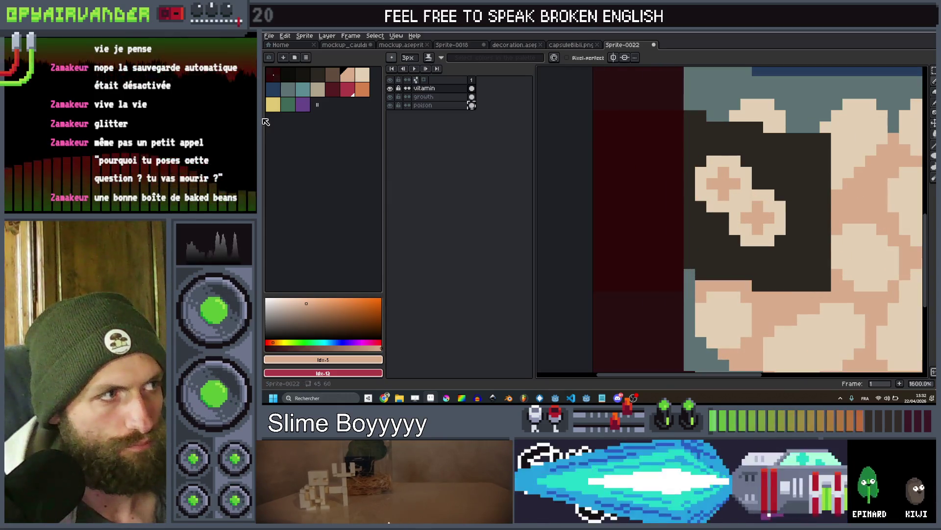
click(362, 75)
key(minus)
key(minus)
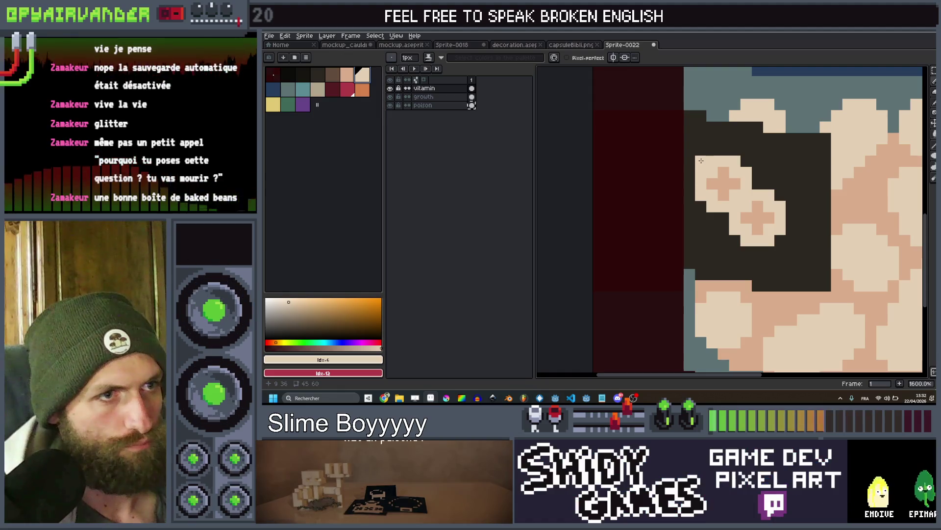
scroll(736, 195, down, 6)
scroll(765, 203, up, 4)
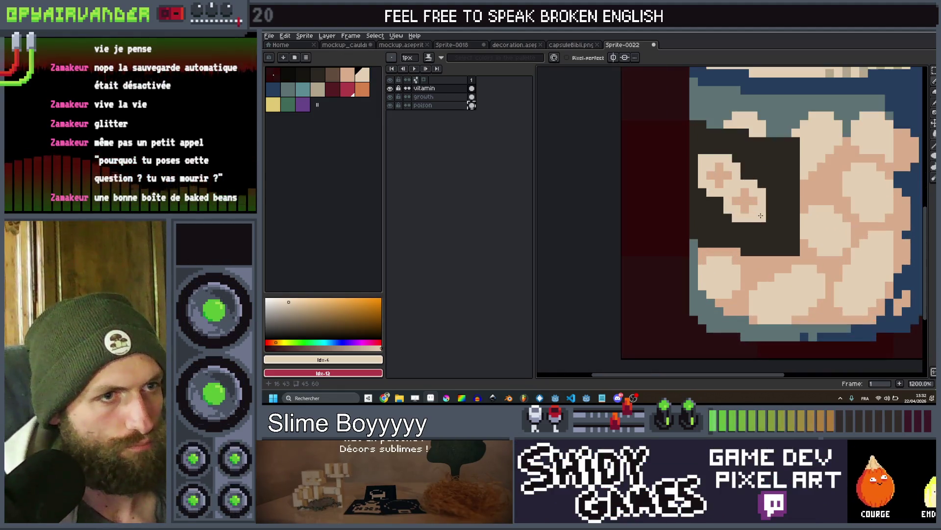
scroll(770, 205, down, 4)
scroll(769, 206, down, 1)
scroll(740, 200, up, 7)
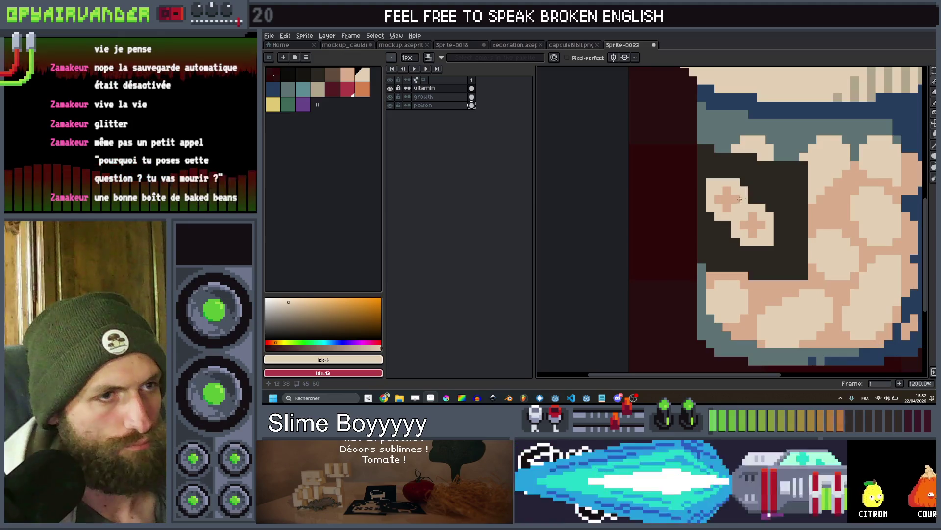
Marquee-select a 2×5 pixel strip at the capsule's edge, then select the vitamin layer
drag(708, 172, 723, 211)
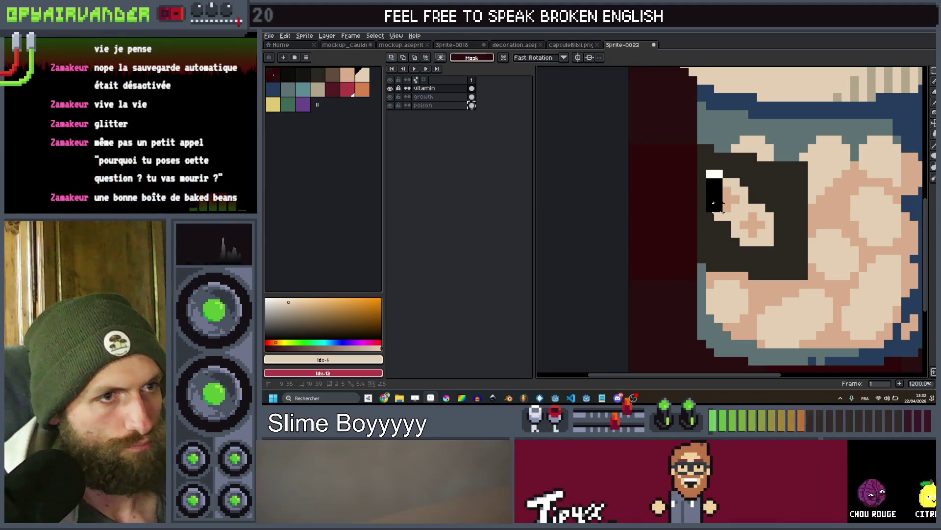
scroll(804, 222, down, 5)
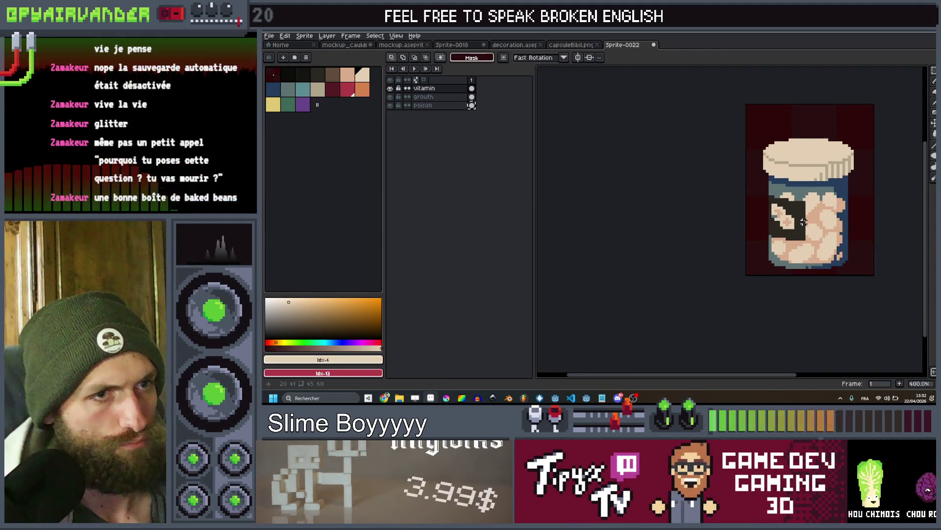
scroll(804, 222, up, 1)
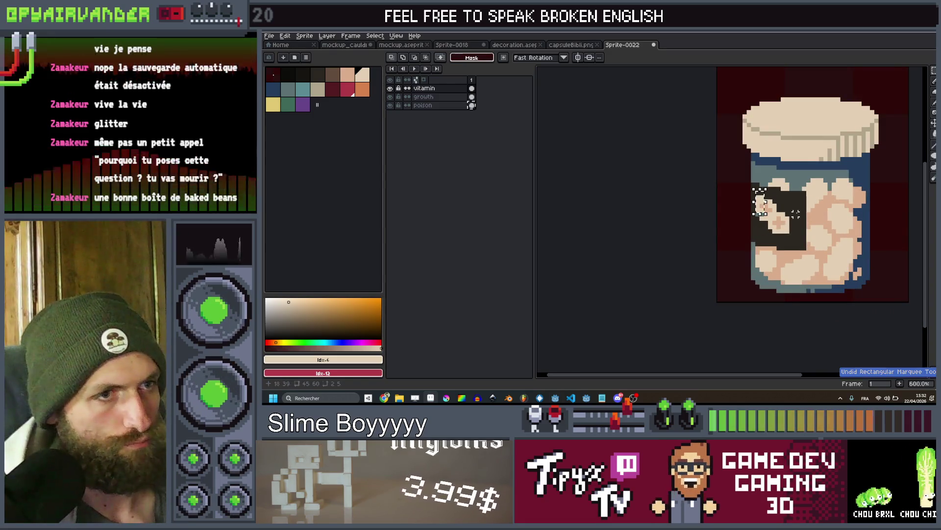
scroll(693, 214, down, 5)
scroll(693, 214, up, 1)
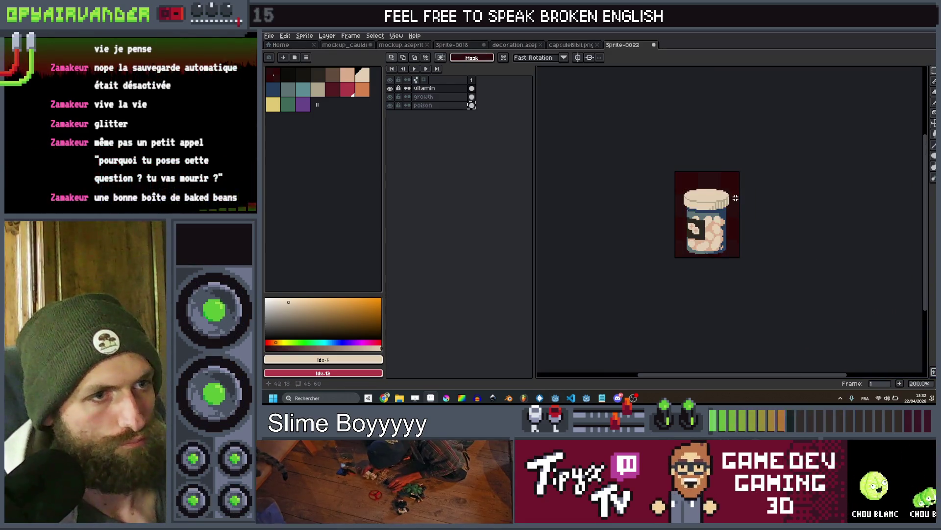
click(430, 91)
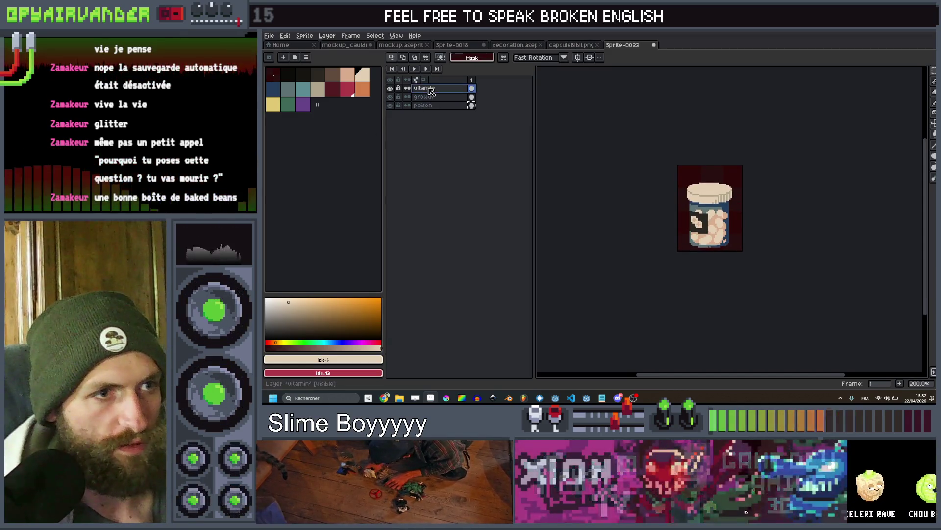
Hide the vitamin variant, show the poison variant, and zoom in on the jar
click(425, 104)
click(398, 89)
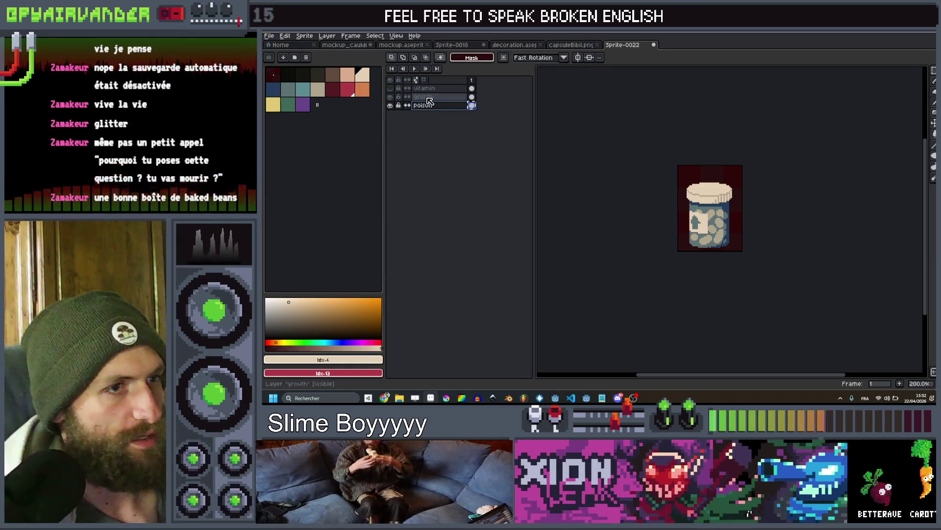
click(390, 105)
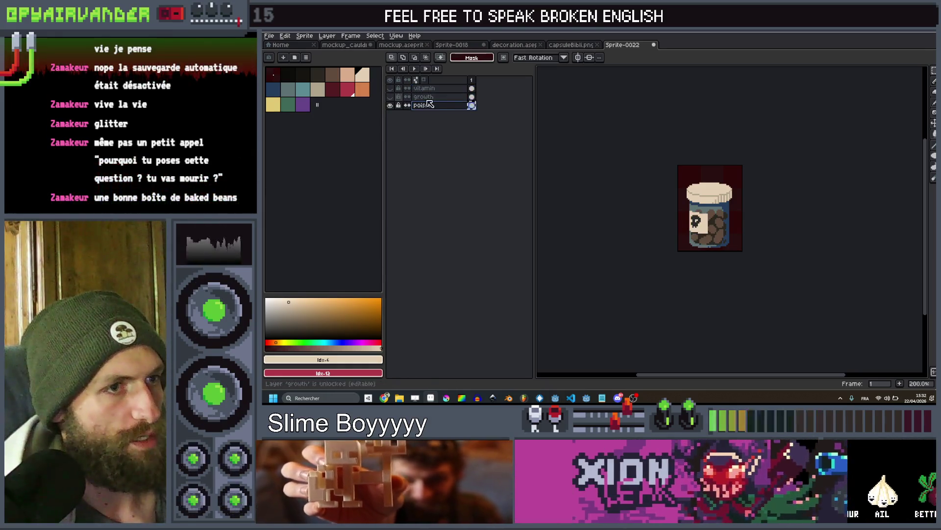
key(plus)
key(plus)
key(plus)
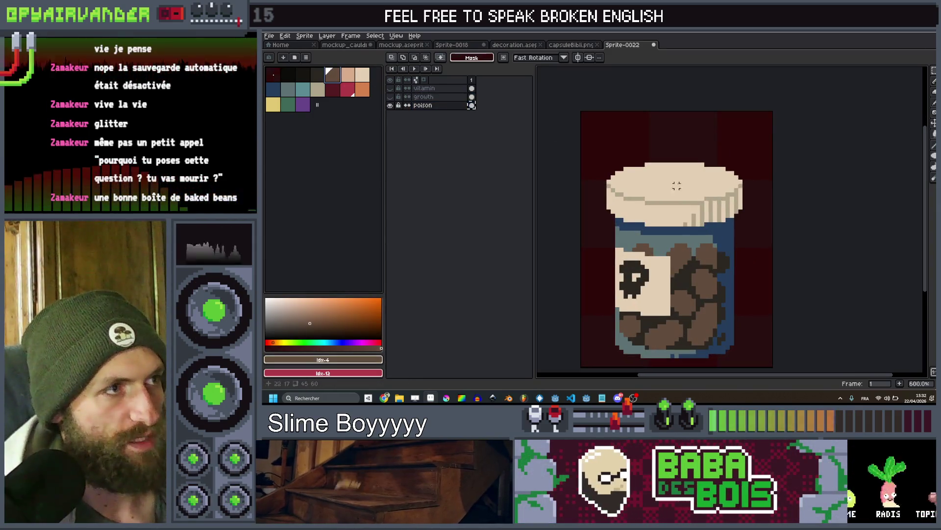
scroll(677, 185, up, 1)
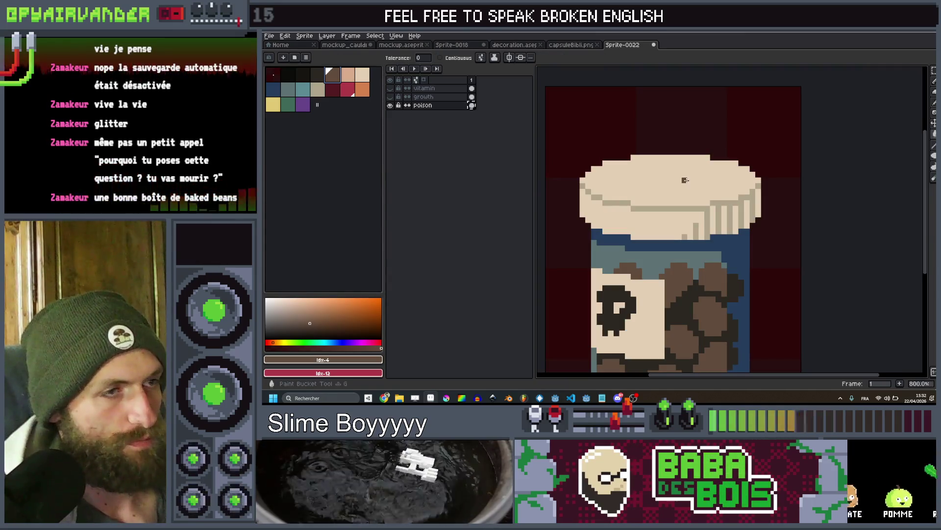
Select the poison jar's lid, bucket-fill it brown with darker ridge lines, then hide the layer
drag(788, 148, 619, 246)
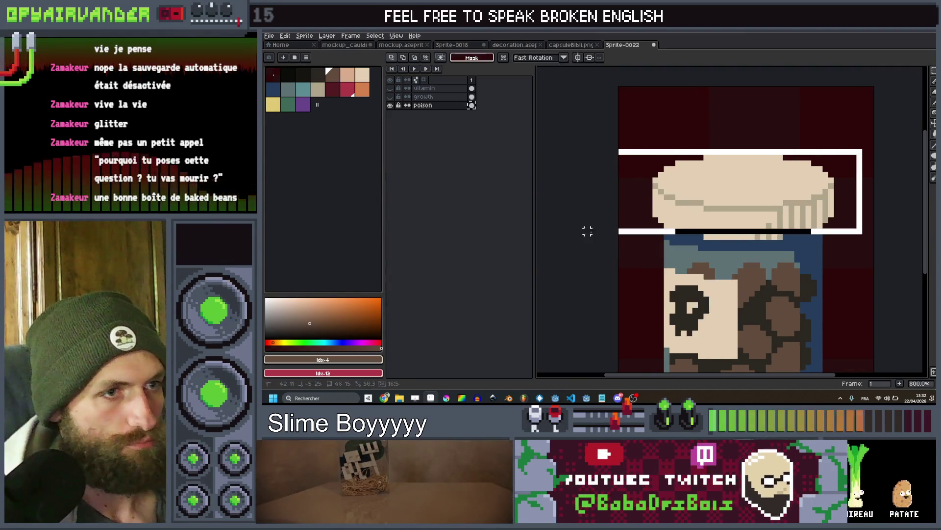
key(g)
click(700, 202)
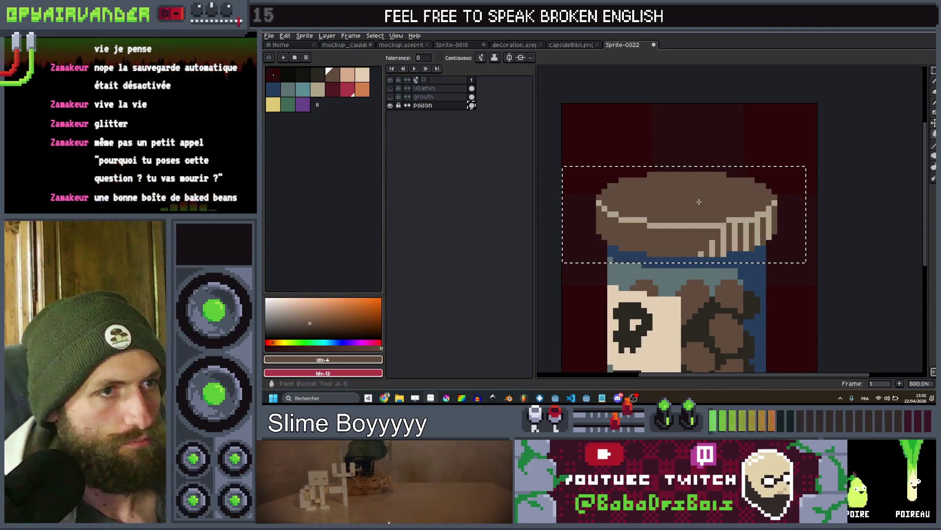
click(318, 74)
click(686, 224)
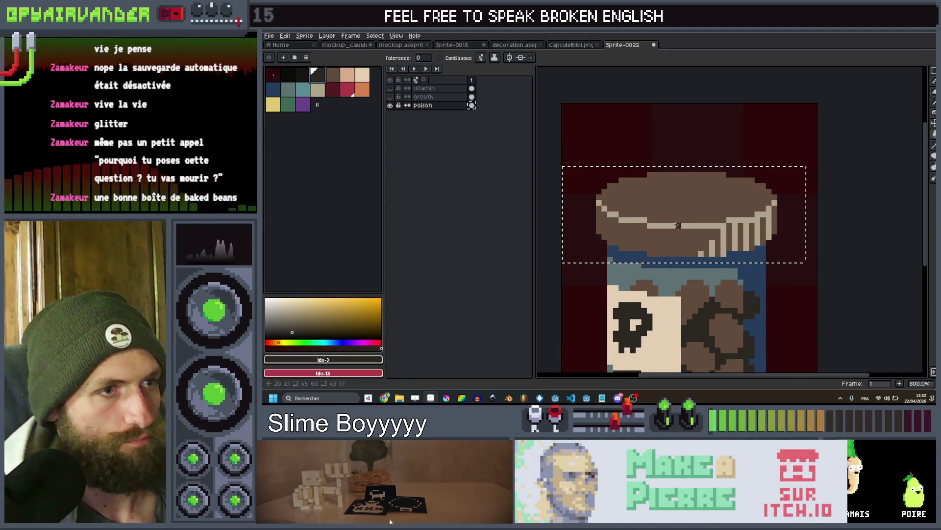
scroll(680, 211, down, 1)
scroll(679, 211, down, 3)
scroll(754, 208, down, 2)
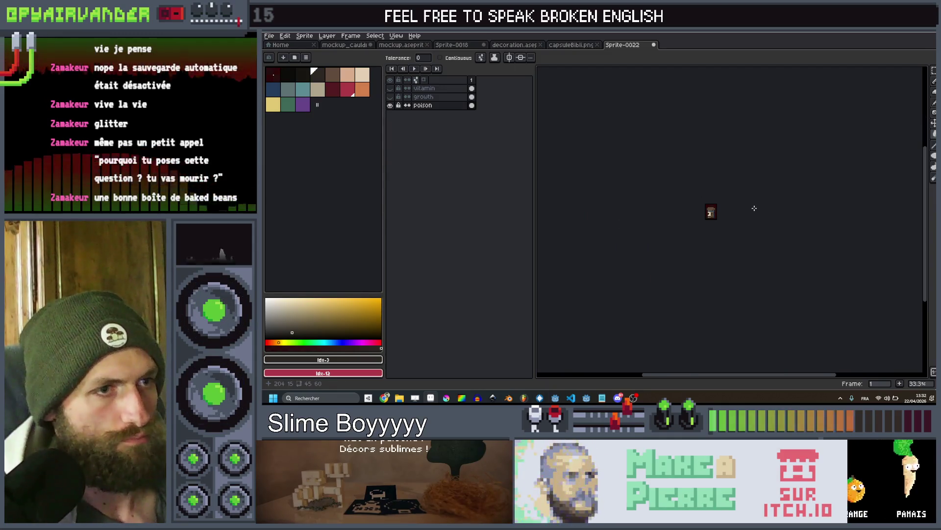
scroll(753, 208, up, 1)
click(389, 106)
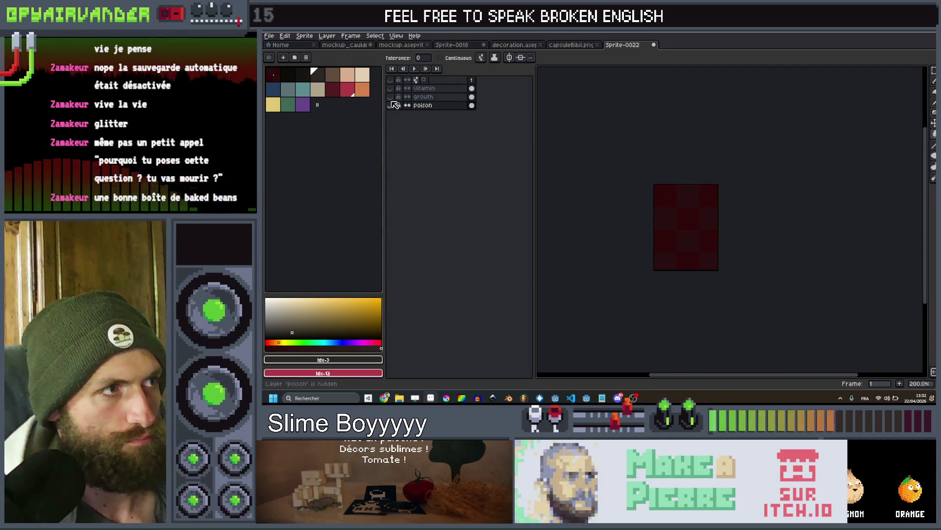
Compare the jar variants and leave only the growth layer visible and active
click(391, 98)
click(391, 100)
click(391, 97)
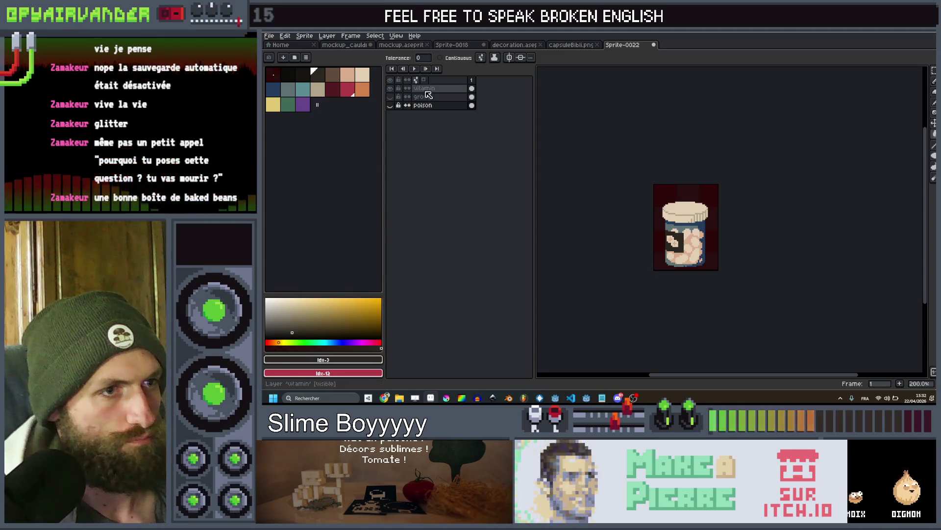
click(391, 96)
click(391, 97)
click(389, 106)
click(424, 97)
scroll(727, 239, up, 3)
key(v)
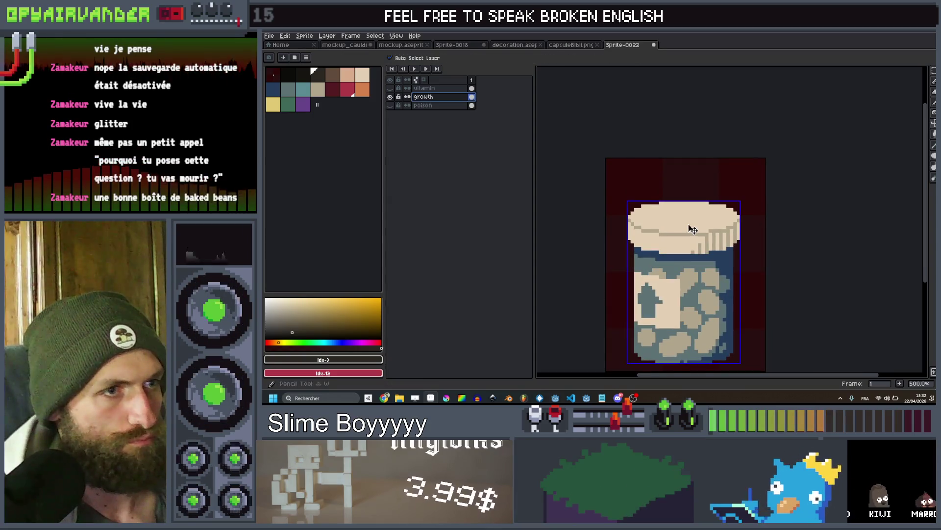
scroll(688, 224, up, 2)
Marquee the growth jar's lid, bucket-fill its ridge lines teal, and deselect
click(317, 89)
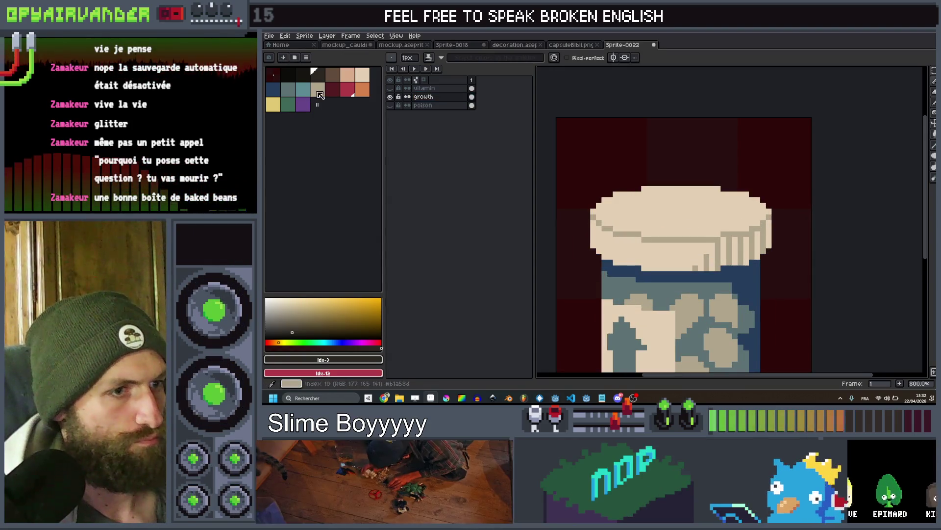
scroll(702, 224, down, 1)
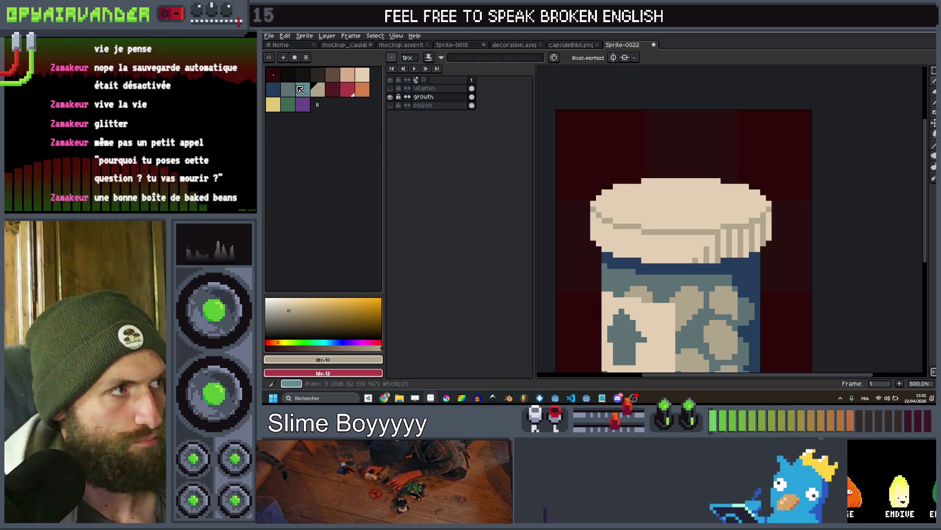
scroll(725, 226, up, 2)
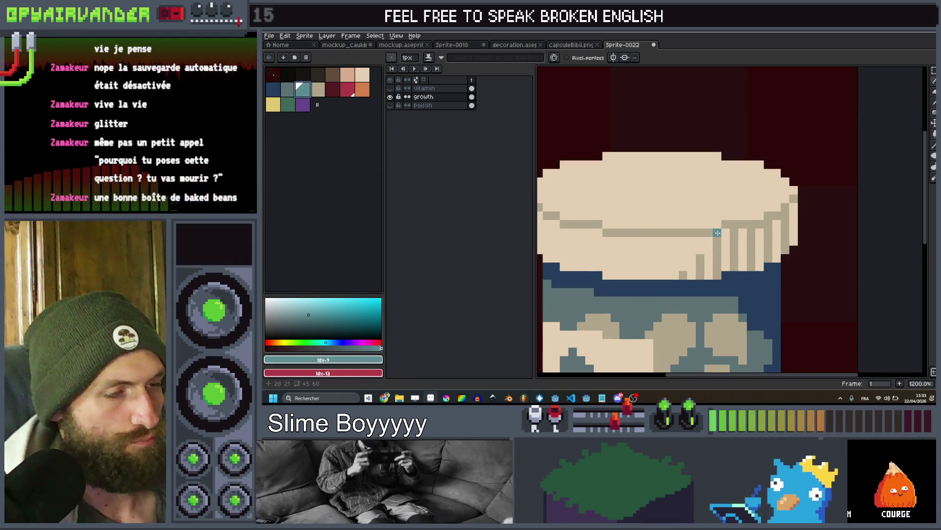
scroll(717, 232, down, 2)
key(m)
drag(801, 161, 566, 270)
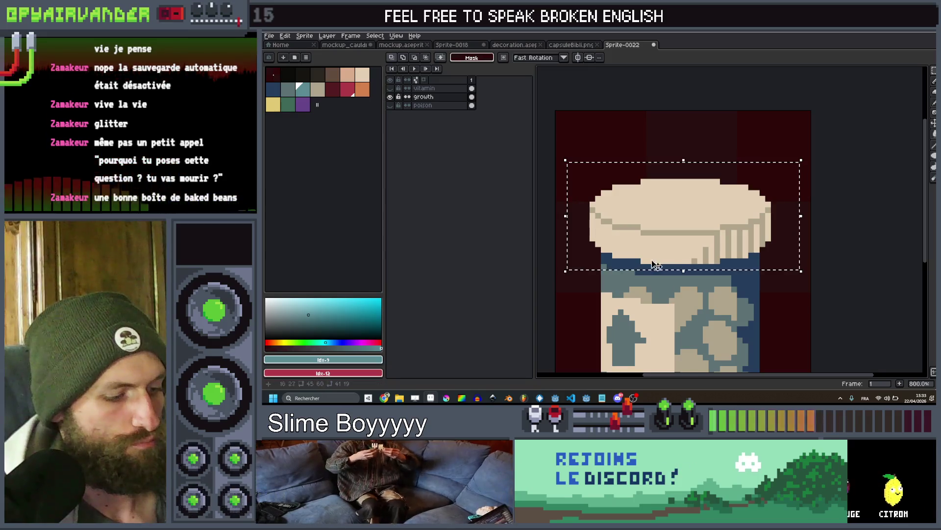
key(g)
scroll(687, 231, up, 1)
click(687, 233)
scroll(687, 228, down, 2)
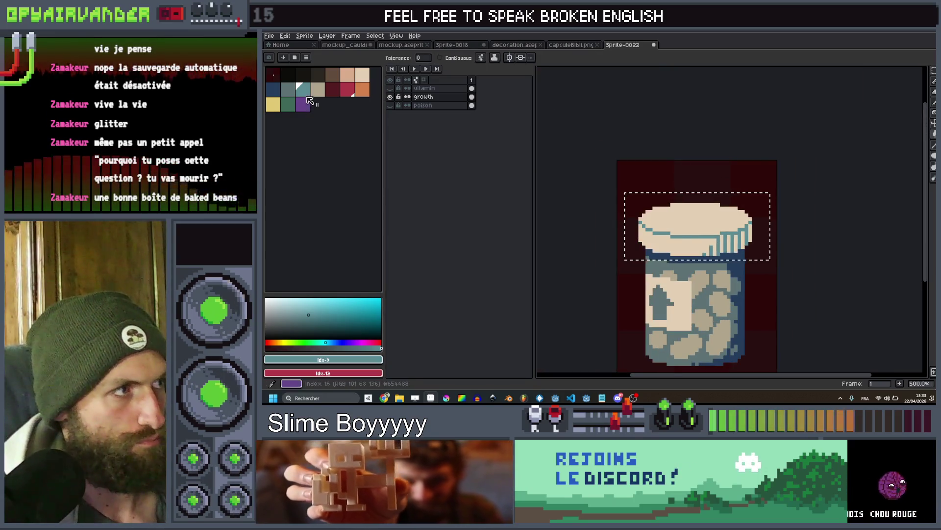
click(318, 89)
key(ctrl+d)
Reselect the lid, pick the grey-blue colour, then hide the growth variant
scroll(743, 232, down, 3)
scroll(743, 233, down, 1)
scroll(742, 239, up, 1)
scroll(742, 239, up, 3)
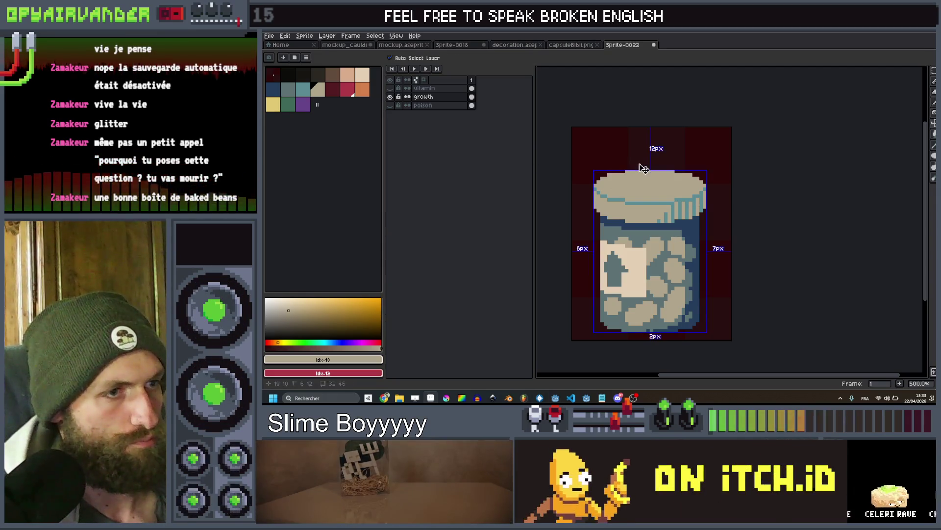
drag(579, 159, 725, 226)
click(293, 93)
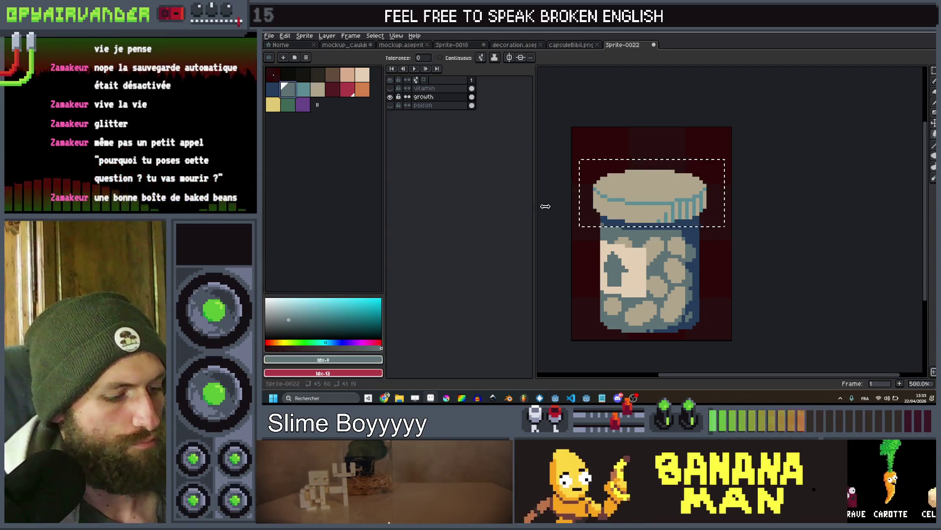
scroll(680, 198, up, 2)
scroll(682, 195, down, 6)
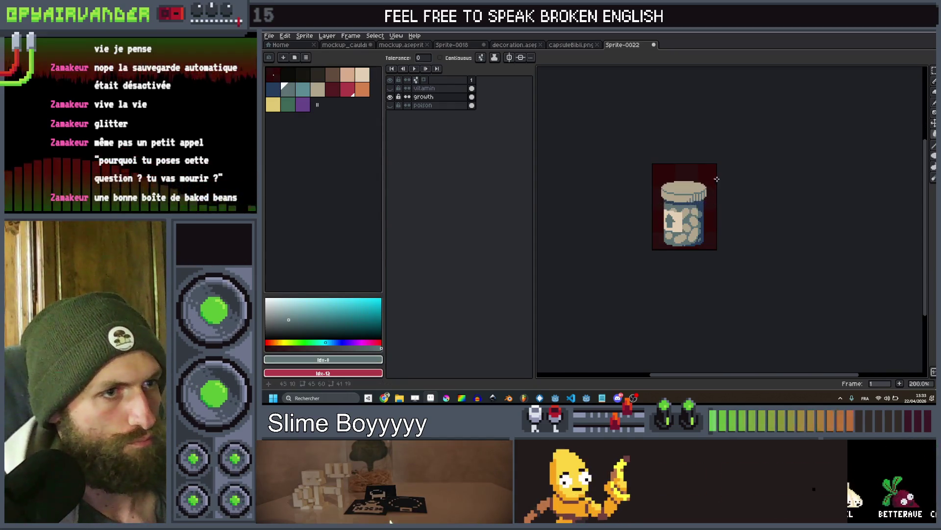
click(390, 98)
Toggle the poison and growth layer eyes so the vitamin variant shows on its own
click(390, 105)
click(391, 98)
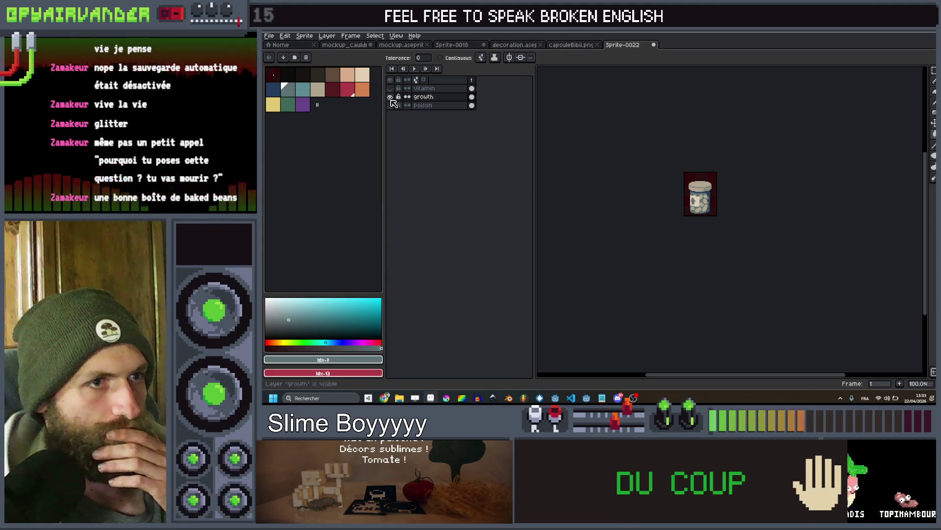
scroll(698, 193, up, 5)
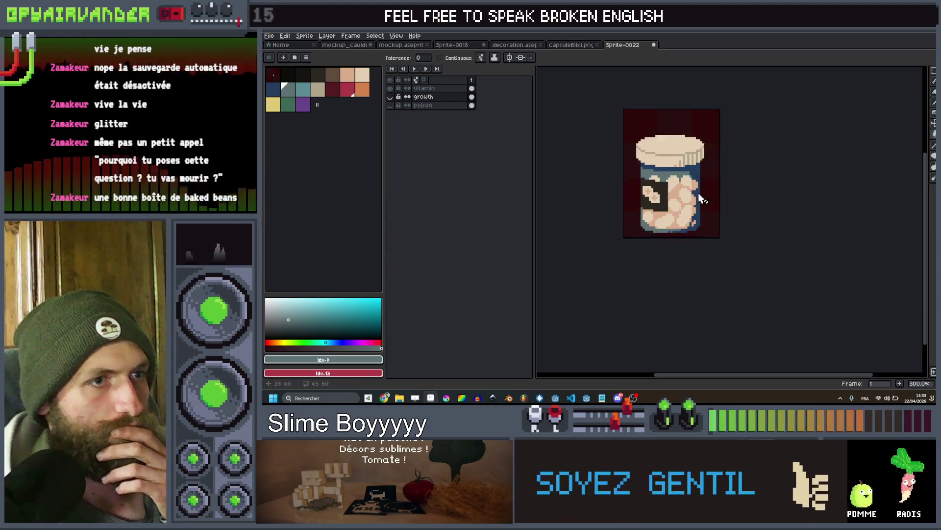
scroll(696, 202, down, 4)
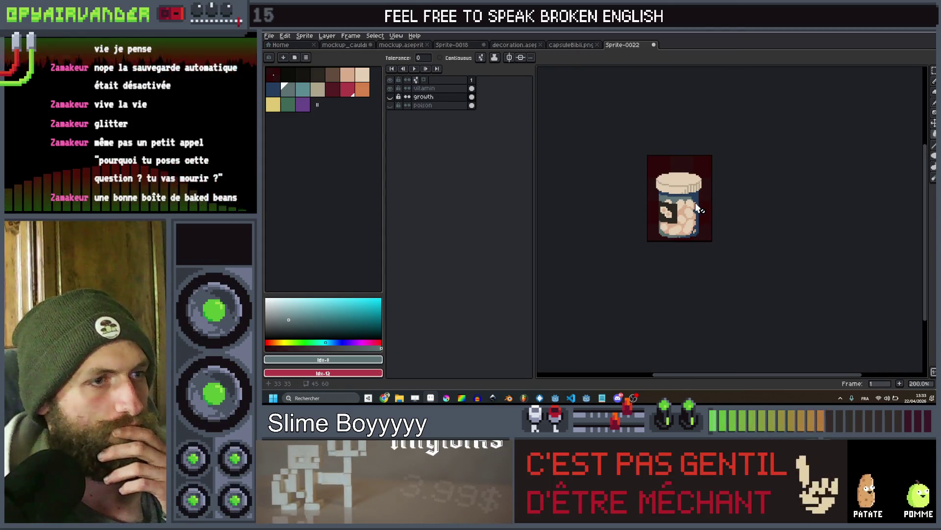
scroll(698, 200, up, 2)
scroll(692, 201, down, 1)
scroll(684, 203, up, 5)
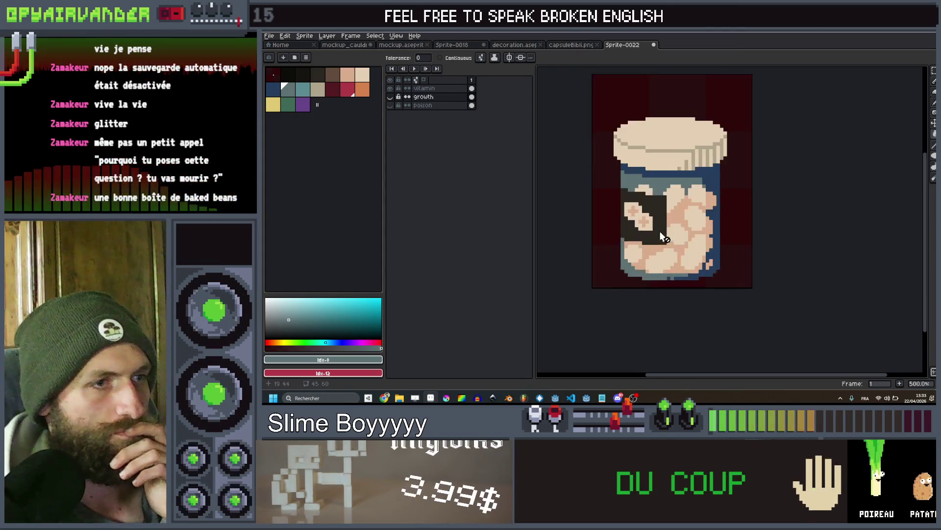
scroll(665, 236, down, 1)
scroll(666, 236, down, 3)
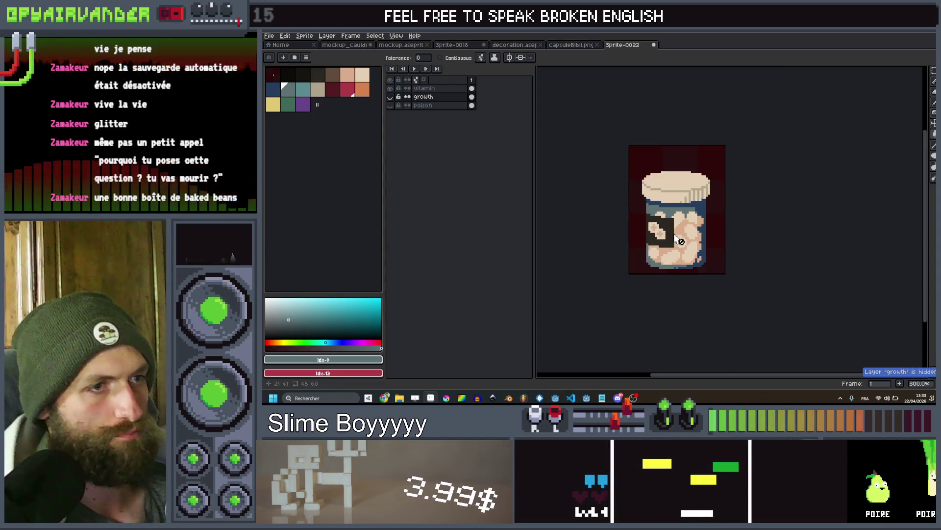
scroll(666, 237, up, 3)
On the vitamin layer, try filling the dark label patch peach, then undo it
key(Up)
key(b)
scroll(662, 231, up, 3)
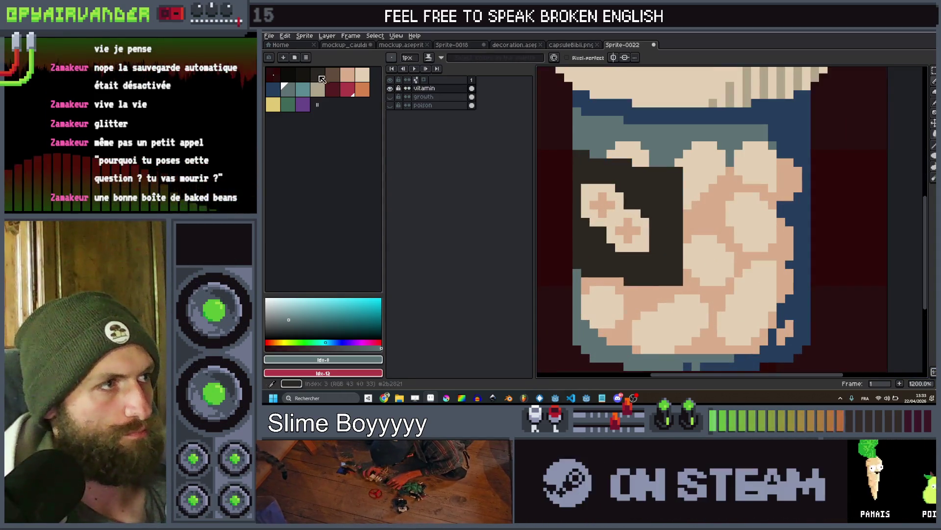
click(352, 79)
key(g)
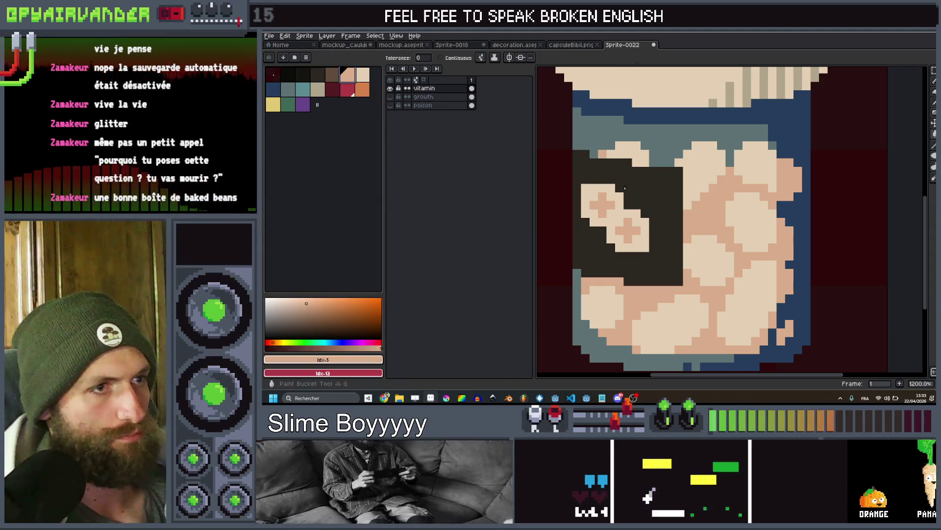
click(666, 196)
scroll(666, 196, down, 7)
key(ctrl+z)
scroll(660, 191, up, 3)
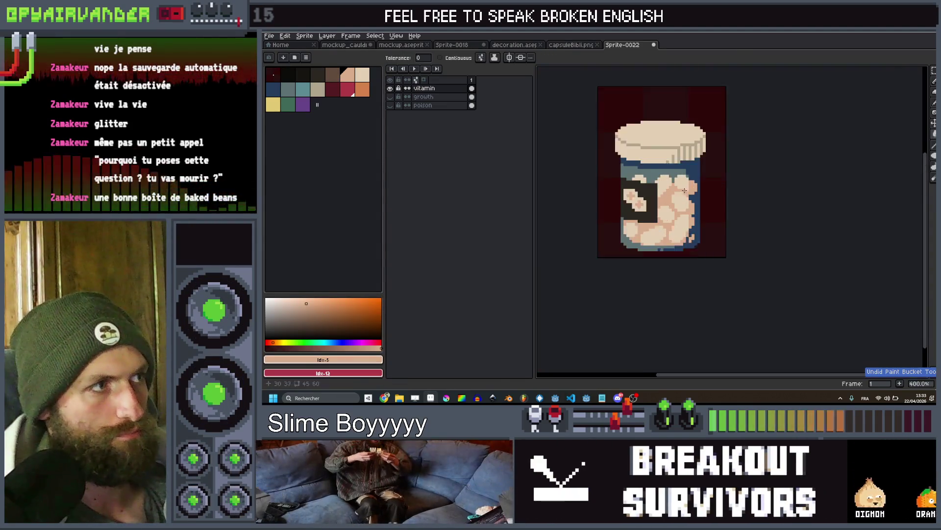
Fill the label patch beige, recolour the vitamin pills peach, and add a new layer above
click(318, 90)
click(625, 205)
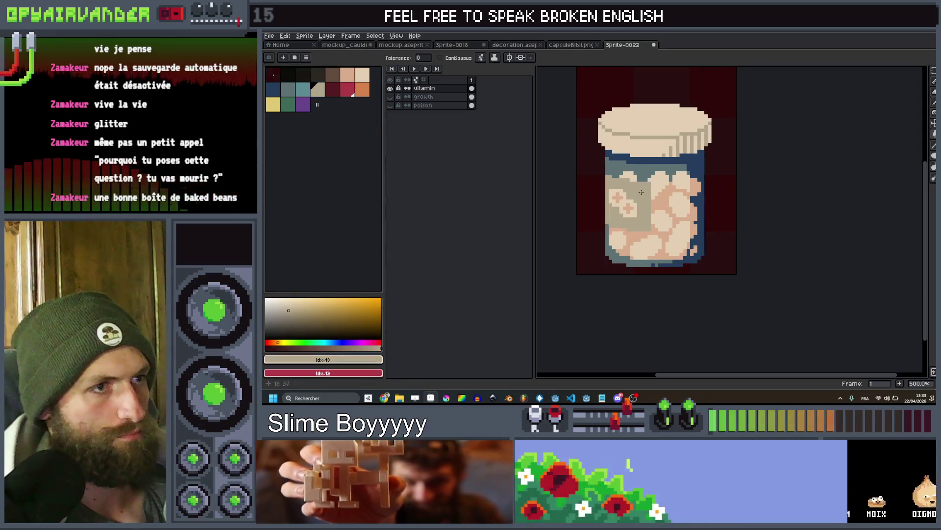
scroll(664, 197, down, 4)
scroll(663, 197, up, 4)
scroll(667, 210, up, 4)
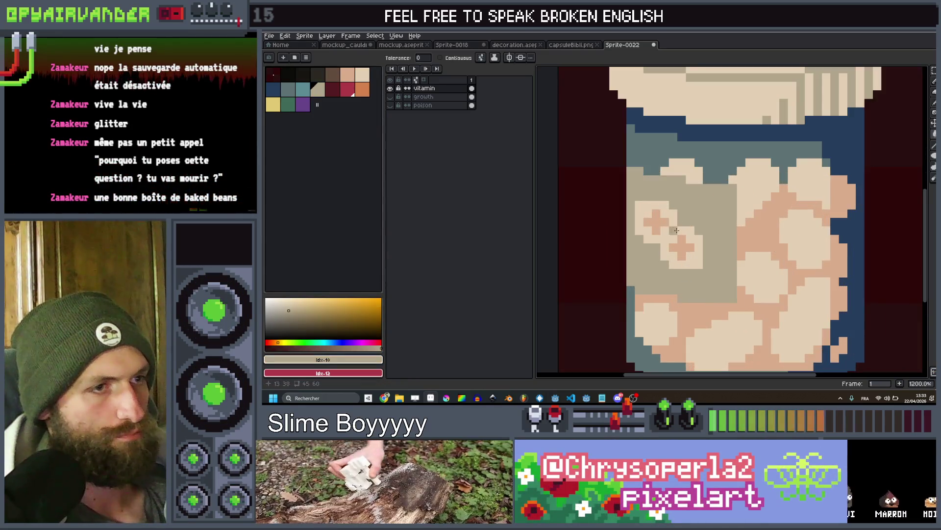
scroll(671, 223, down, 4)
click(670, 223)
scroll(696, 214, down, 4)
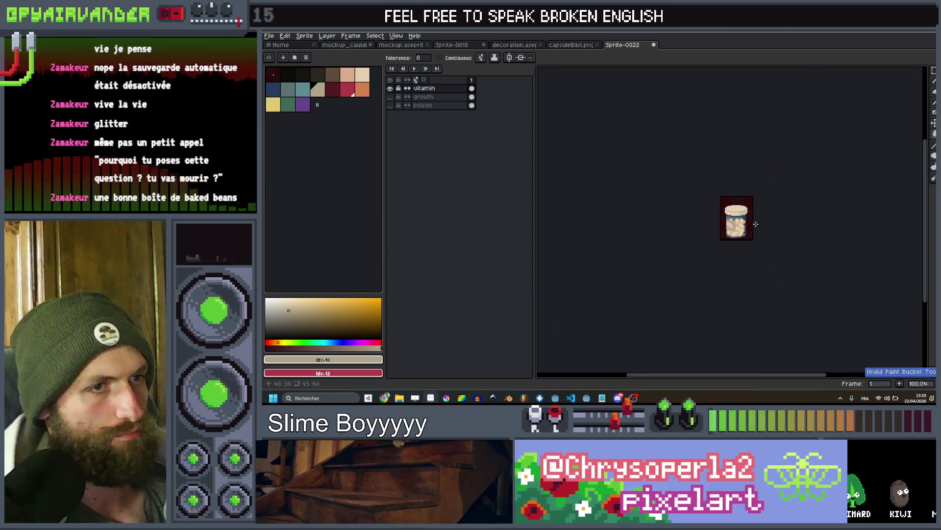
scroll(697, 214, up, 1)
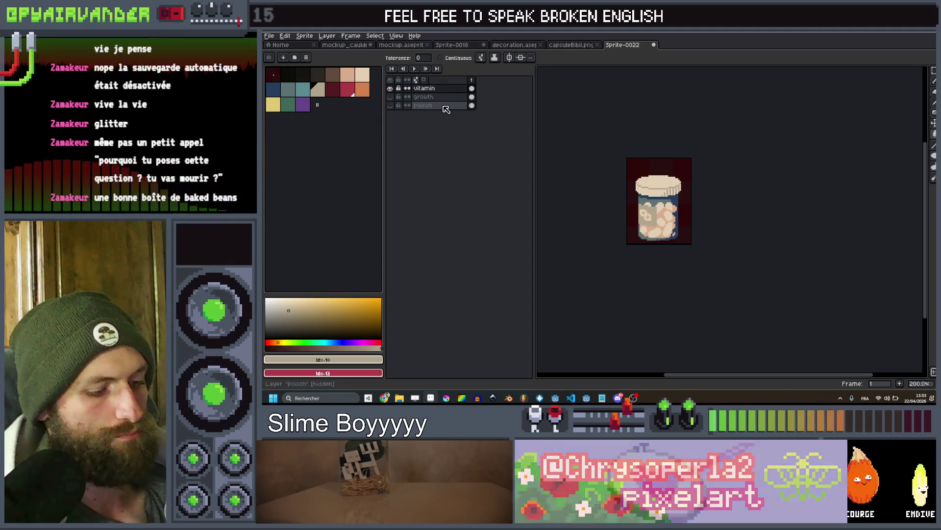
key(shift+n)
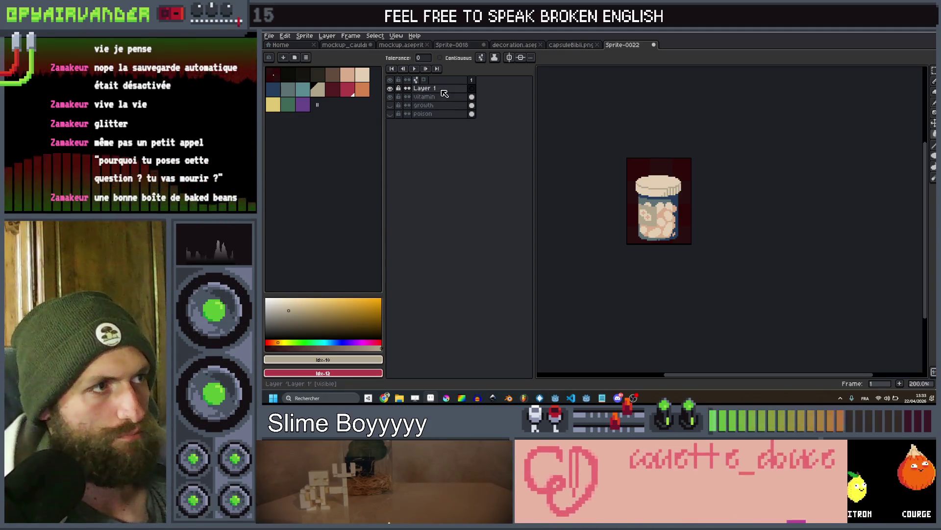
Rename the new top layer to 'bluepill' in Layer Properties
double_click(444, 89)
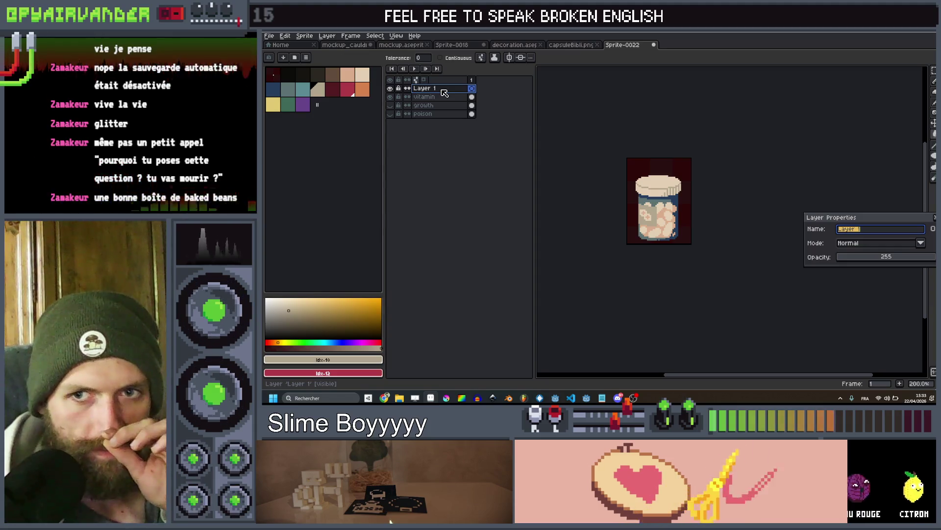
text(b)
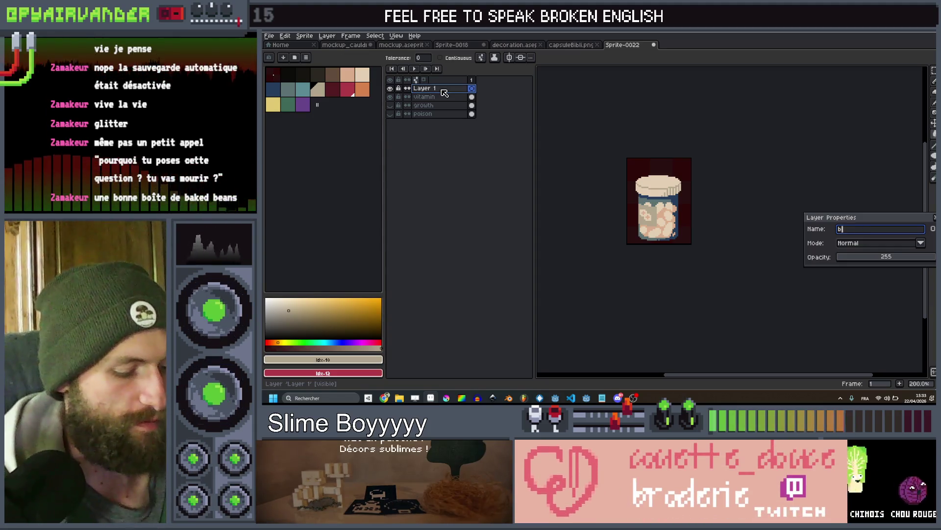
text(luepill)
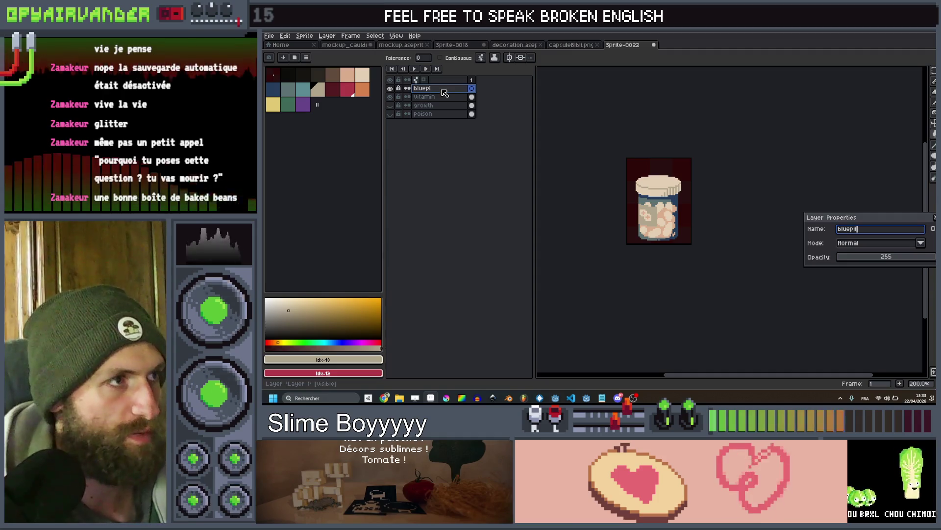
key(Return)
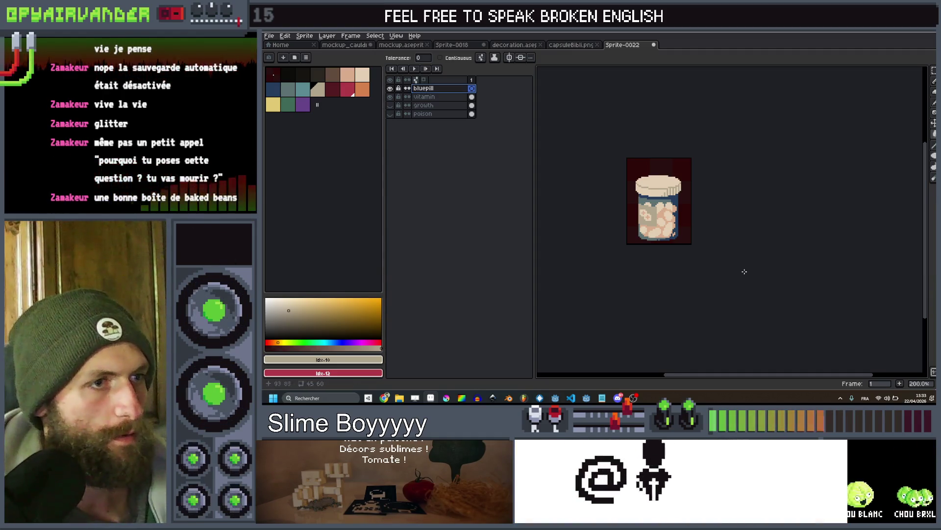
scroll(638, 207, up, 5)
scroll(638, 207, up, 2)
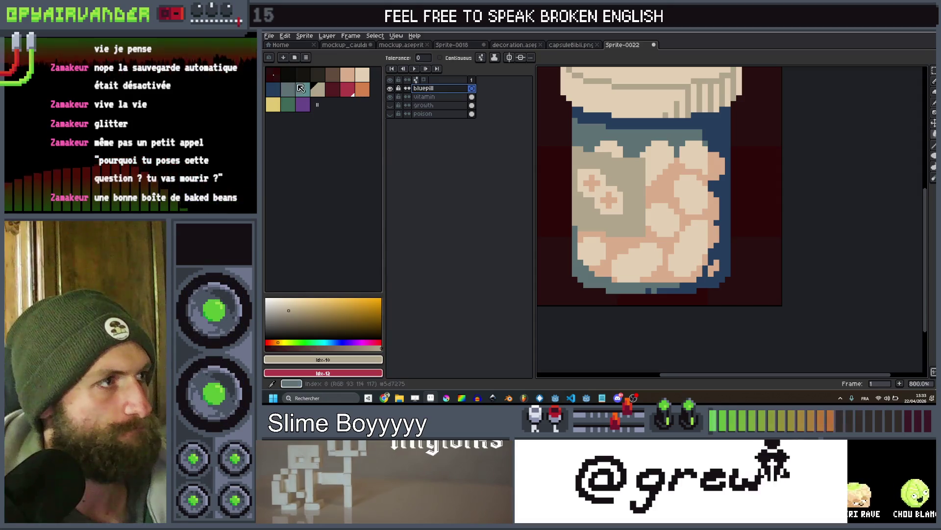
drag(635, 167, 659, 224)
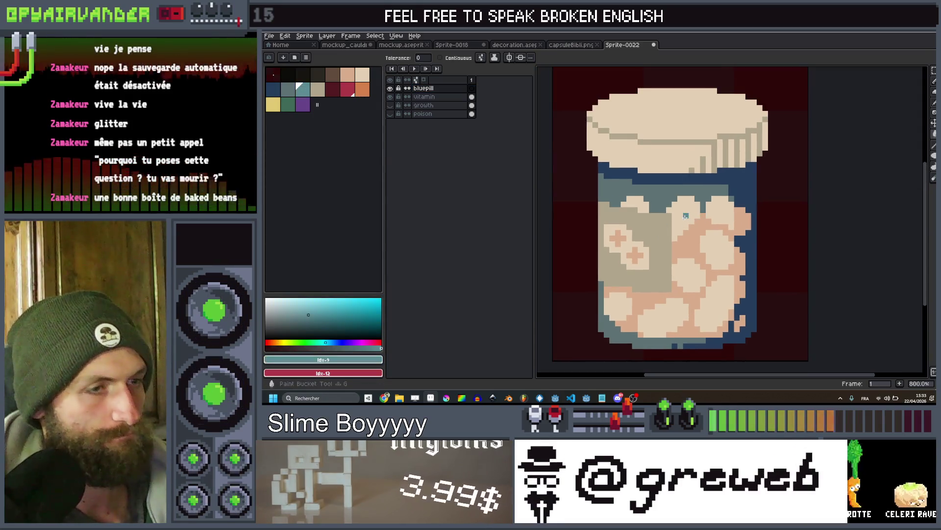
click(685, 216)
key(ctrl+z)
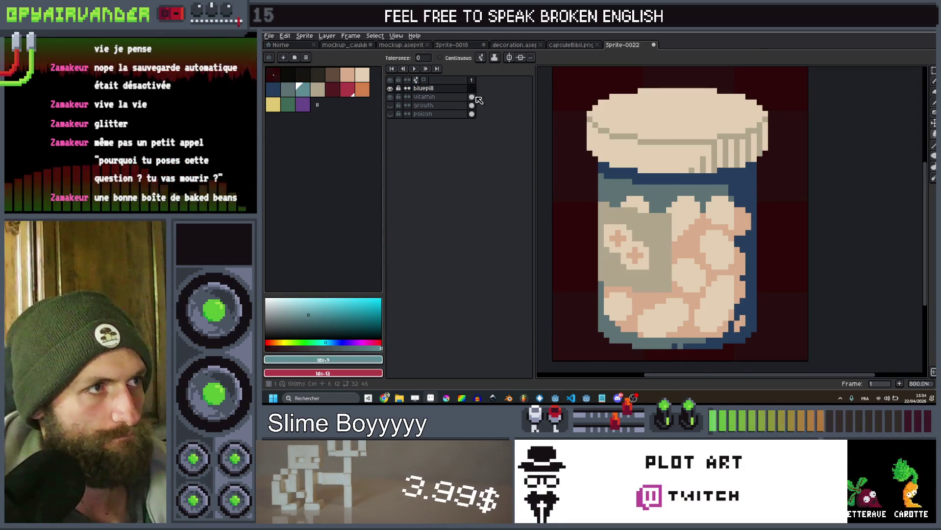
click(472, 88)
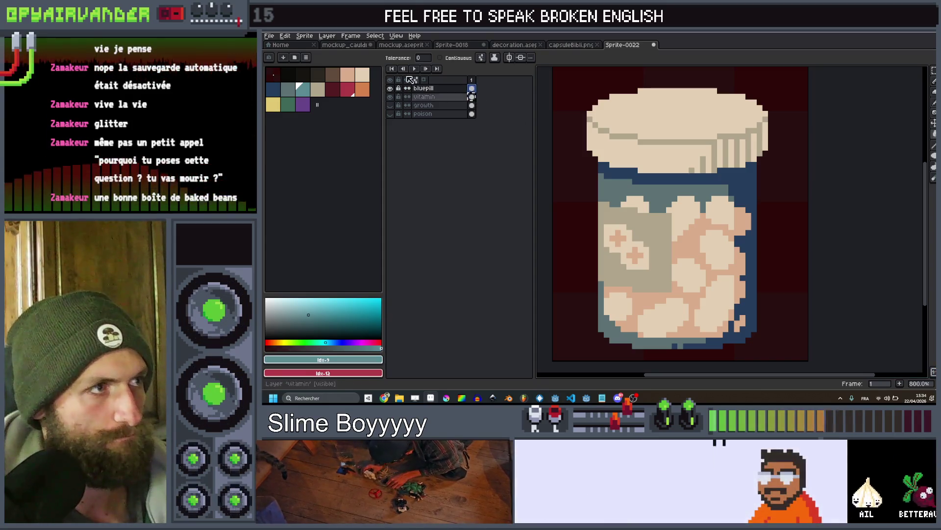
scroll(601, 197, down, 1)
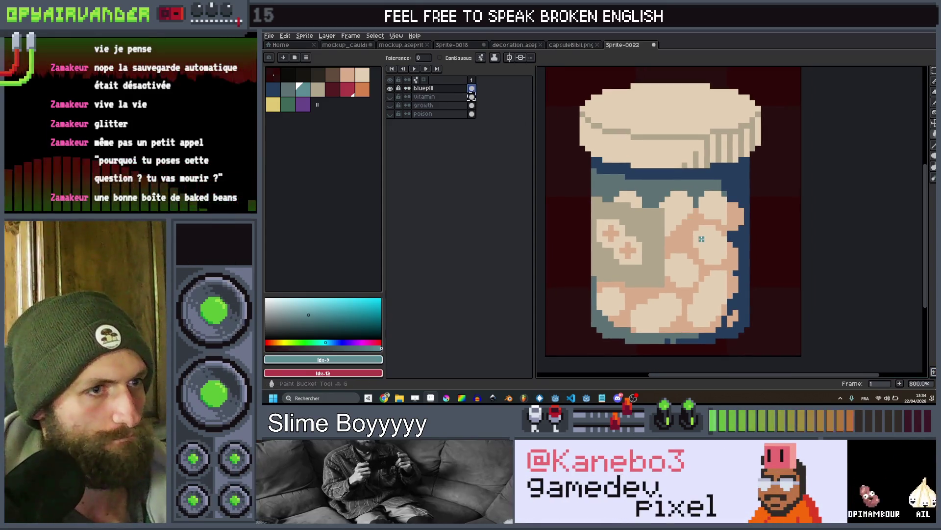
click(702, 238)
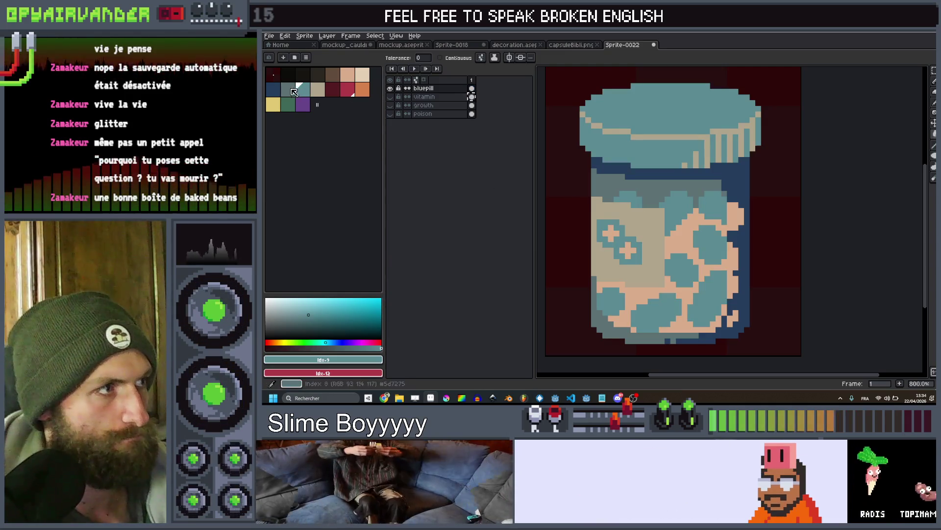
click(276, 92)
click(696, 238)
scroll(694, 230, down, 5)
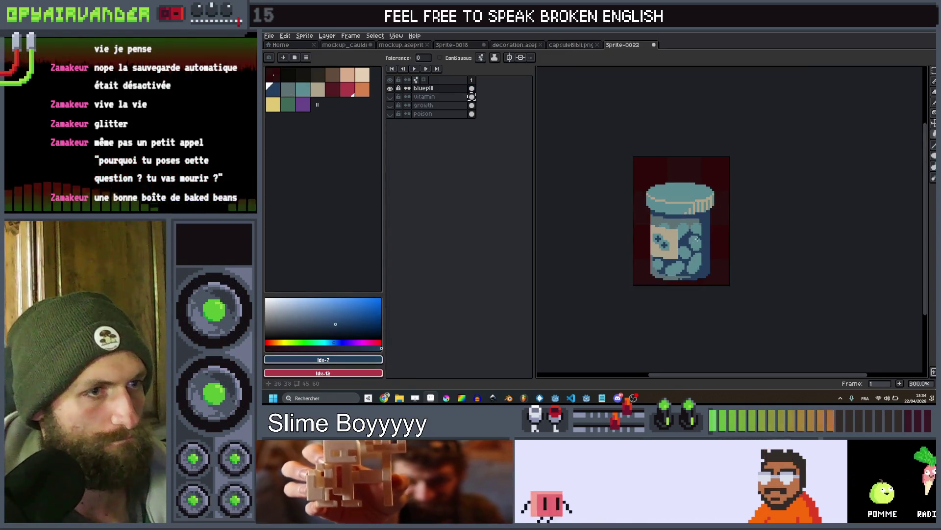
scroll(692, 219, up, 3)
scroll(692, 218, up, 2)
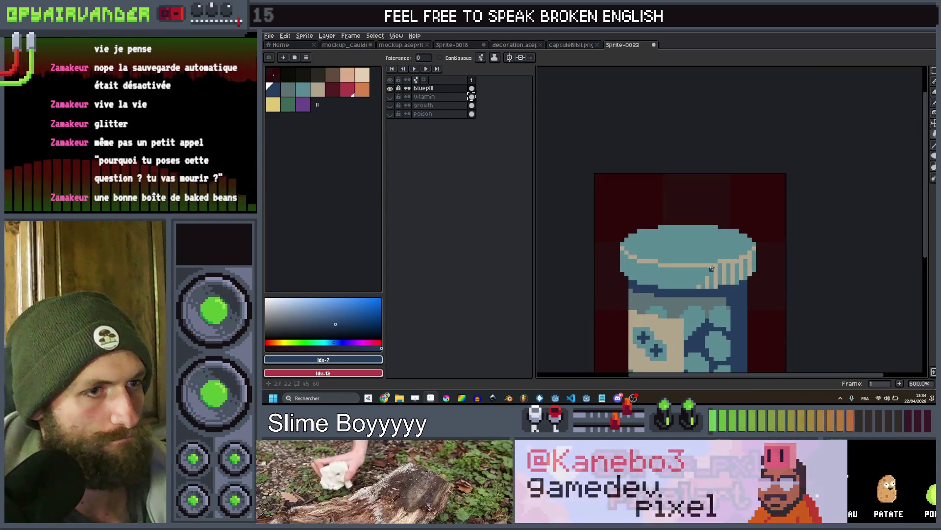
scroll(716, 271, down, 3)
scroll(715, 271, up, 3)
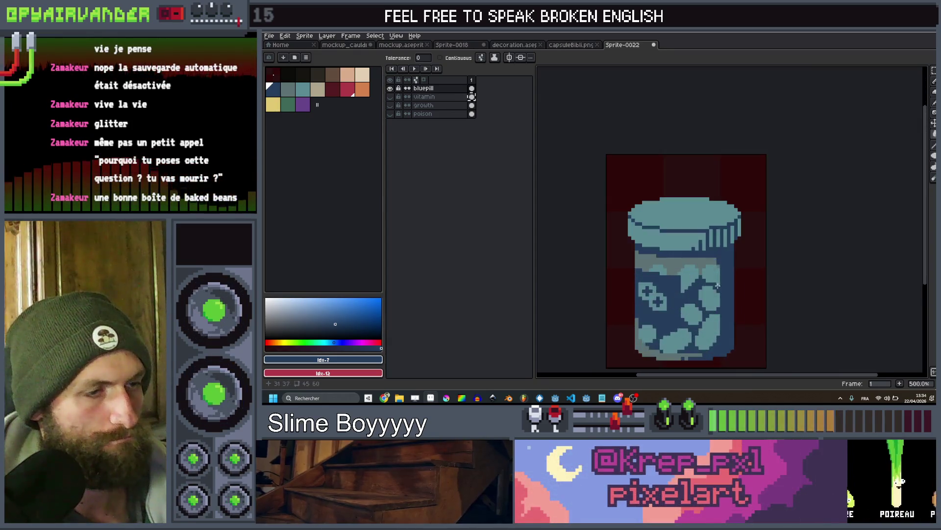
scroll(720, 271, down, 4)
scroll(721, 271, up, 2)
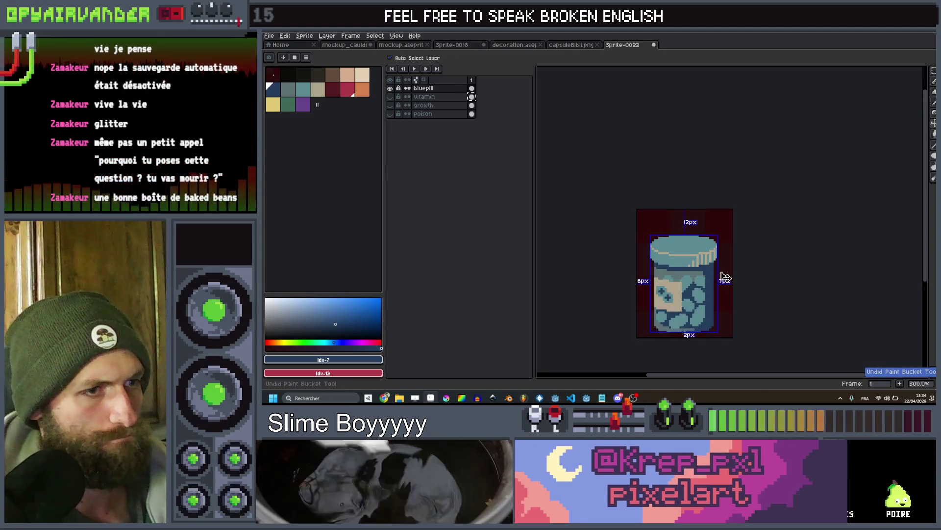
scroll(712, 275, up, 2)
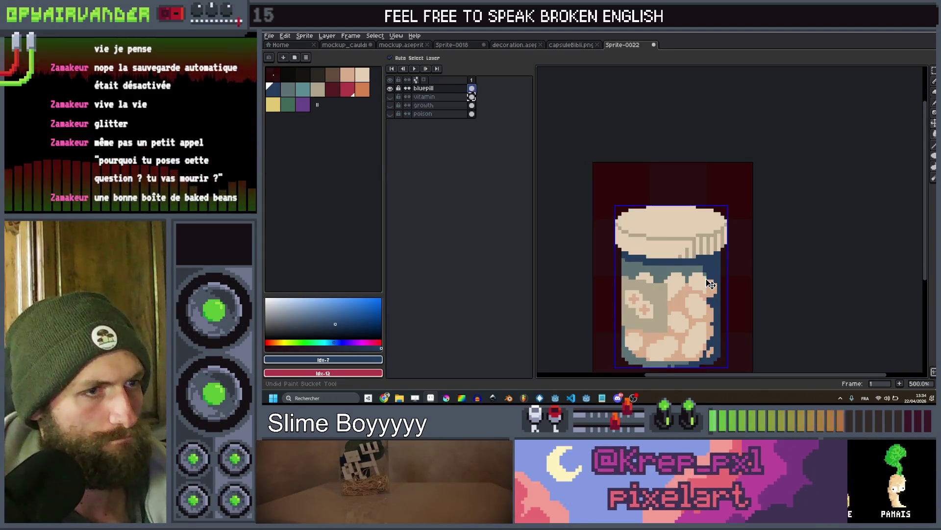
scroll(708, 277, up, 1)
scroll(706, 279, down, 4)
scroll(706, 281, up, 1)
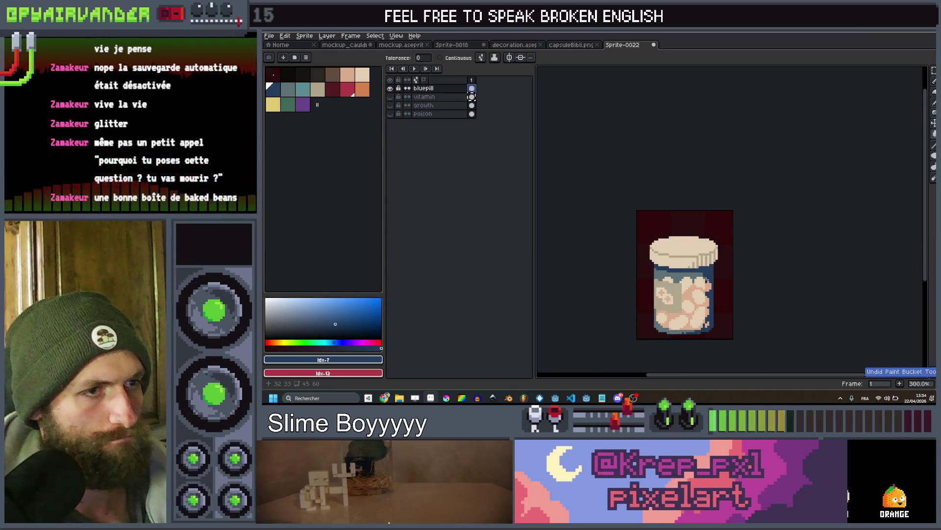
scroll(721, 267, up, 2)
key(q)
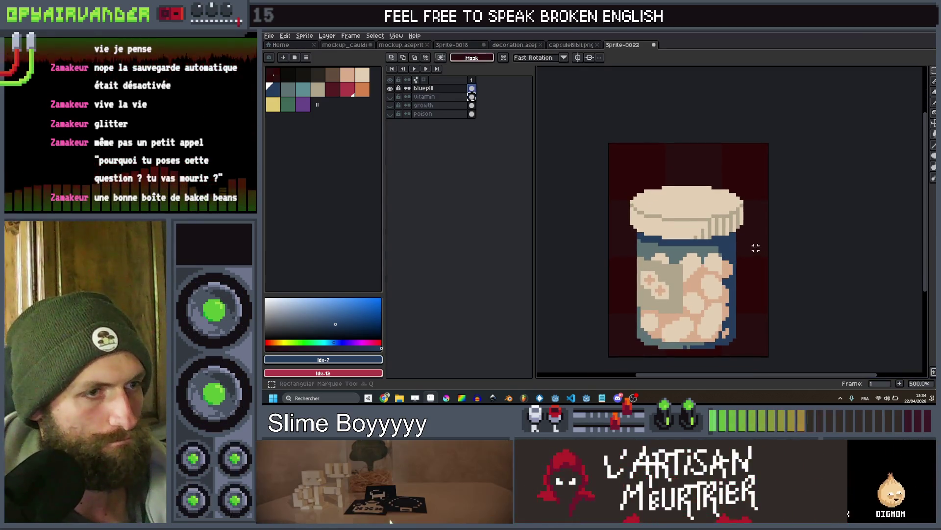
Select the jar body with a rectangle and pick a darker palette colour
drag(623, 346, 610, 346)
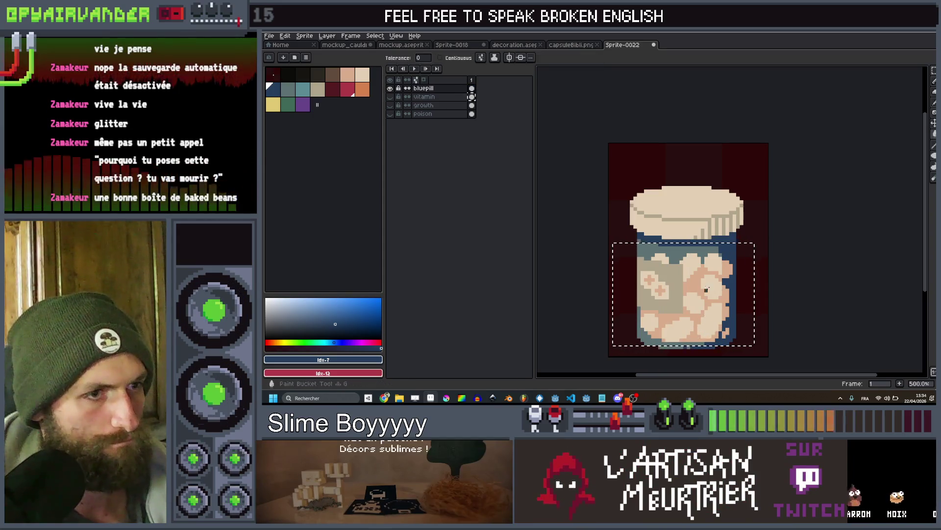
click(314, 79)
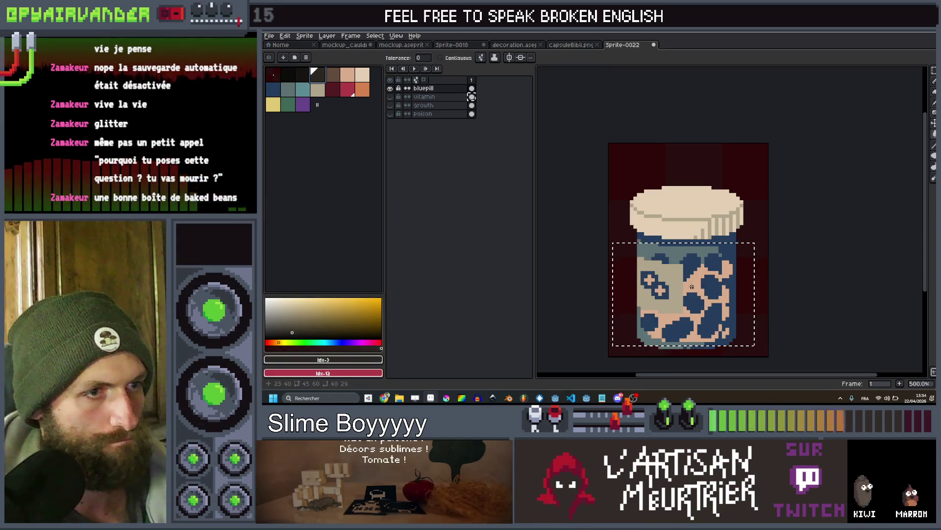
scroll(712, 277, down, 4)
scroll(727, 276, up, 1)
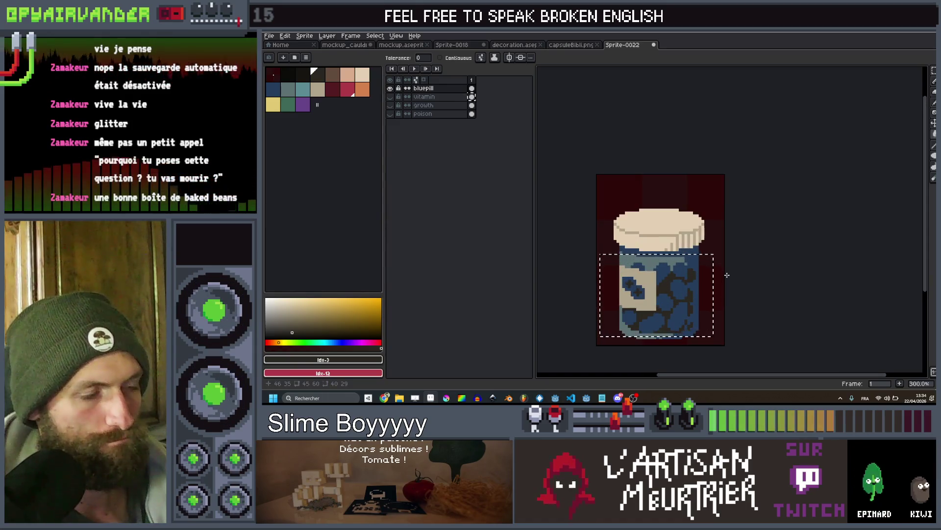
scroll(675, 280, up, 2)
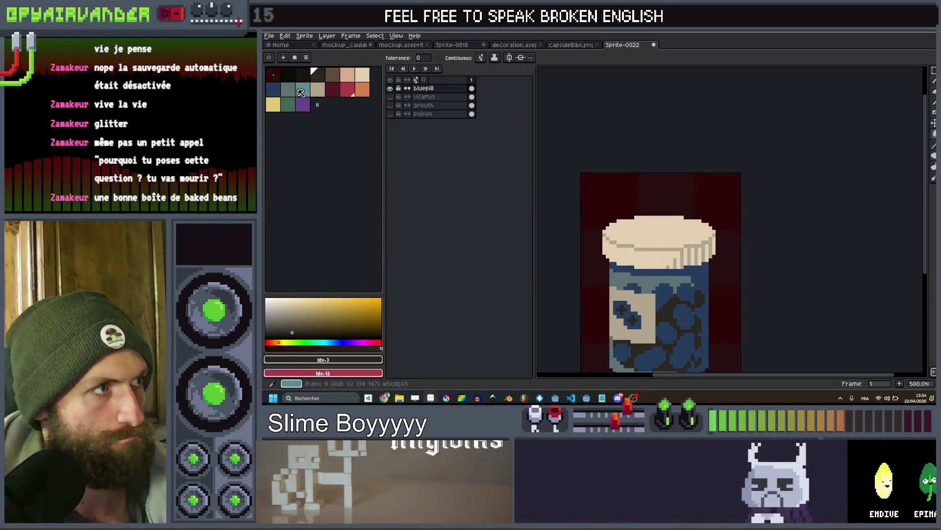
scroll(664, 245, up, 4)
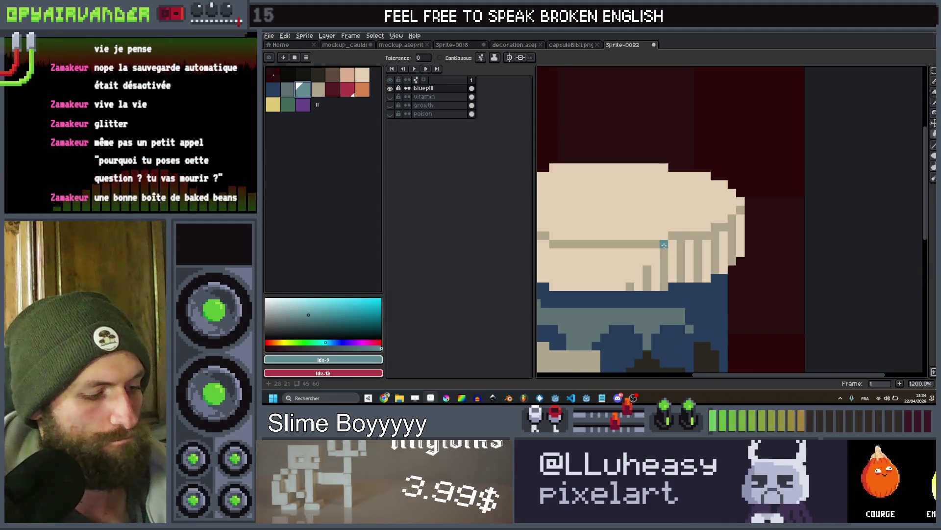
scroll(664, 245, down, 4)
Select the jar lid, try teal on its stripe lines, then undo the change
key(m)
drag(770, 206, 606, 262)
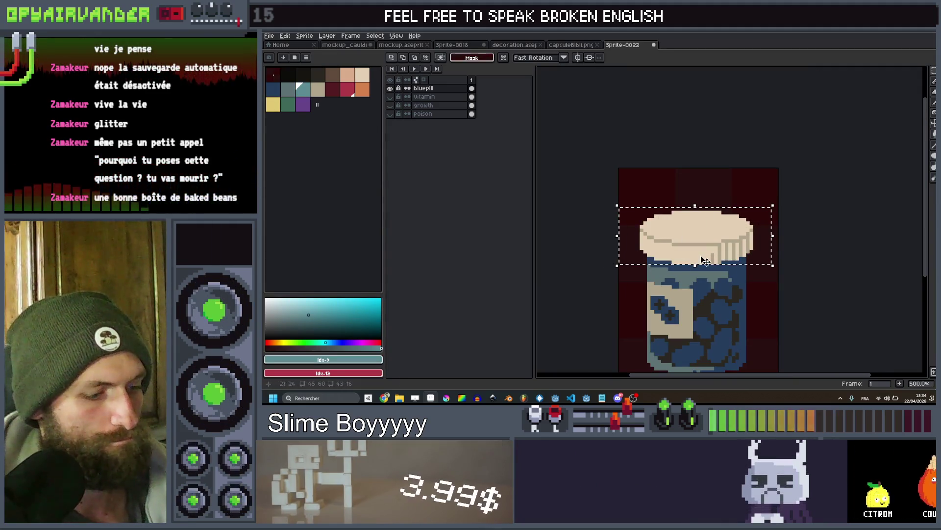
click(730, 247)
scroll(686, 241, down, 1)
scroll(686, 240, up, 2)
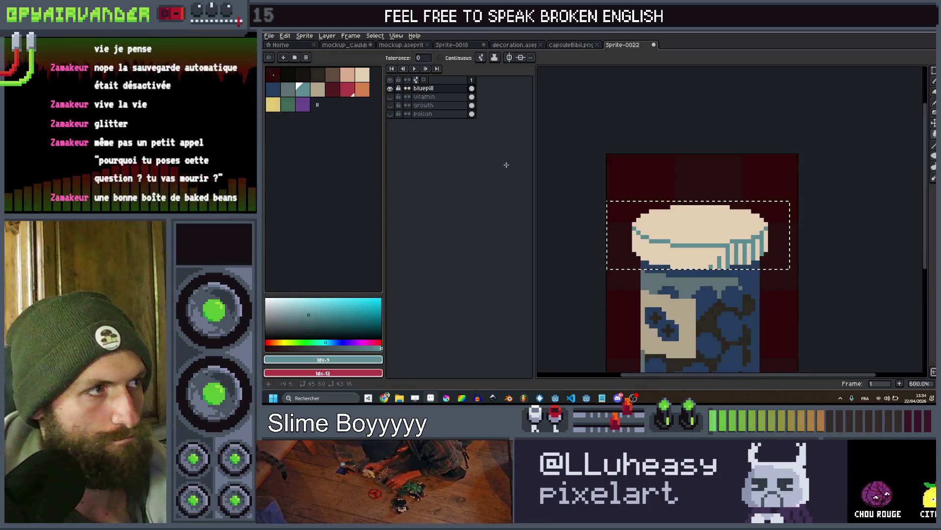
click(324, 91)
key(v)
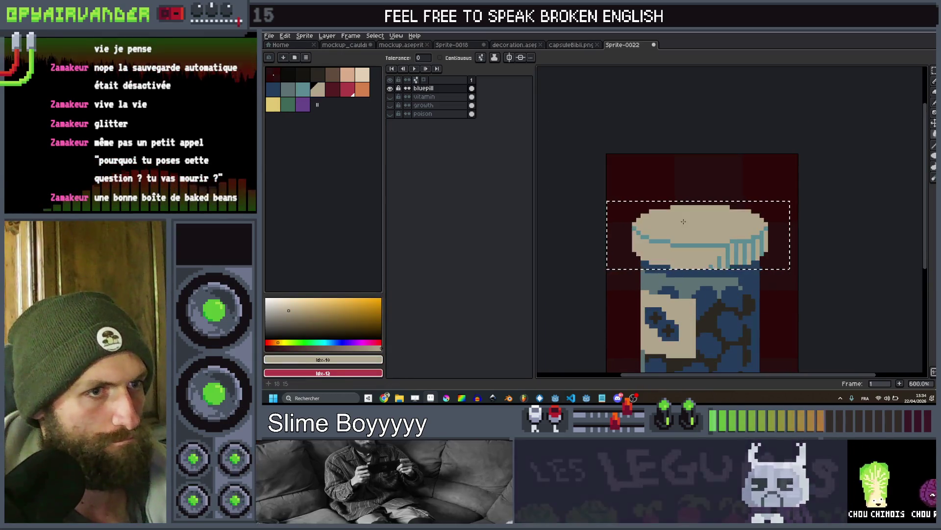
scroll(699, 228, down, 4)
scroll(699, 228, up, 4)
key(ctrl+z)
key(g)
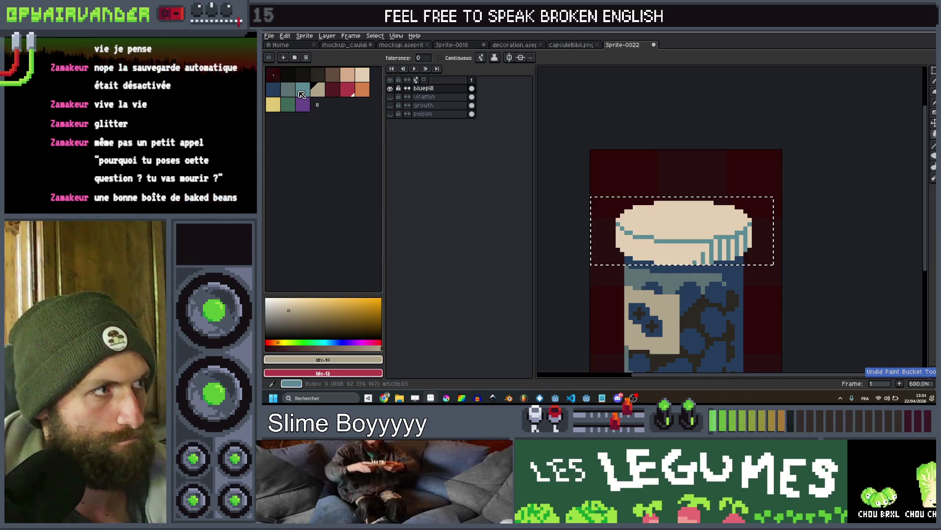
key(ctrl+z)
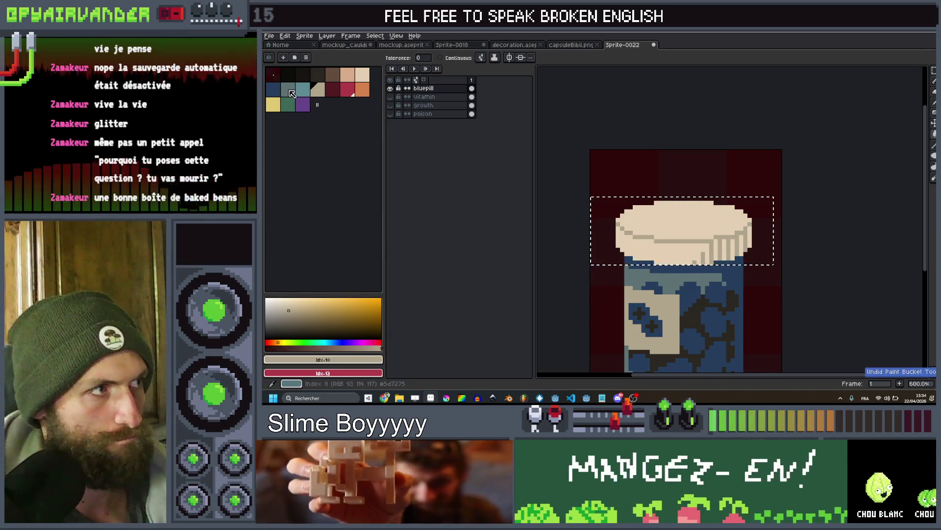
Test dark blue and a very dark fill on the selected lid
click(278, 94)
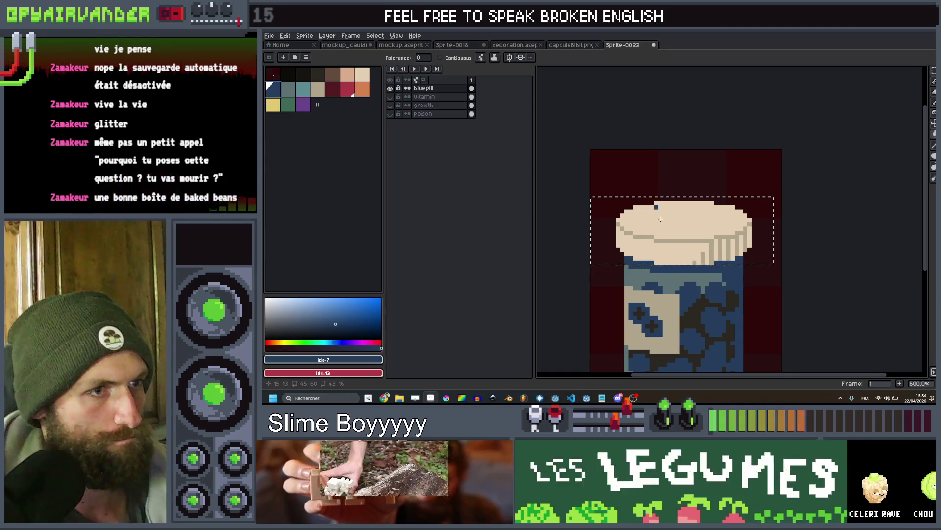
click(681, 221)
key(ctrl+z)
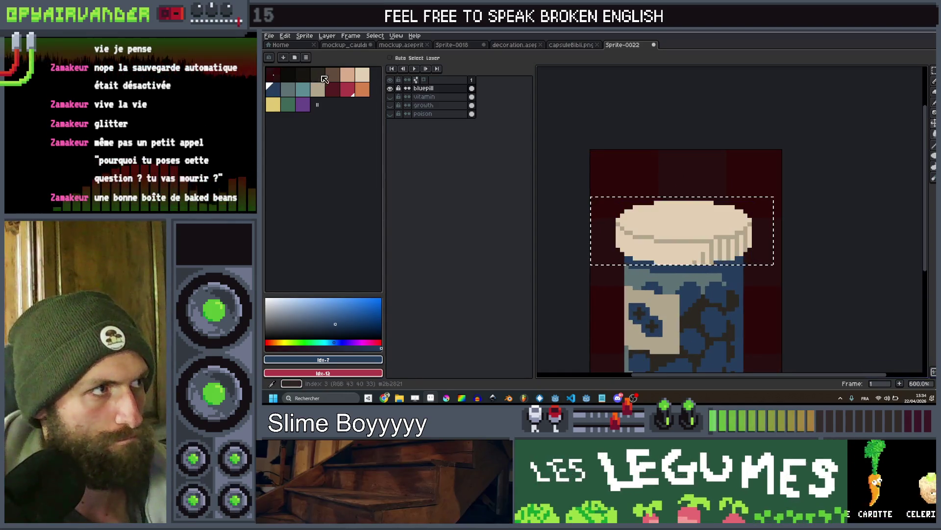
click(318, 75)
click(712, 226)
scroll(712, 226, down, 1)
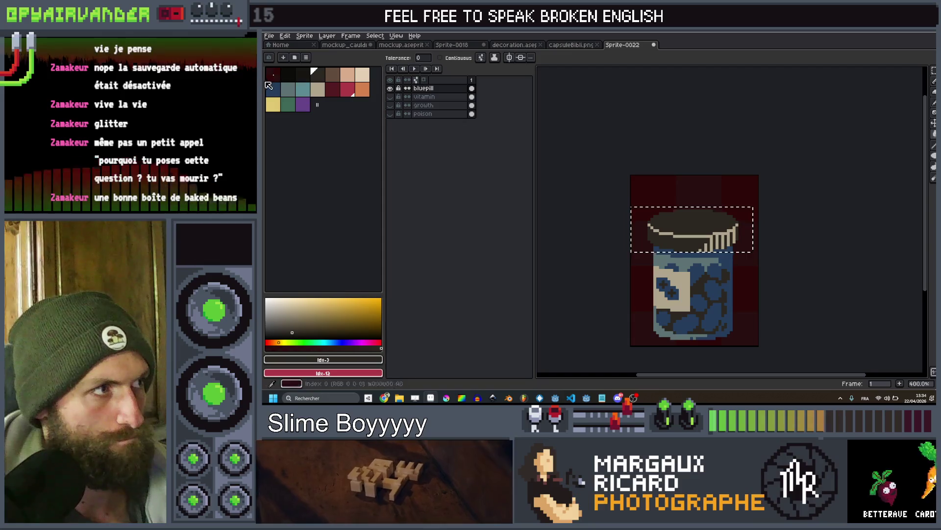
click(276, 91)
scroll(696, 218, up, 3)
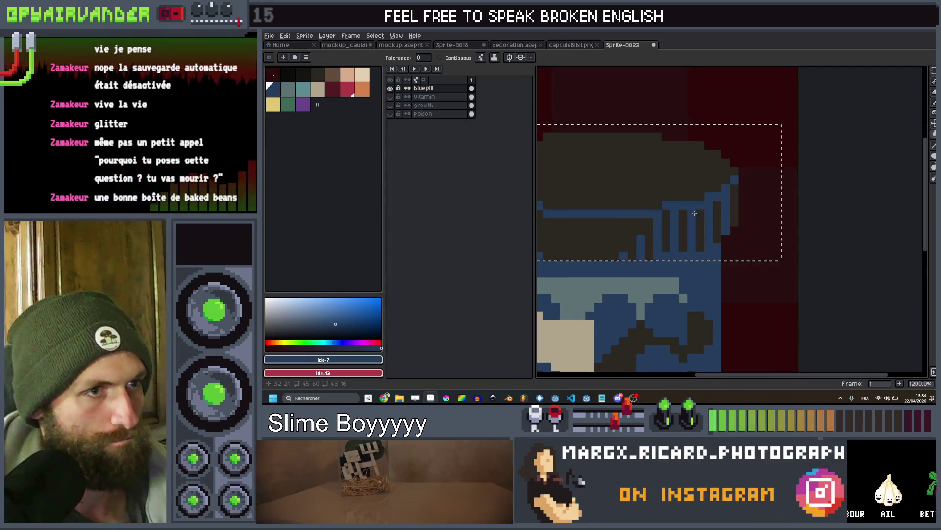
scroll(694, 213, down, 8)
scroll(721, 207, up, 2)
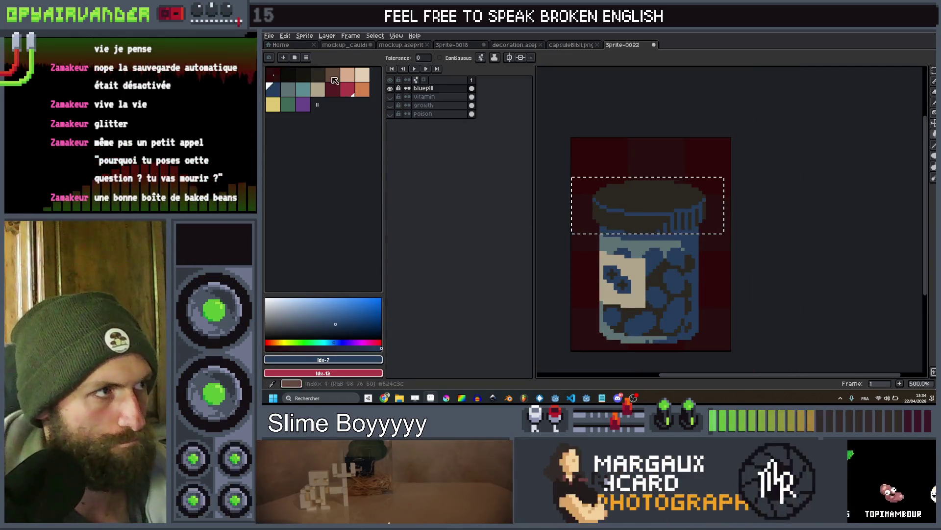
Fill the selected lid brown, then refill it teal
click(324, 74)
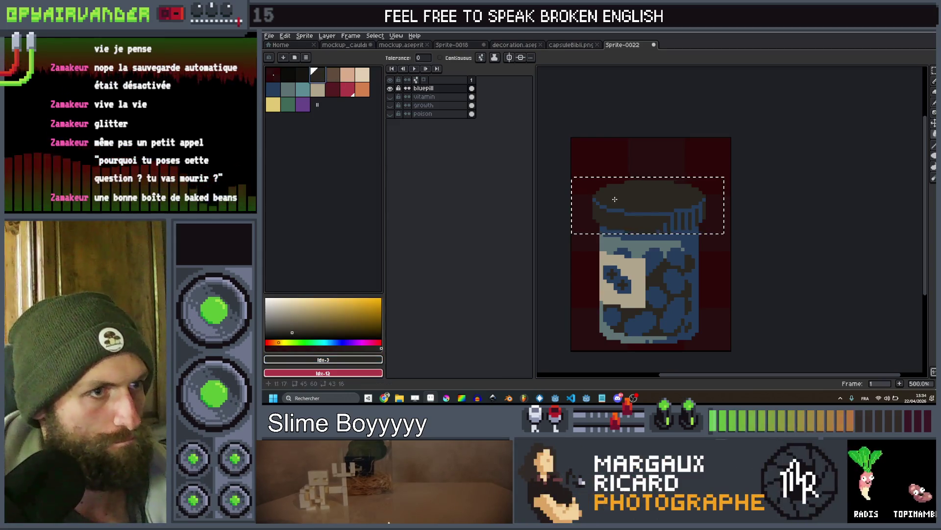
click(332, 74)
click(647, 196)
scroll(656, 193, down, 4)
scroll(656, 194, up, 2)
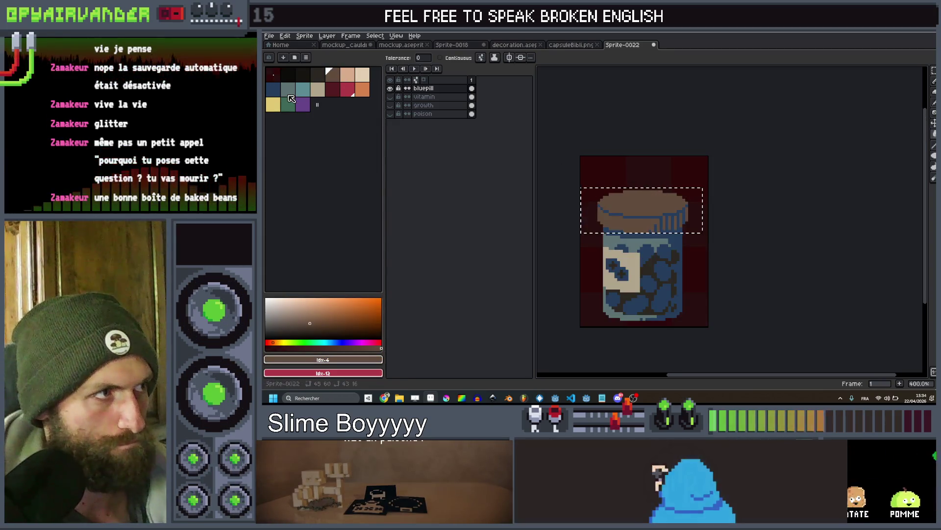
click(284, 88)
click(652, 209)
scroll(648, 209, down, 2)
scroll(656, 203, up, 1)
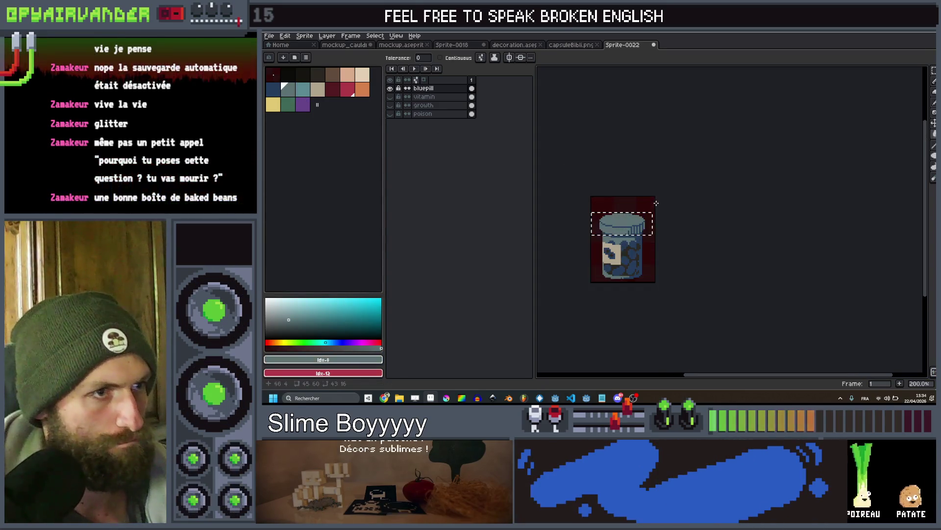
scroll(656, 226, down, 1)
scroll(647, 246, up, 5)
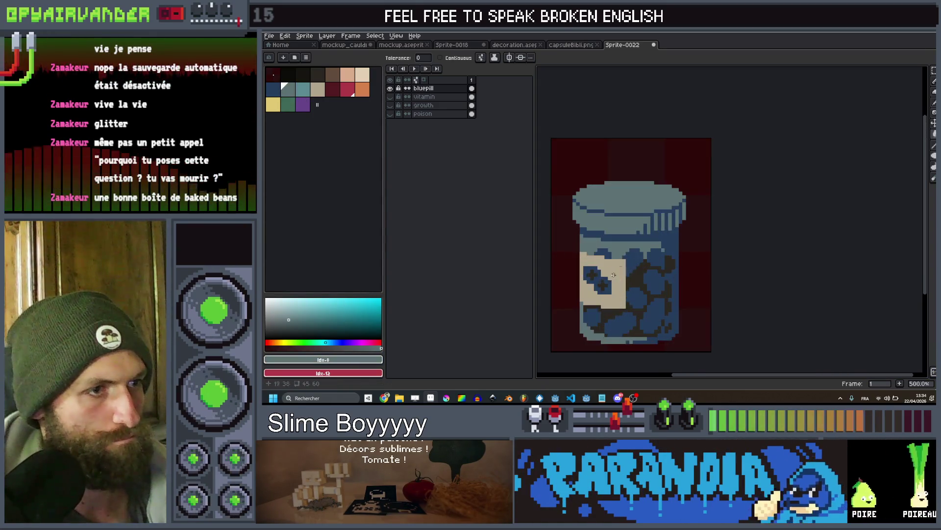
scroll(626, 246, up, 1)
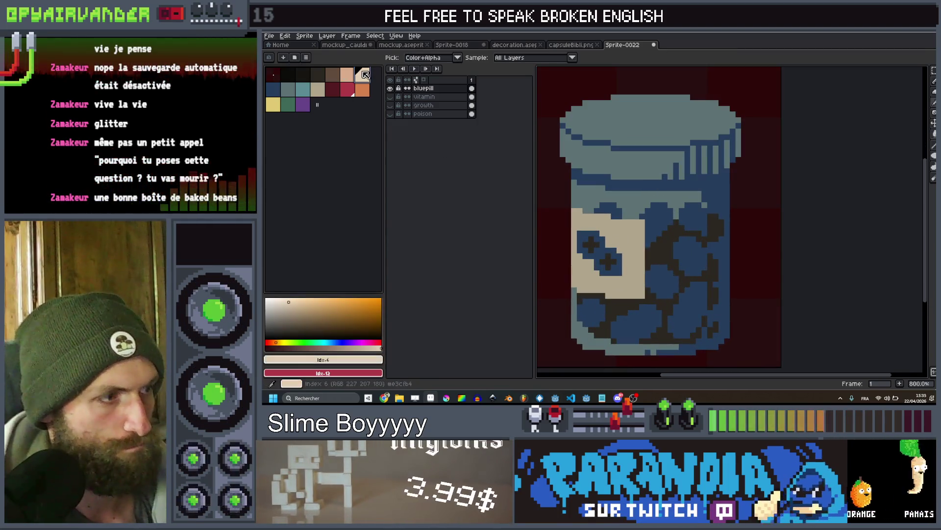
Paint beige over the label's cross and stamp a single round blue dot
key(ctrl+z)
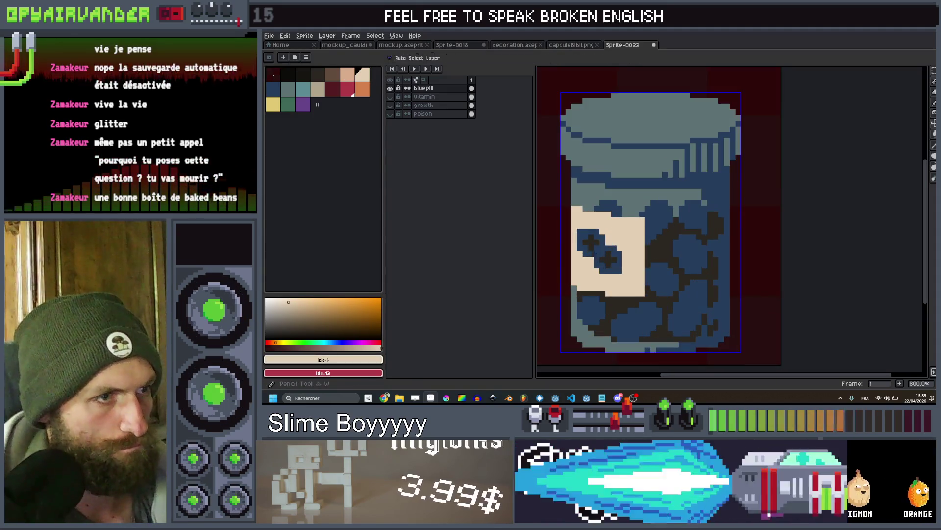
click(593, 244)
click(608, 268)
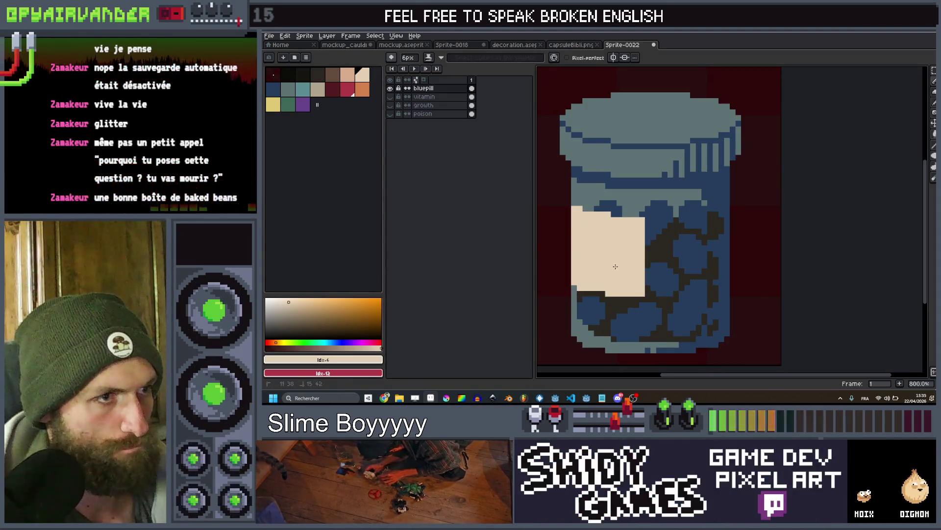
key(0)
click(601, 252)
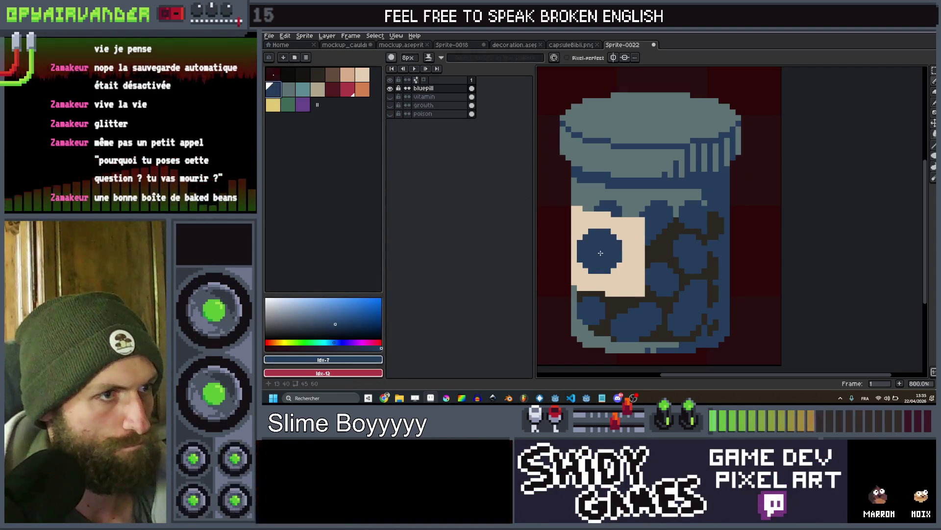
Pick the light cream colour from the palette
scroll(668, 181, down, 4)
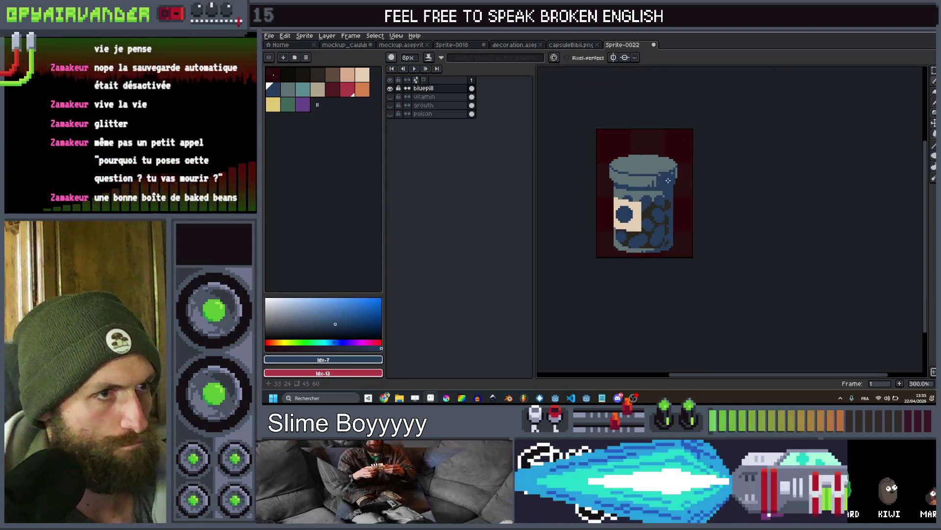
scroll(668, 180, down, 2)
scroll(671, 206, up, 4)
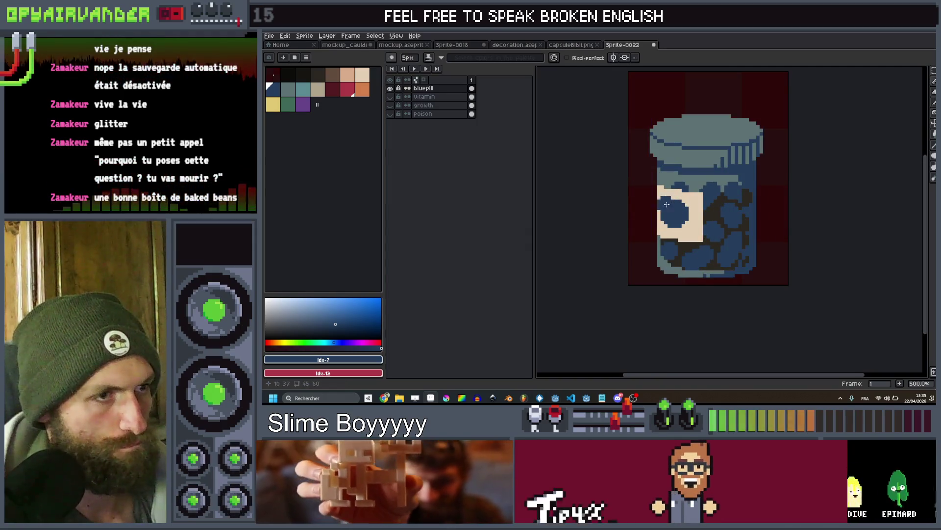
scroll(663, 210, up, 5)
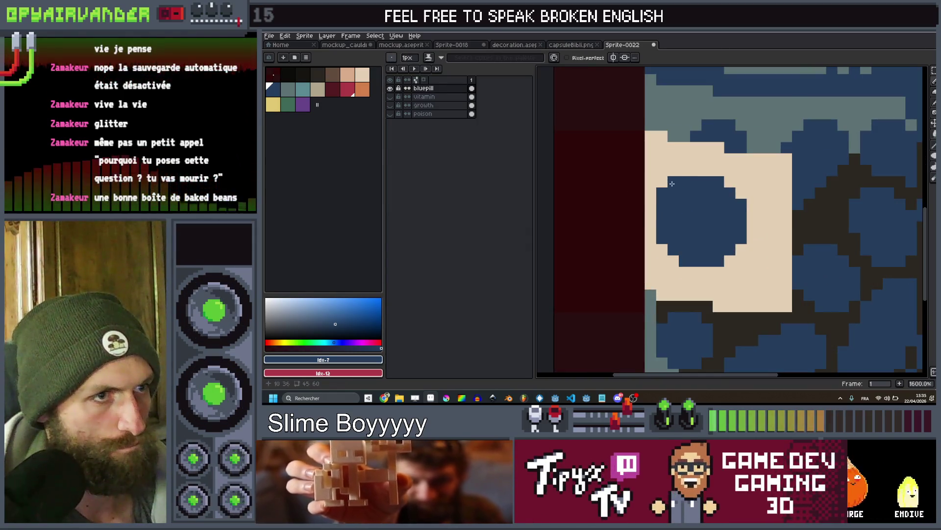
scroll(672, 184, down, 4)
scroll(672, 184, up, 1)
scroll(672, 184, down, 5)
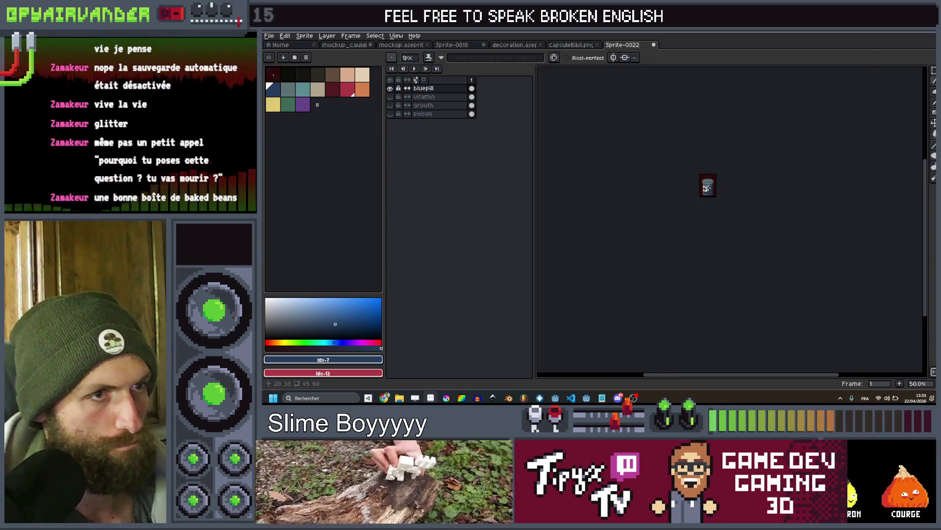
scroll(707, 187, up, 9)
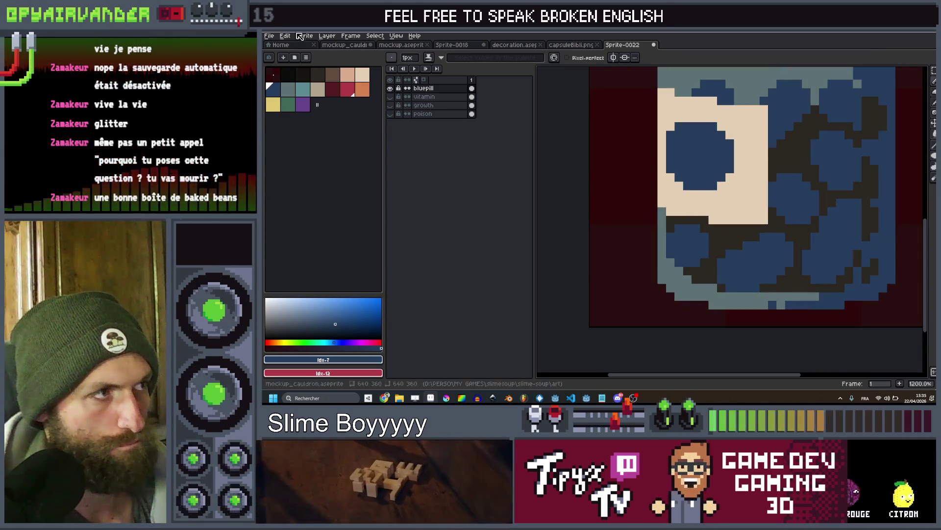
click(362, 75)
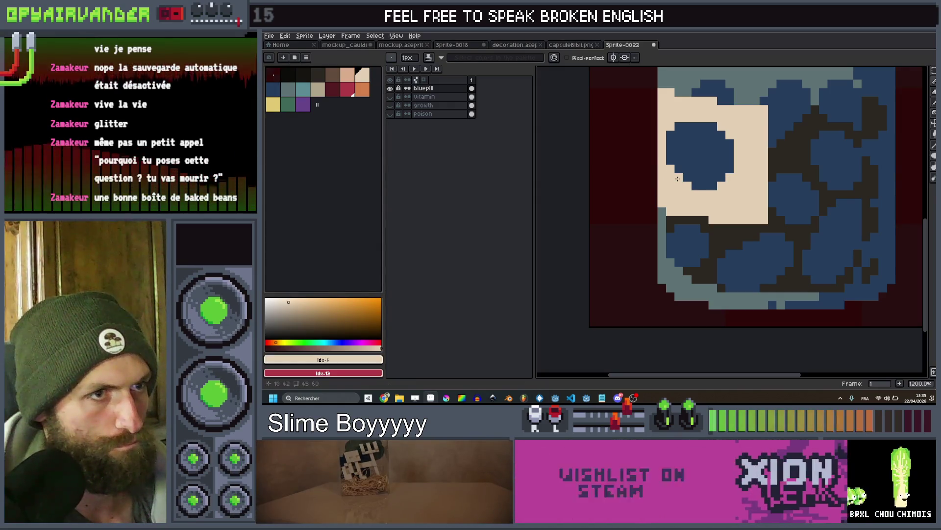
scroll(719, 157, down, 7)
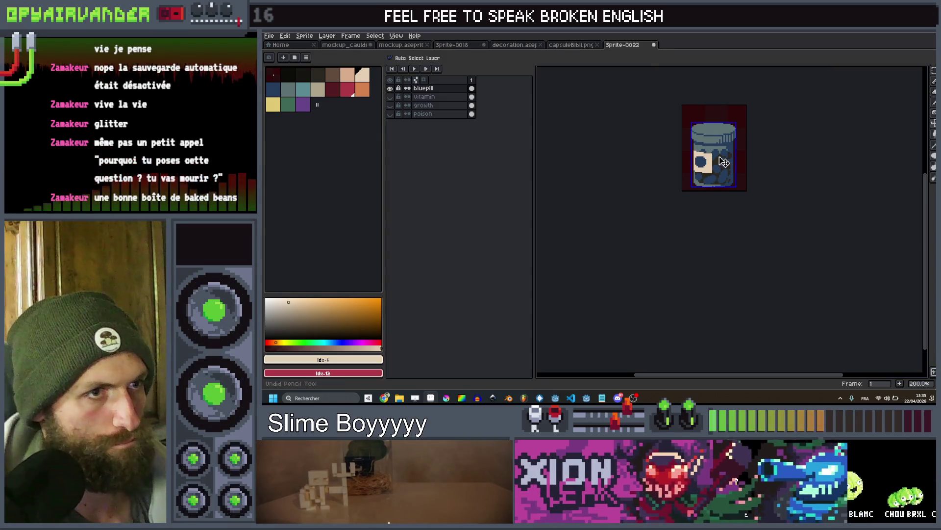
scroll(730, 153, down, 1)
Rename the new top layer to 'beigepill' and toggle its visibility off and on to check it
scroll(750, 151, up, 1)
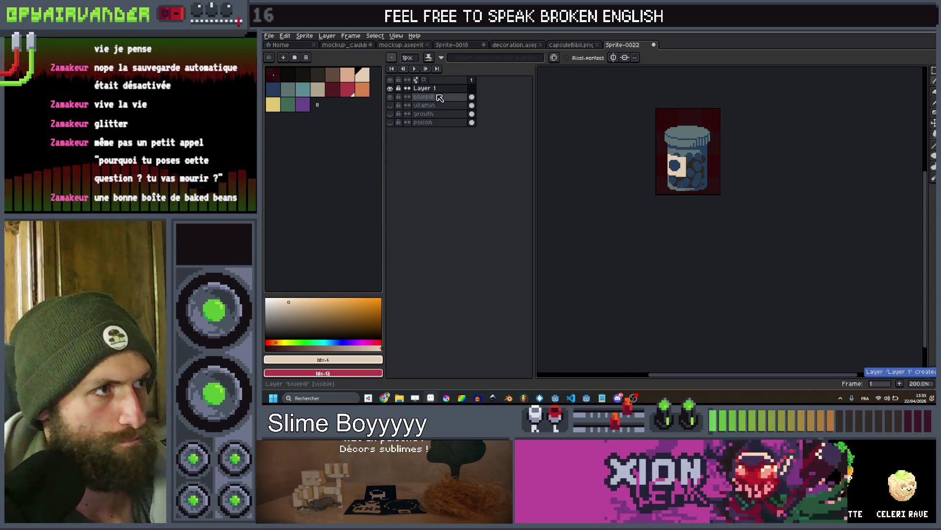
click(472, 115)
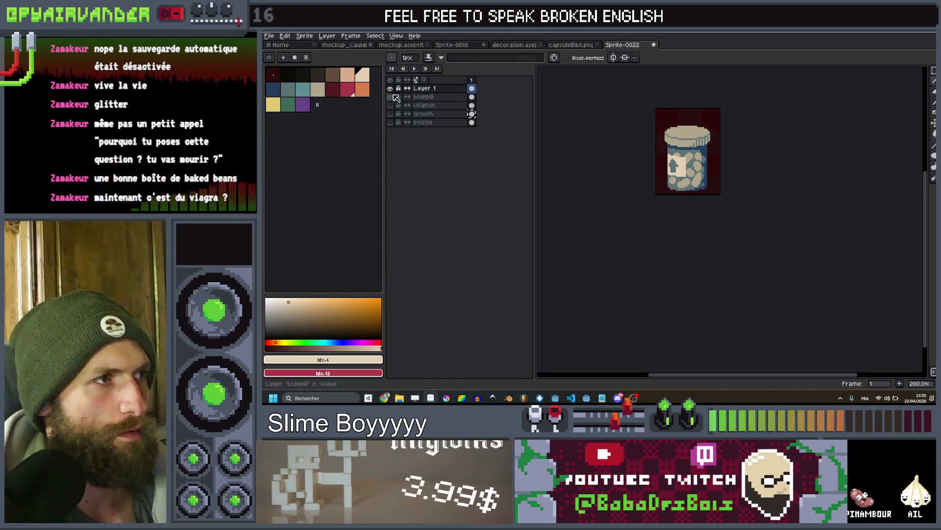
double_click(423, 92)
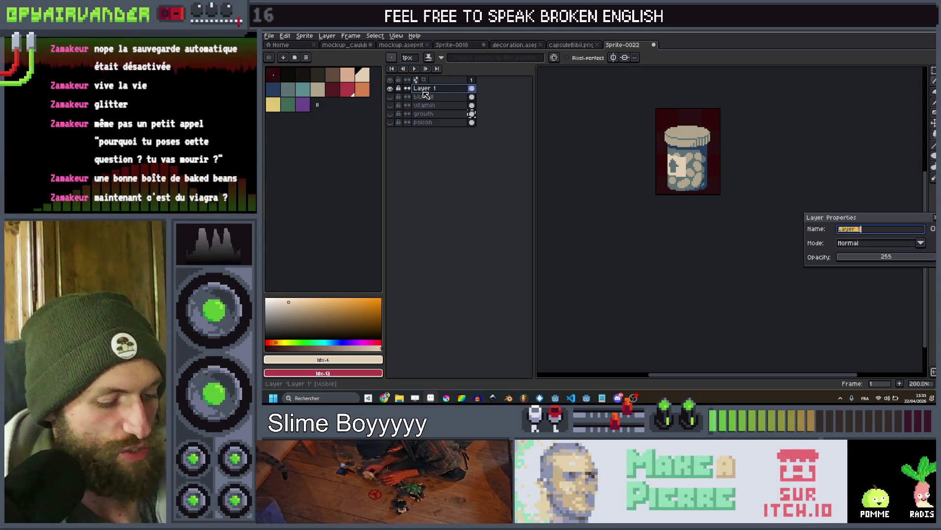
text(beigepill)
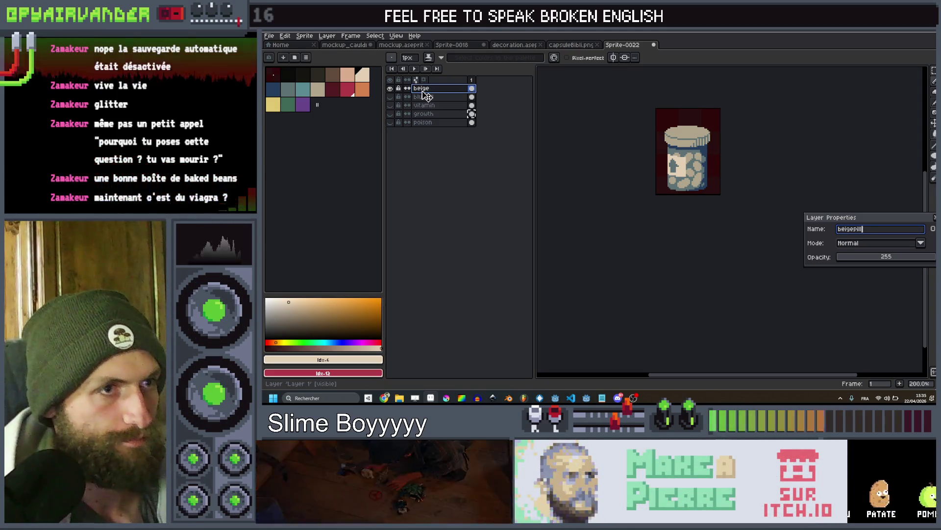
key(Return)
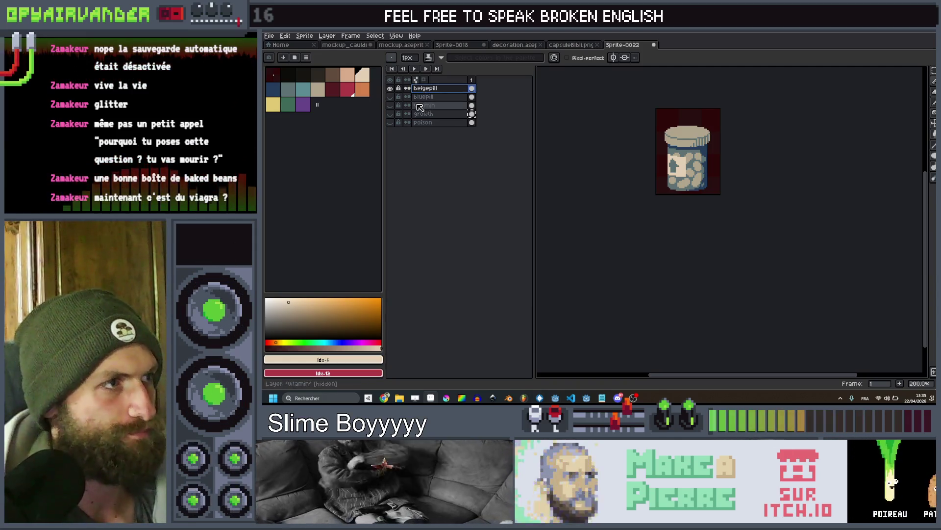
drag(392, 89, 392, 99)
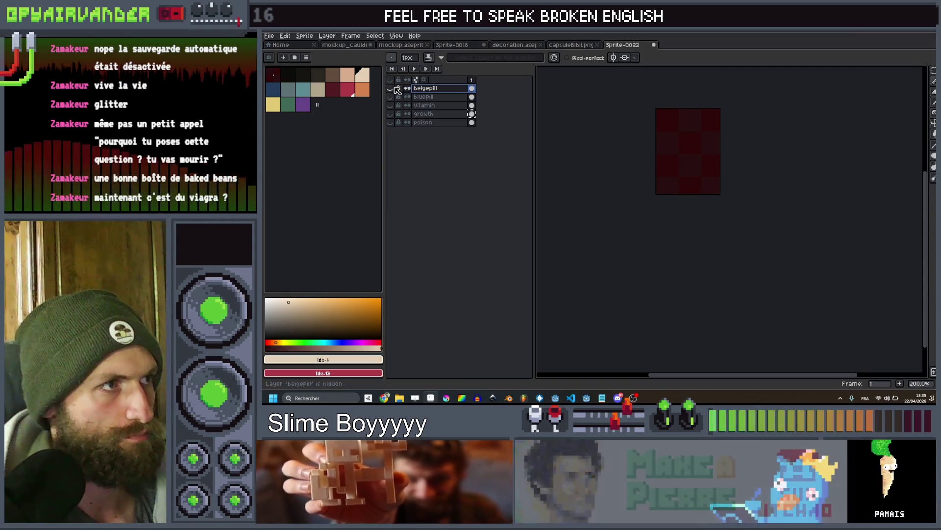
click(391, 88)
scroll(690, 194, up, 3)
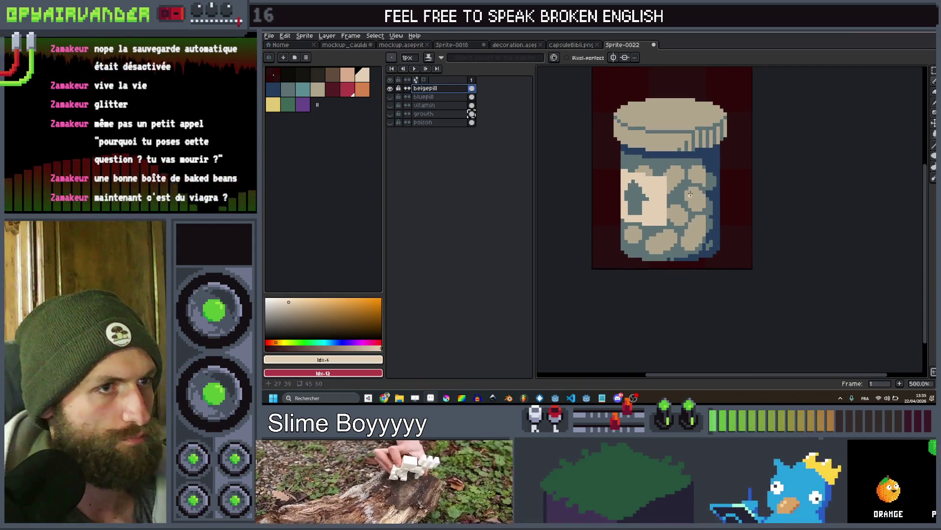
On the beigepill layer, bucket-fill the brown lid and pills with peach
click(472, 122)
click(471, 89)
scroll(695, 180, up, 1)
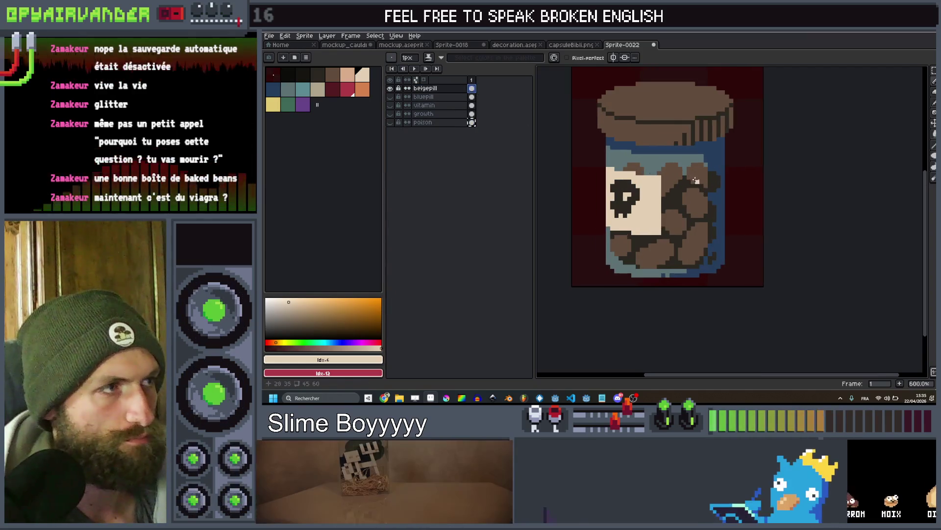
click(347, 75)
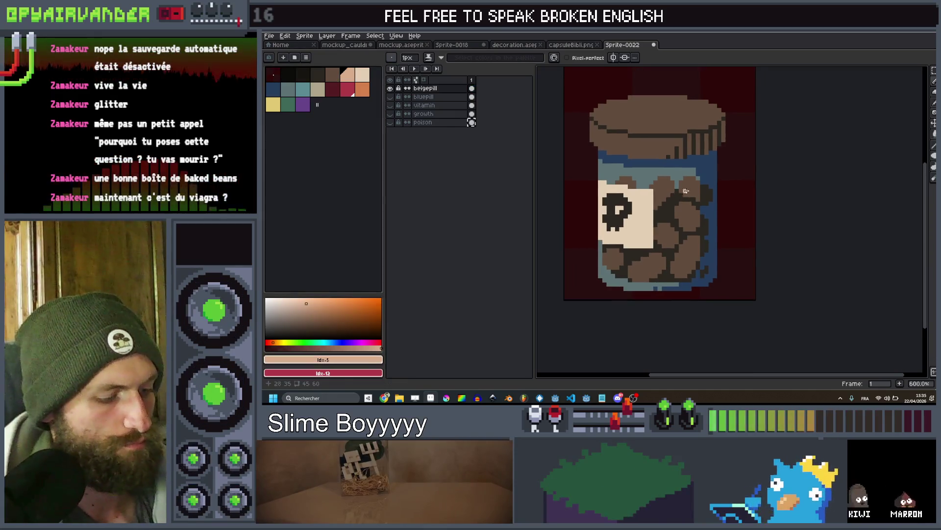
key(g)
click(690, 187)
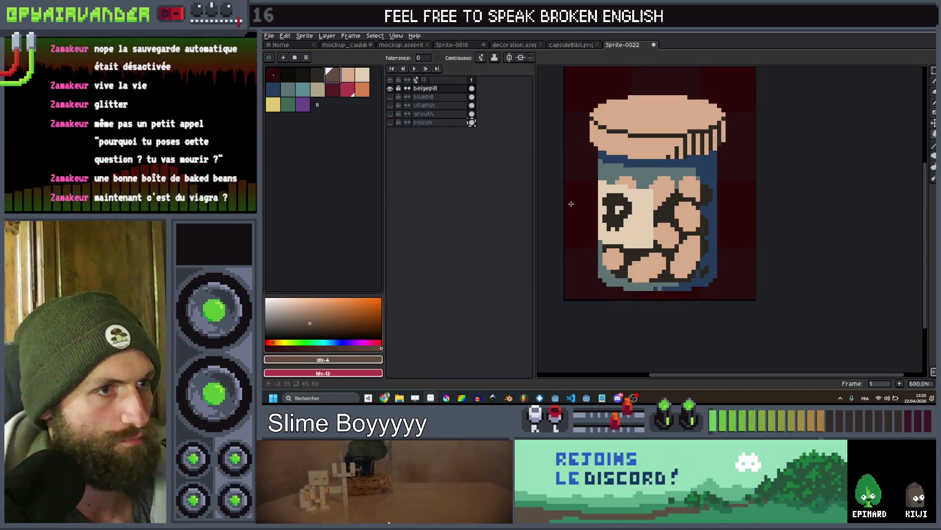
scroll(703, 211, down, 4)
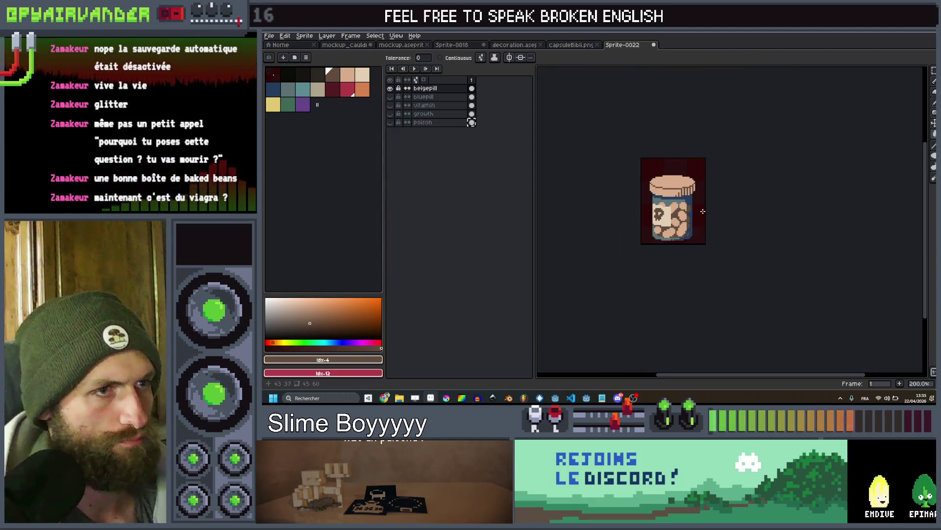
scroll(655, 194, up, 2)
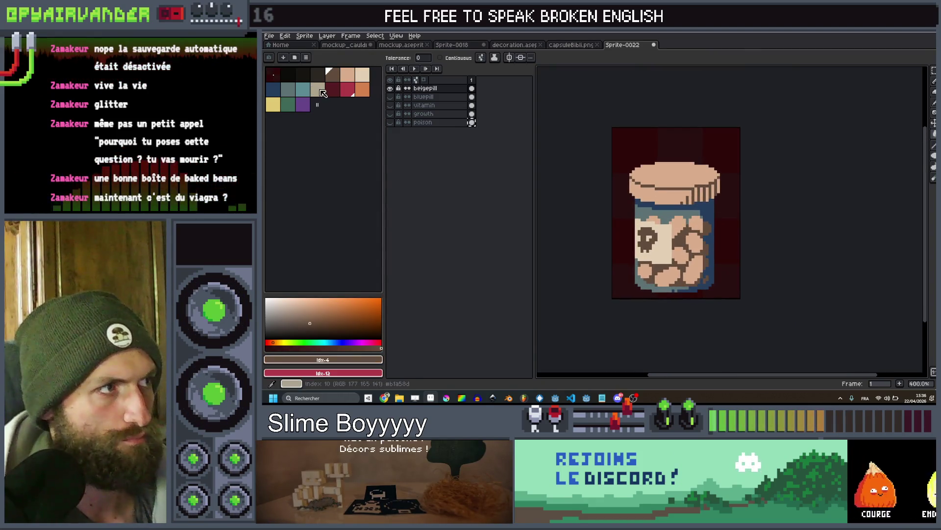
Try several palette colours, then recolour the dark-brown pill outlines and label mark orange
click(321, 91)
scroll(735, 237, up, 2)
scroll(691, 239, down, 4)
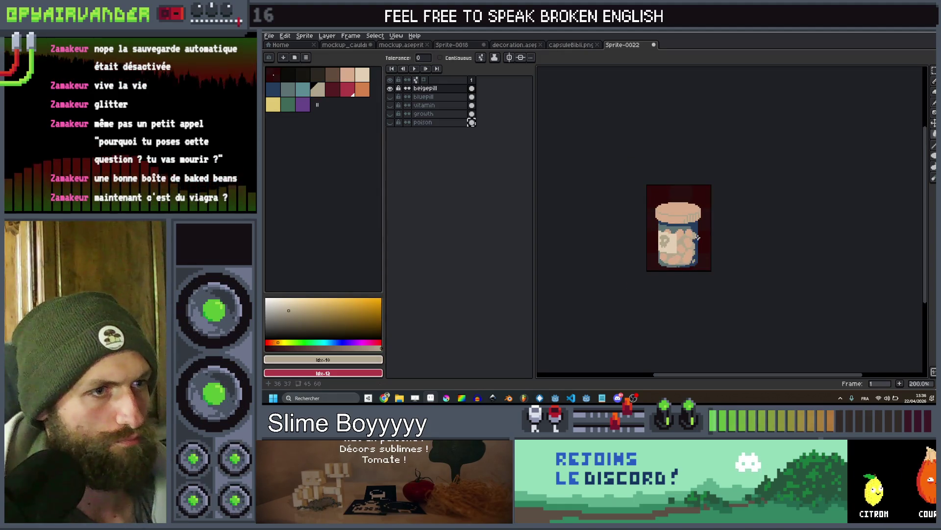
scroll(697, 237, down, 1)
scroll(687, 230, up, 3)
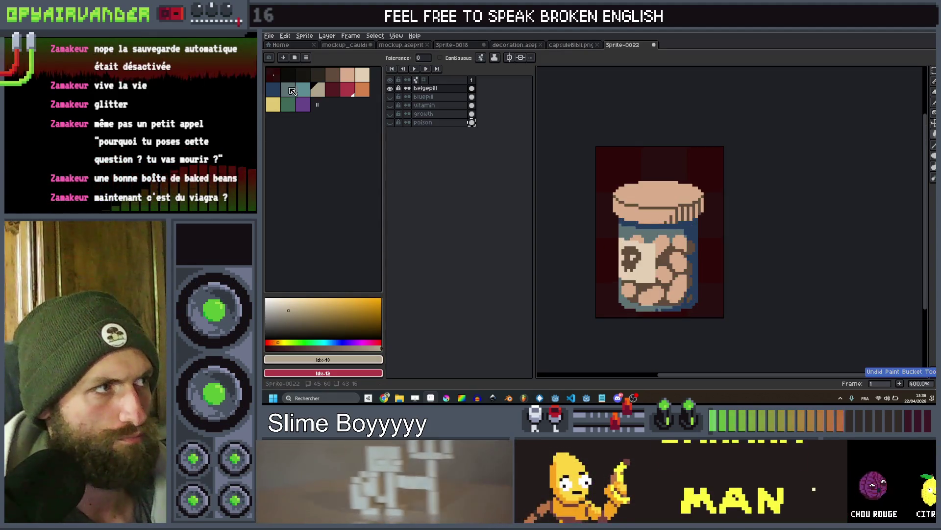
click(292, 91)
scroll(686, 248, up, 2)
scroll(683, 252, down, 5)
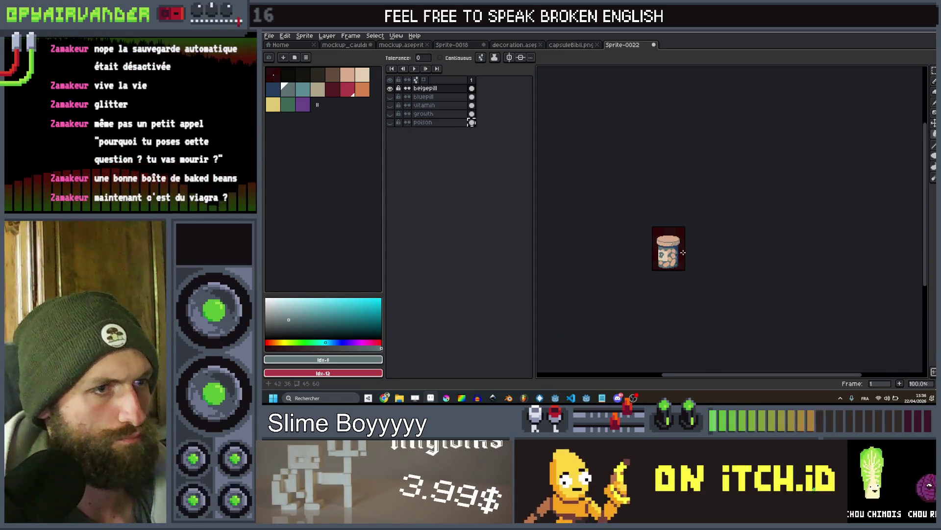
scroll(683, 252, up, 2)
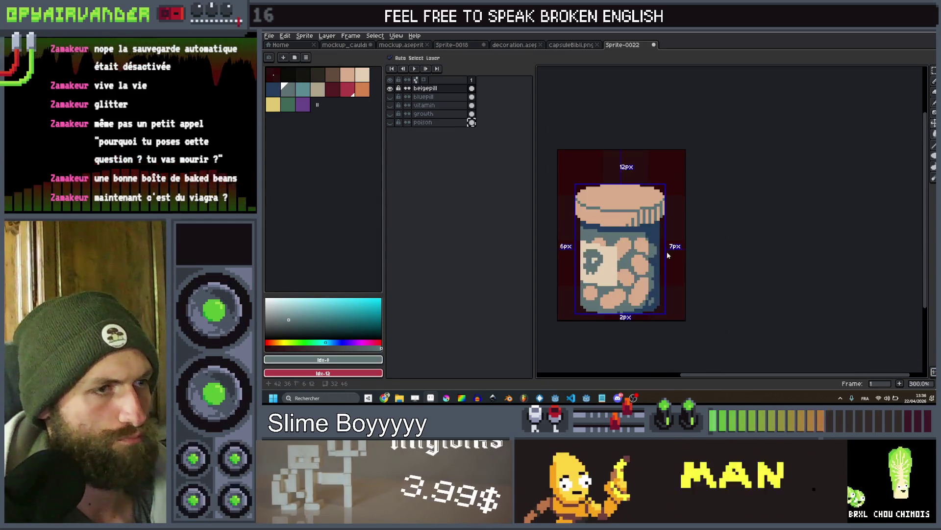
click(367, 93)
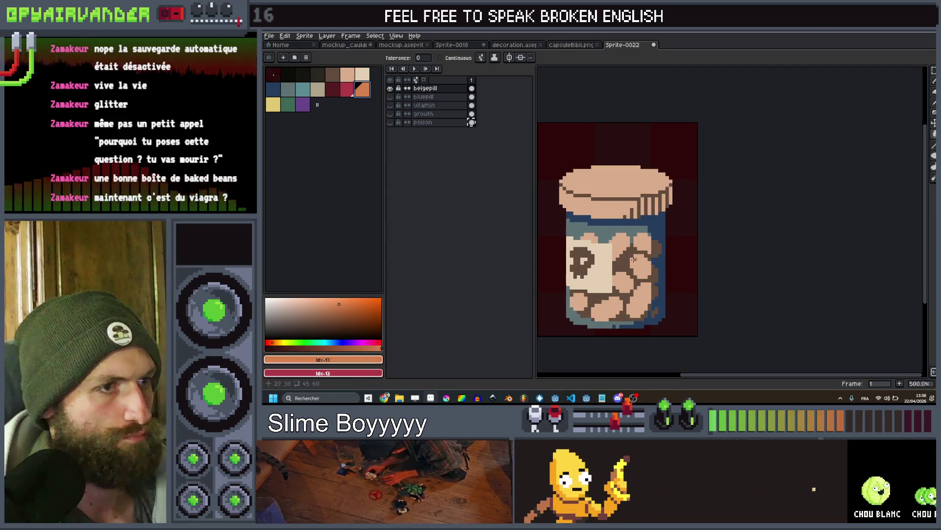
click(643, 251)
scroll(644, 252, down, 4)
scroll(644, 252, up, 3)
scroll(644, 253, up, 5)
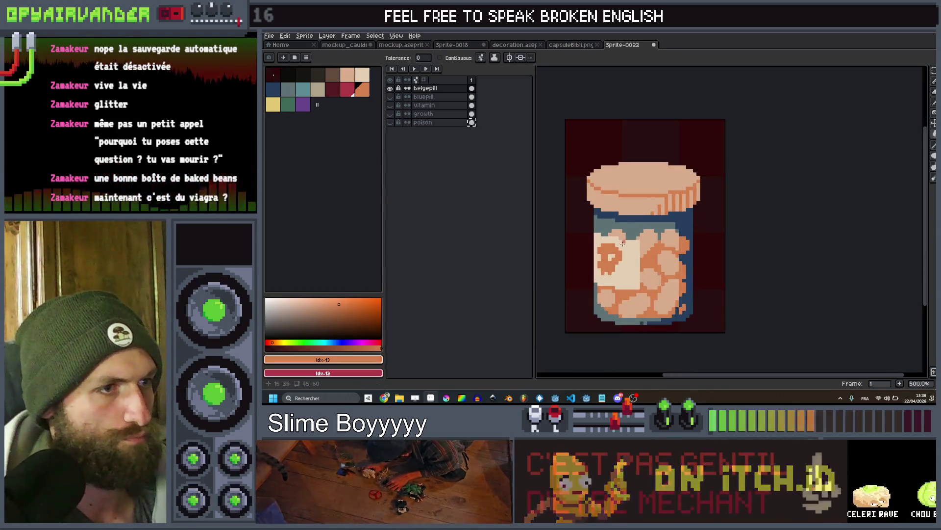
key(b)
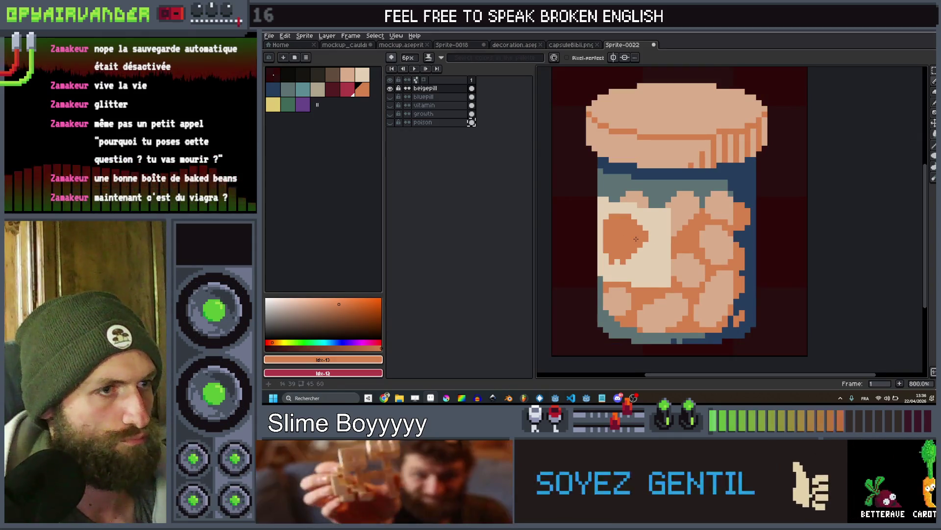
Shrink the pencil to 4px and extend the orange label blob downward
key(minus)
key(minus)
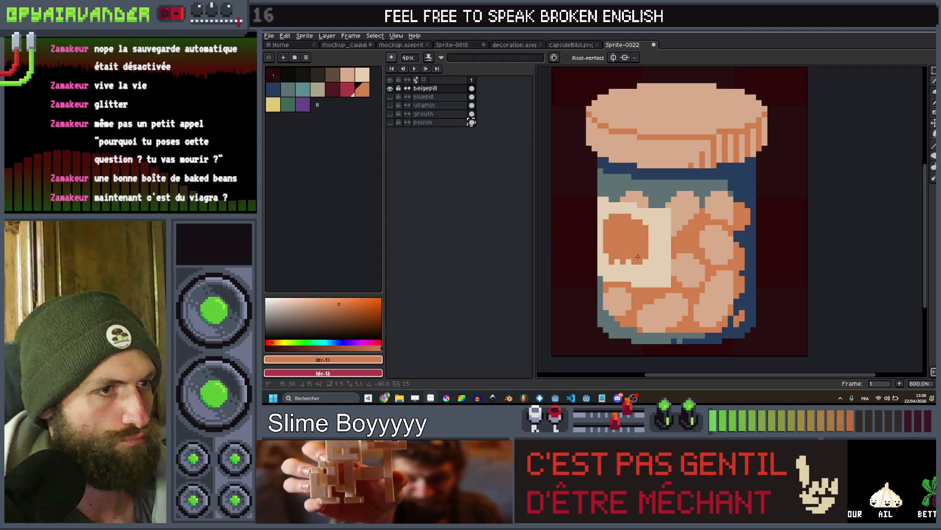
drag(638, 257, 637, 263)
scroll(674, 201, down, 6)
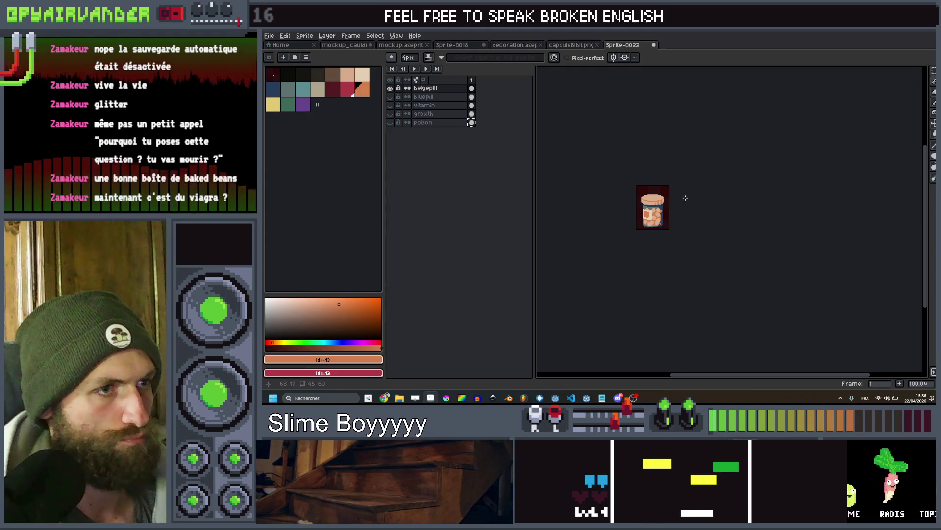
scroll(642, 191, up, 2)
scroll(641, 188, down, 2)
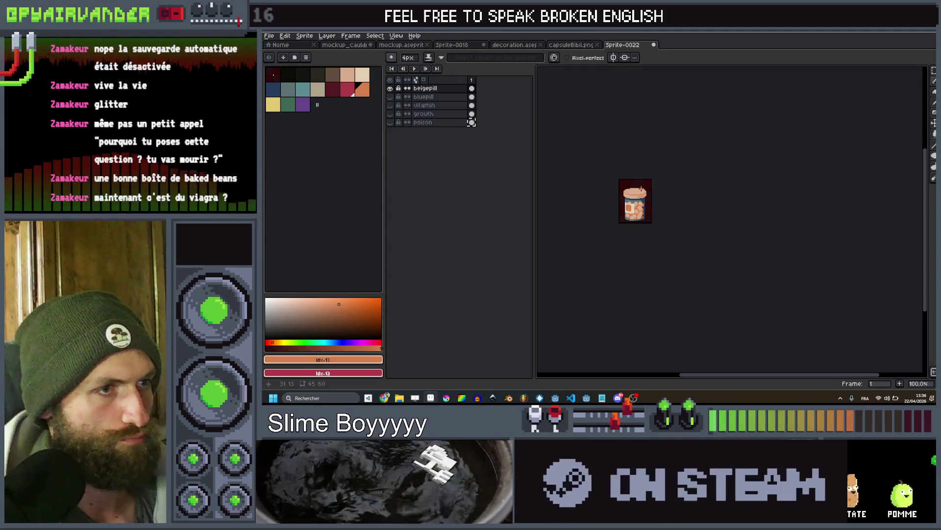
scroll(641, 189, up, 4)
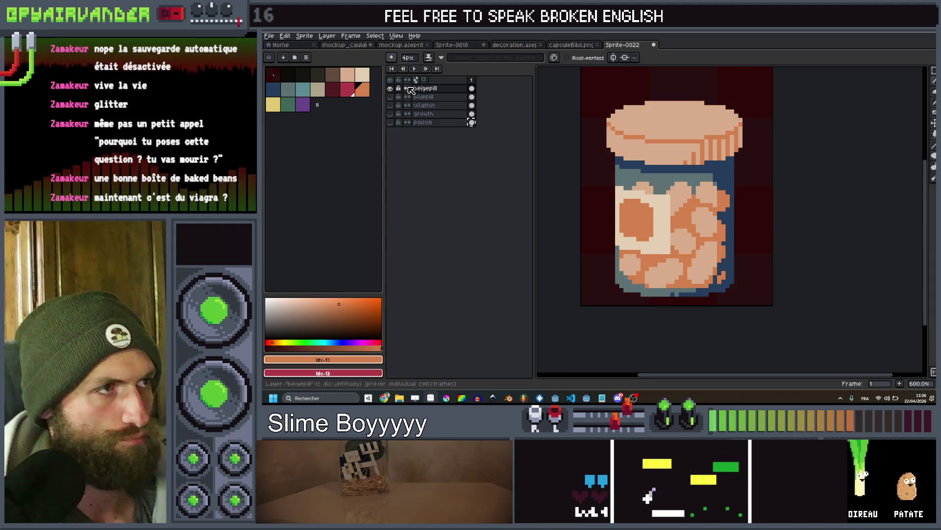
Pick light beige, then add a new layer above beigepill and open its properties
click(362, 75)
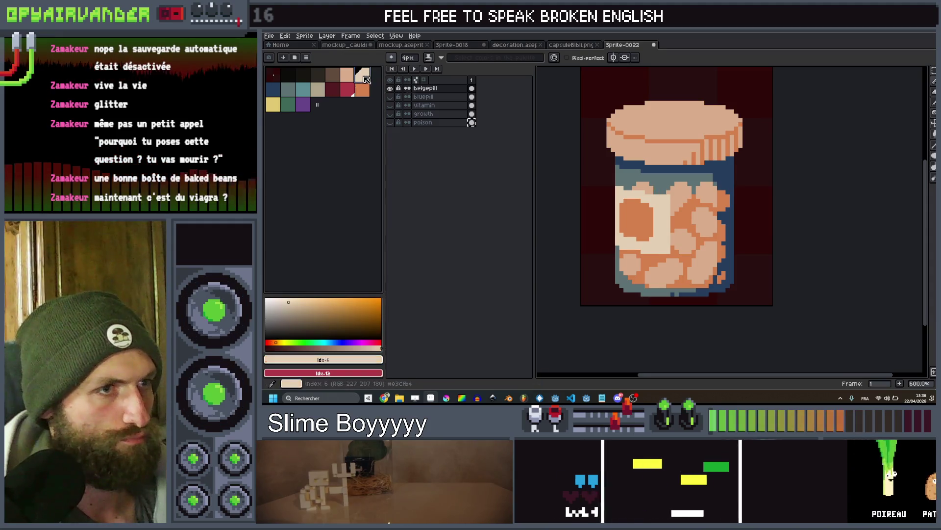
click(433, 91)
scroll(686, 149, down, 5)
scroll(685, 148, up, 1)
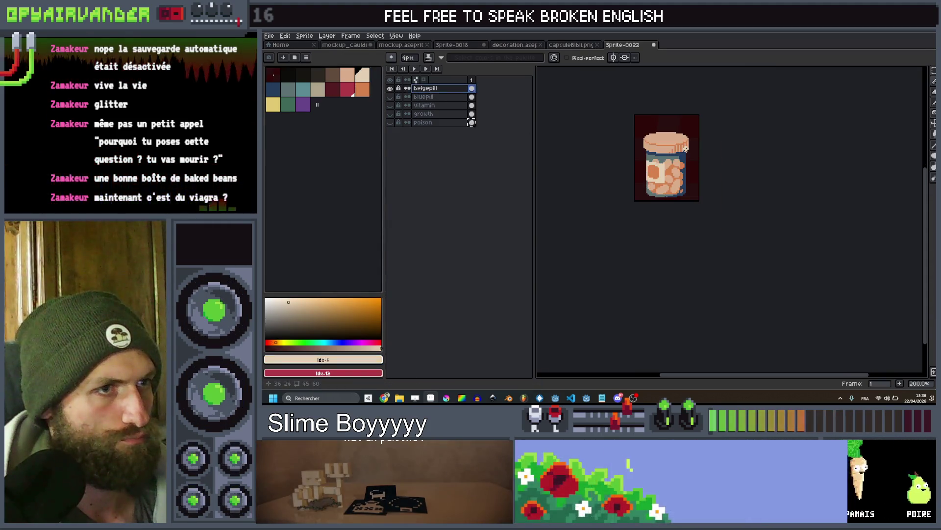
scroll(686, 149, down, 1)
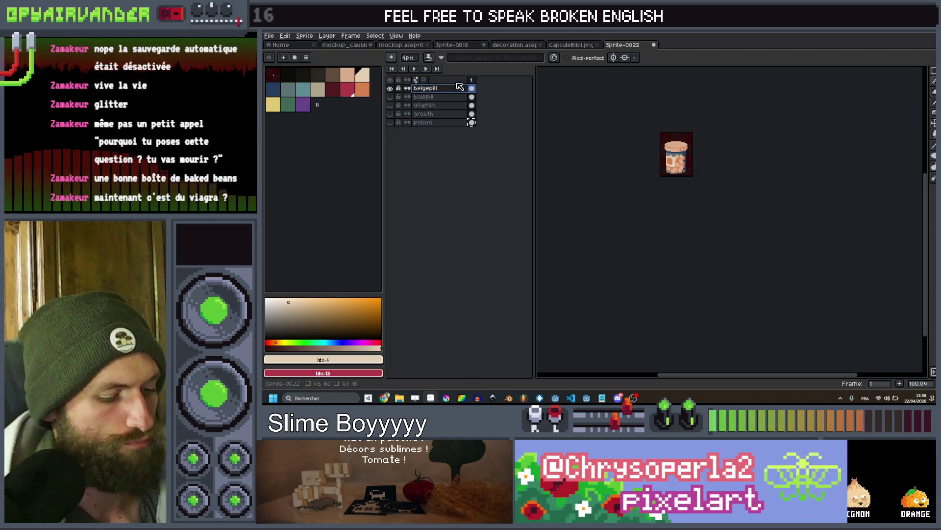
key(shift+n)
double_click(457, 89)
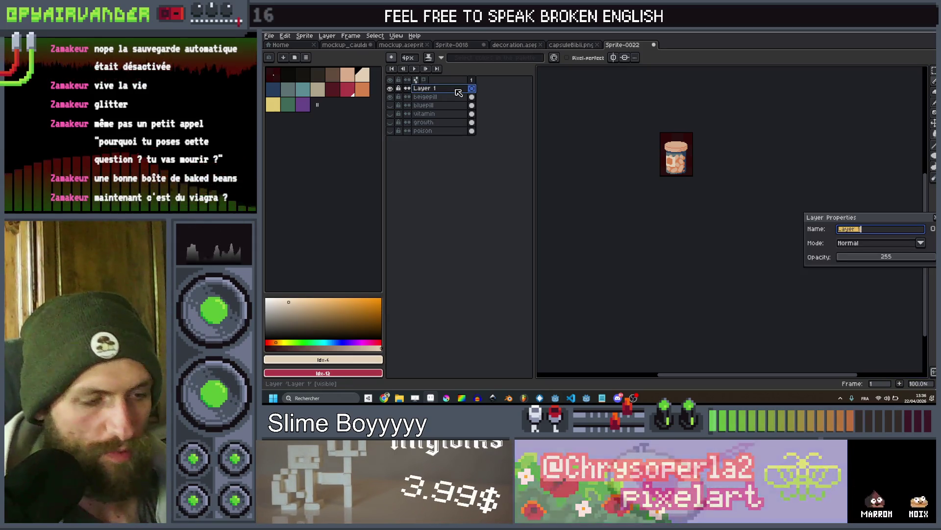
Name the new layer 'purplepill', copy the beigepill jar onto it, and choose purple
text(Purplep)
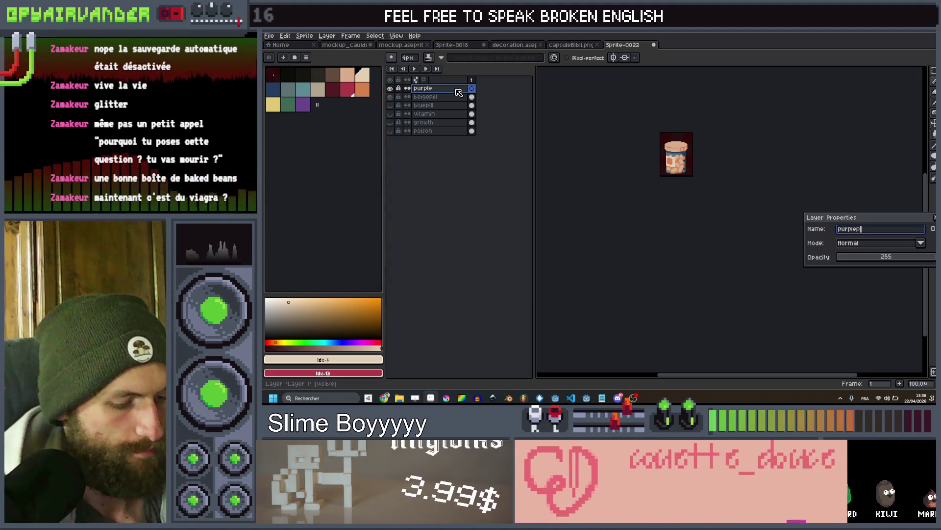
key(Return)
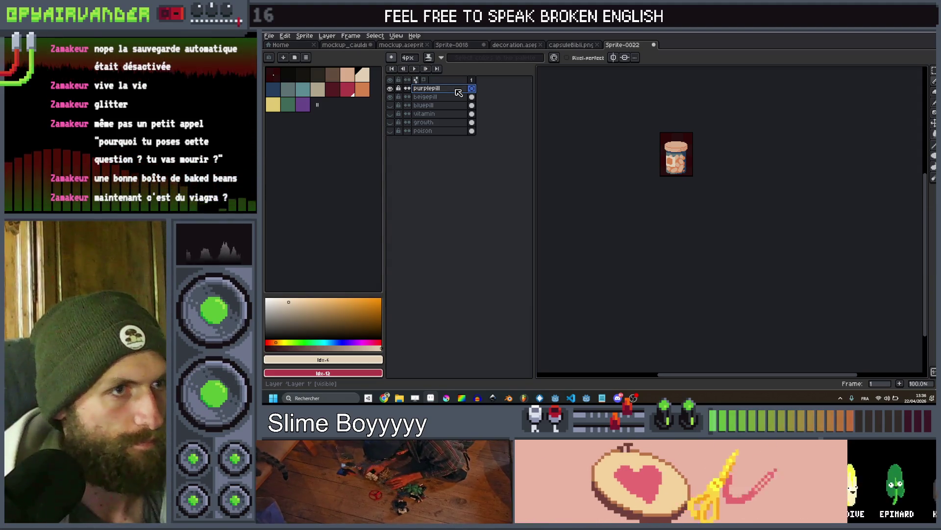
click(473, 97)
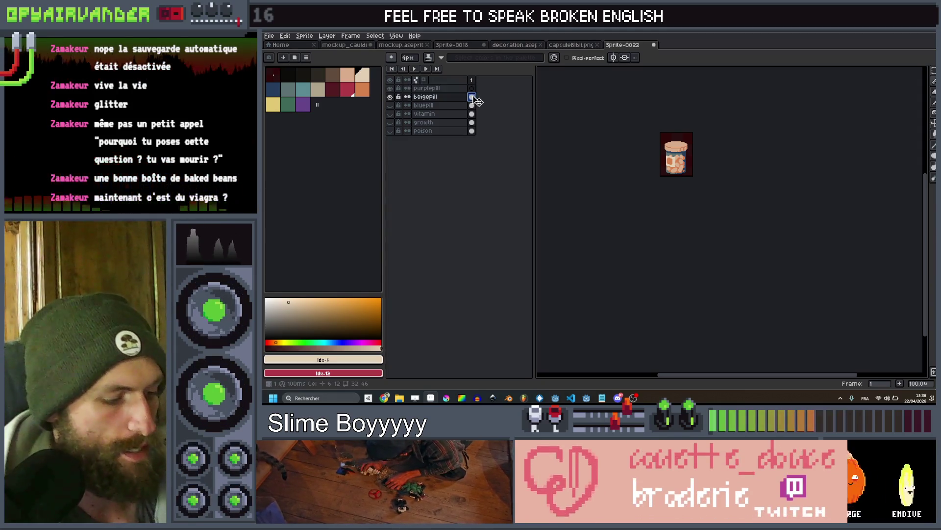
click(471, 89)
key(plus)
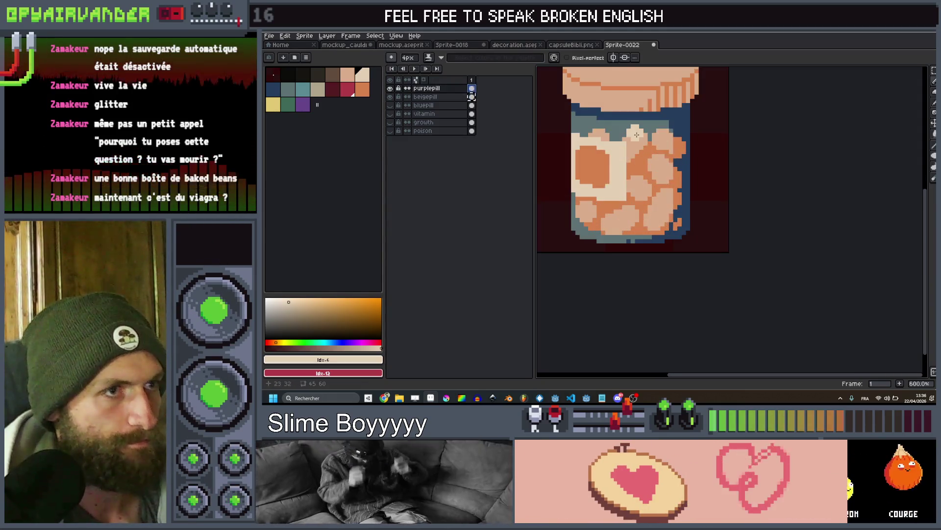
click(303, 103)
Bucket-fill the jar's lid and pills purple and its outlines dark
scroll(651, 142, up, 1)
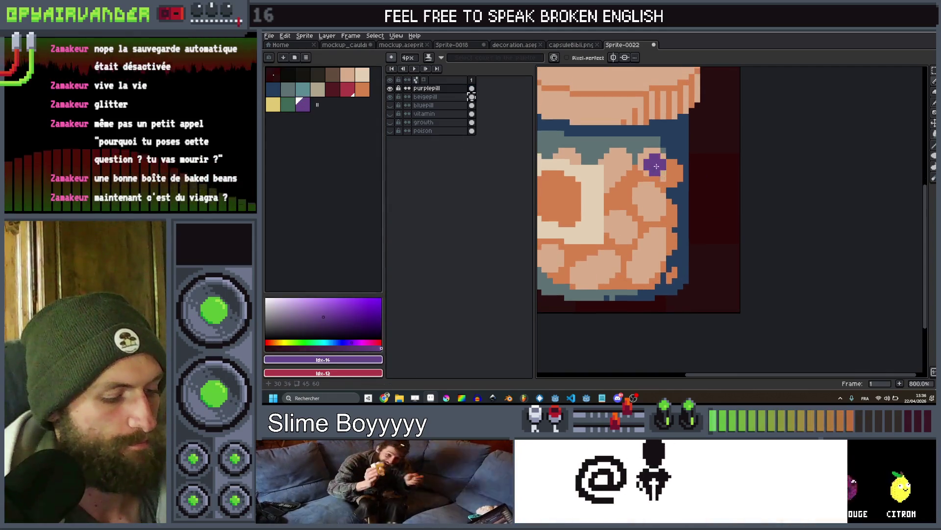
key(g)
click(657, 160)
scroll(656, 159, down, 1)
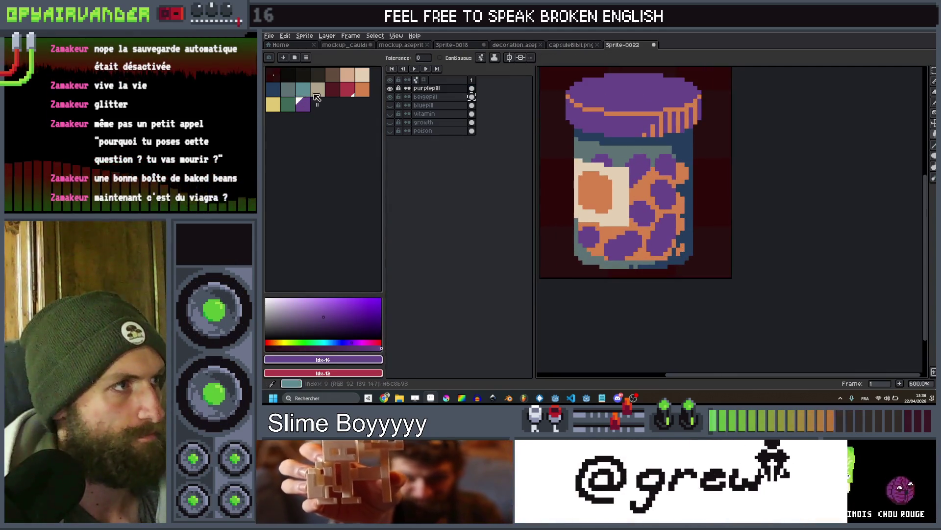
click(312, 79)
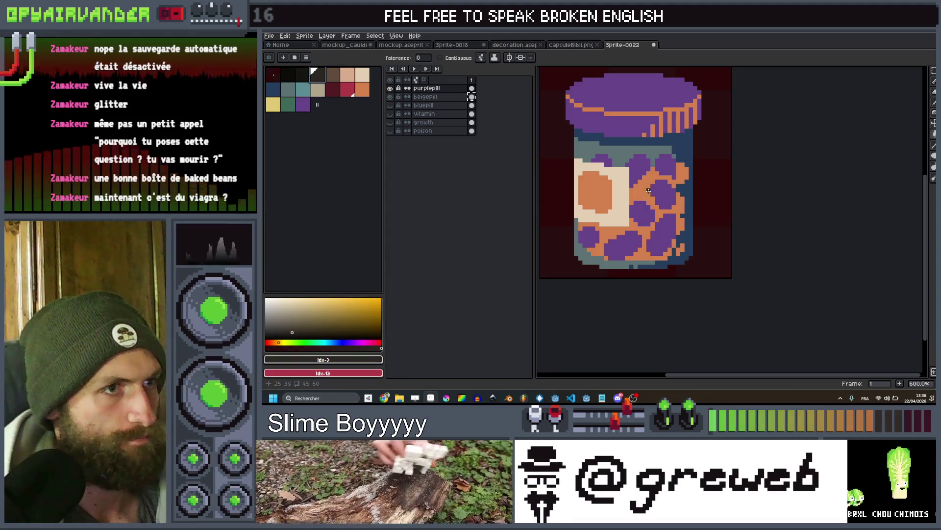
click(649, 190)
scroll(652, 186, down, 5)
scroll(658, 180, up, 2)
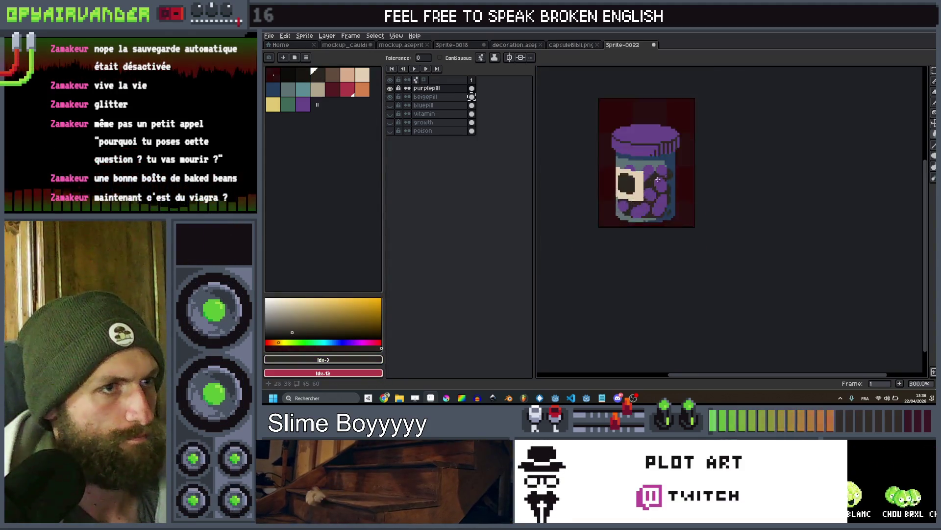
scroll(658, 180, up, 4)
With purple primary and beige secondary, pencil over the dark label mark to clear it
click(302, 104)
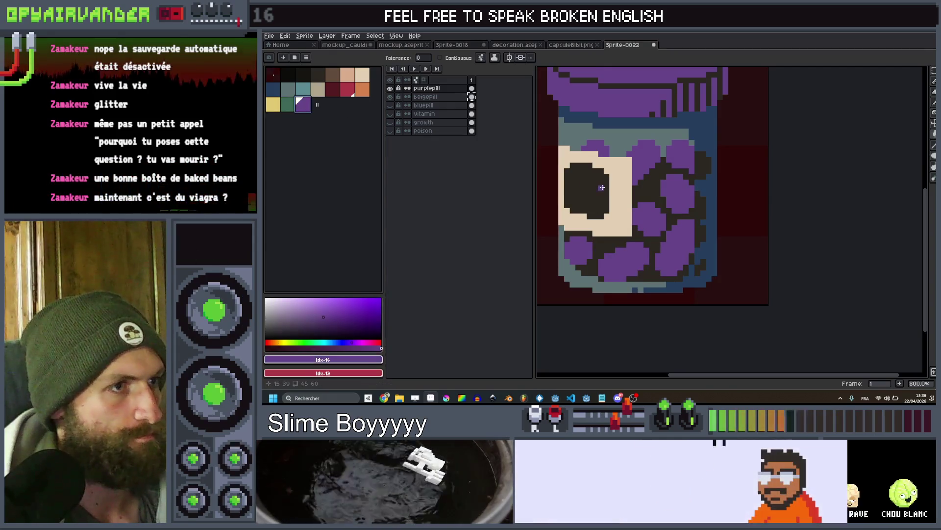
right_click(362, 74)
key(b)
click(589, 191)
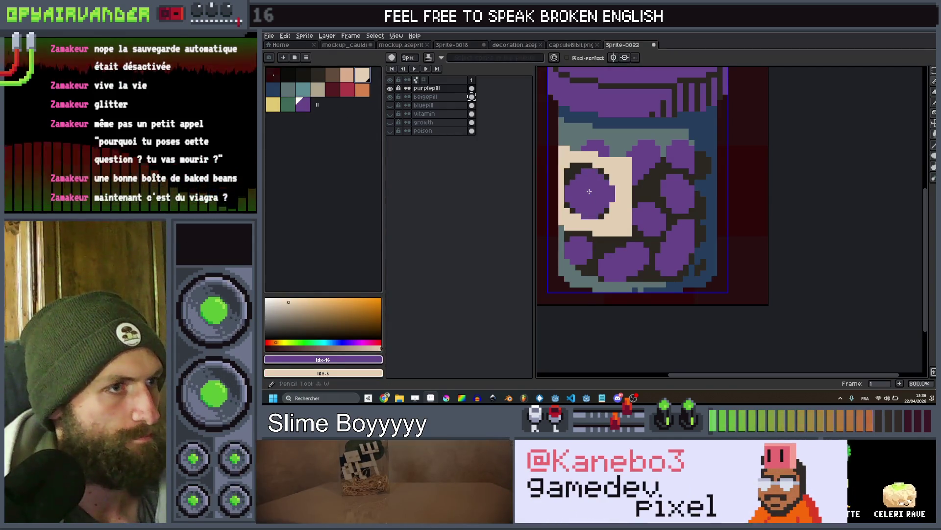
mouse_move(586, 181)
mouse_down()
mouse_move(579, 176)
mouse_move(586, 205)
mouse_up()
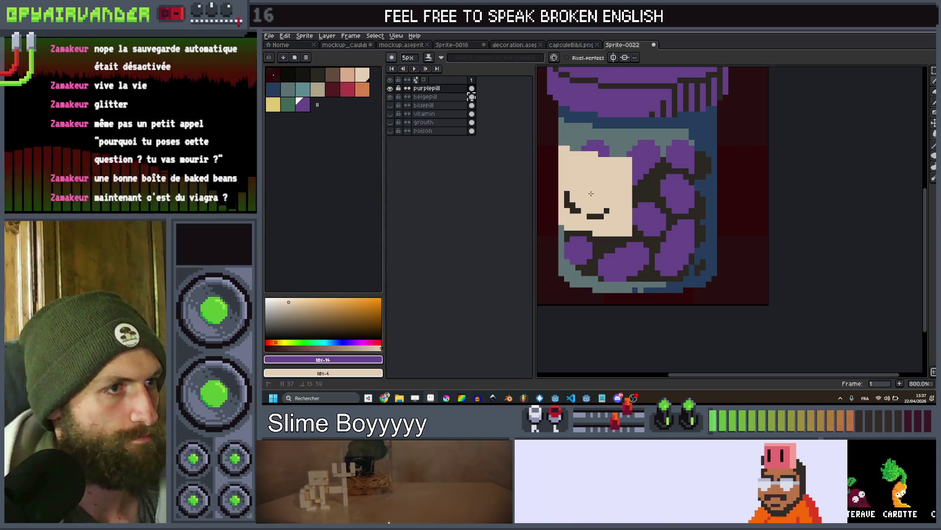
Draw a purple stroke across the purplepill jar's beige label as the new pill mark
mouse_move(590, 171)
mouse_down()
mouse_move(570, 192)
mouse_move(586, 216)
mouse_move(603, 202)
mouse_up()
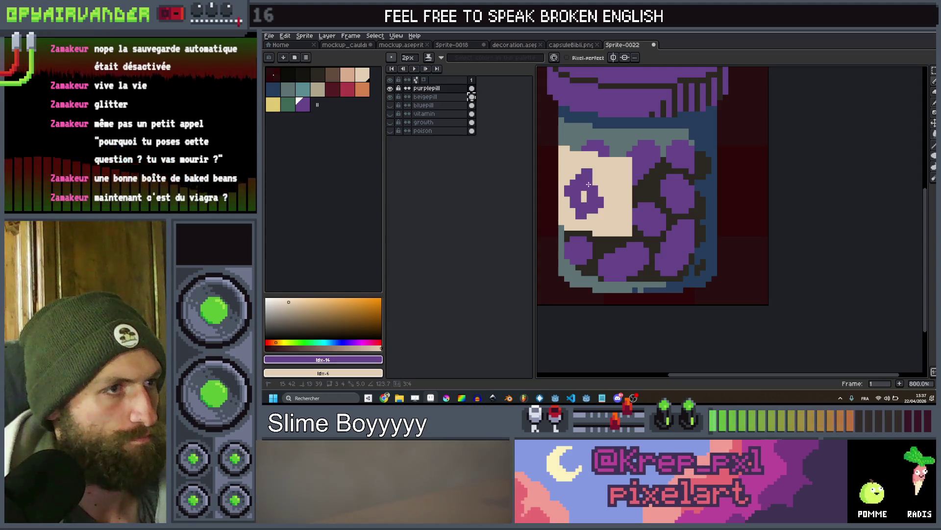
scroll(587, 200, down, 5)
scroll(580, 197, up, 5)
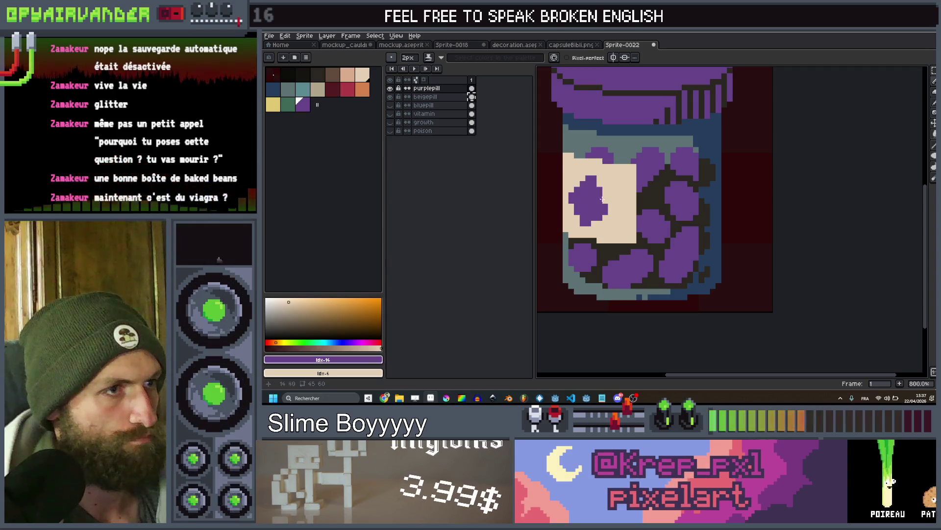
scroll(602, 200, down, 1)
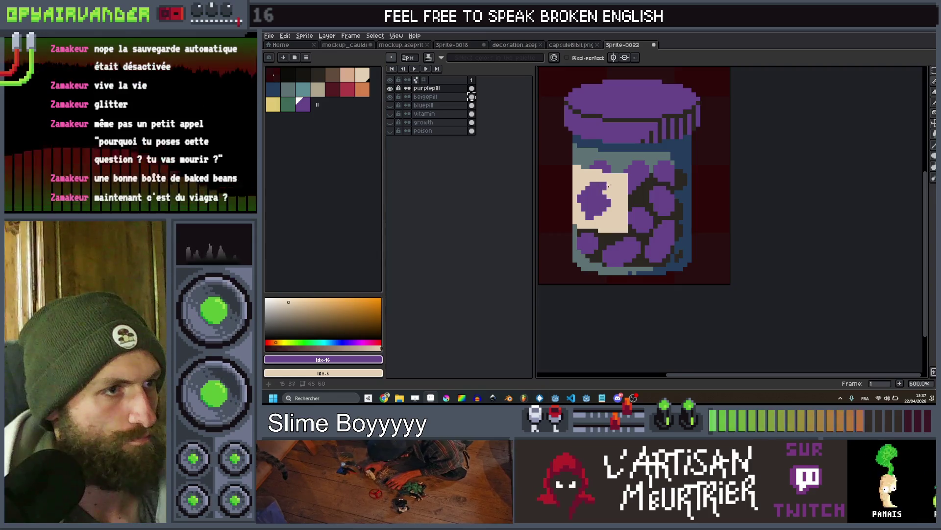
scroll(608, 185, down, 5)
scroll(614, 180, up, 6)
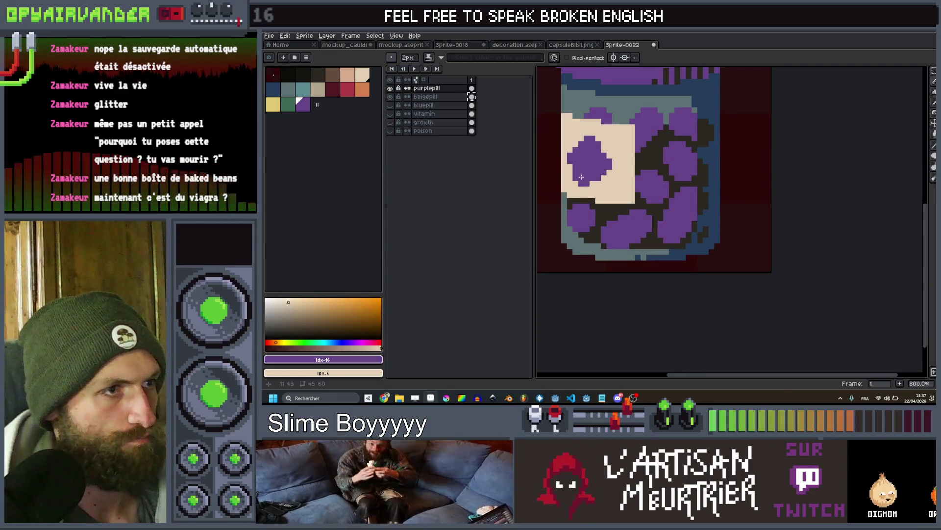
scroll(608, 147, down, 5)
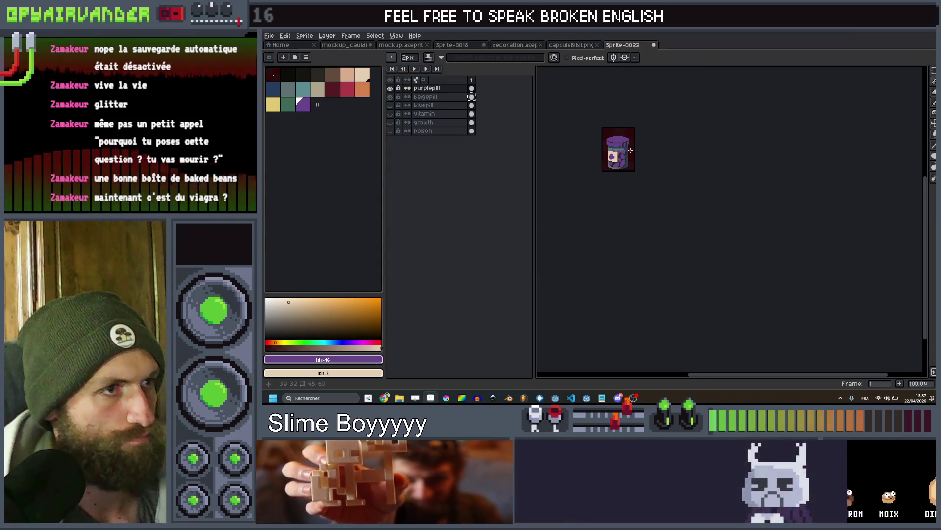
scroll(612, 136, up, 2)
scroll(613, 137, up, 2)
scroll(659, 155, down, 4)
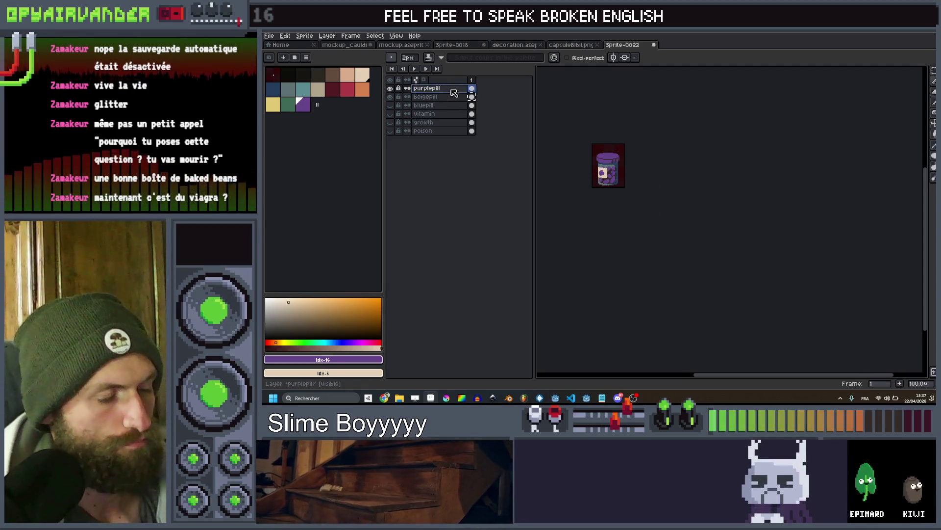
Add a new layer named 'redpill' and hide the purplepill layer
key(shift+n)
double_click(453, 90)
text(edpill)
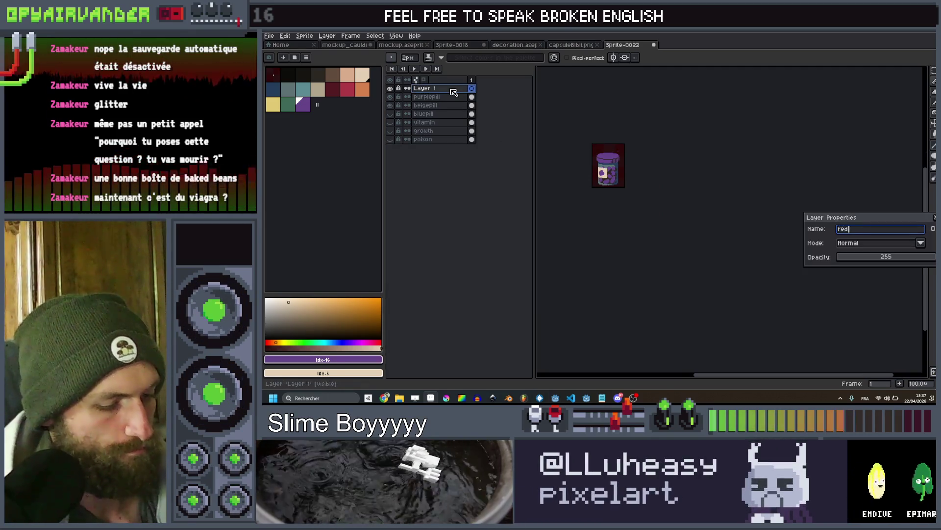
key(Return)
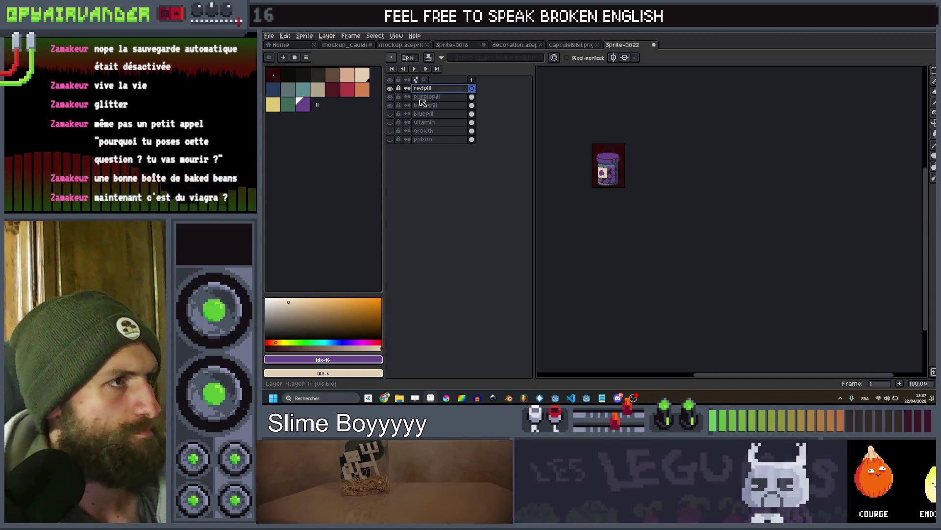
click(391, 97)
Copy the poison jar onto redpill and bucket-fill its dark outlines dark red
click(472, 131)
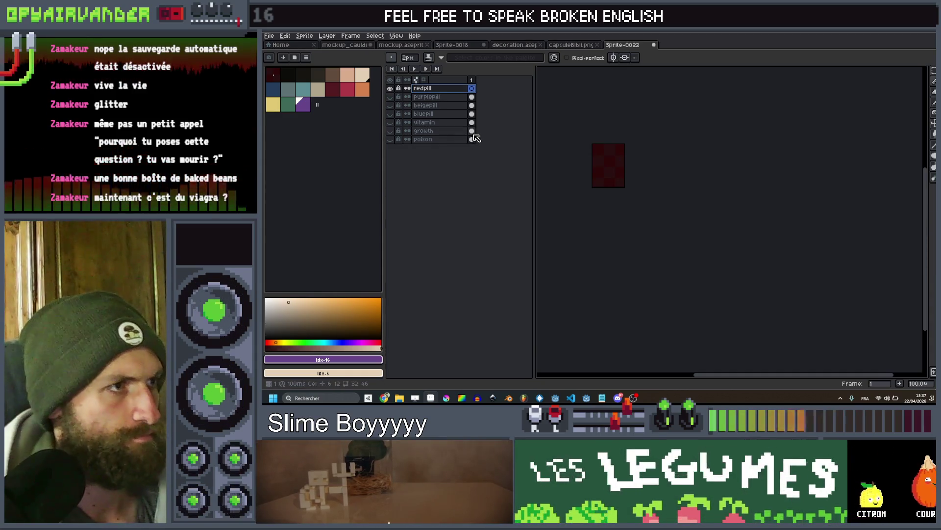
click(472, 140)
key(ctrl+c)
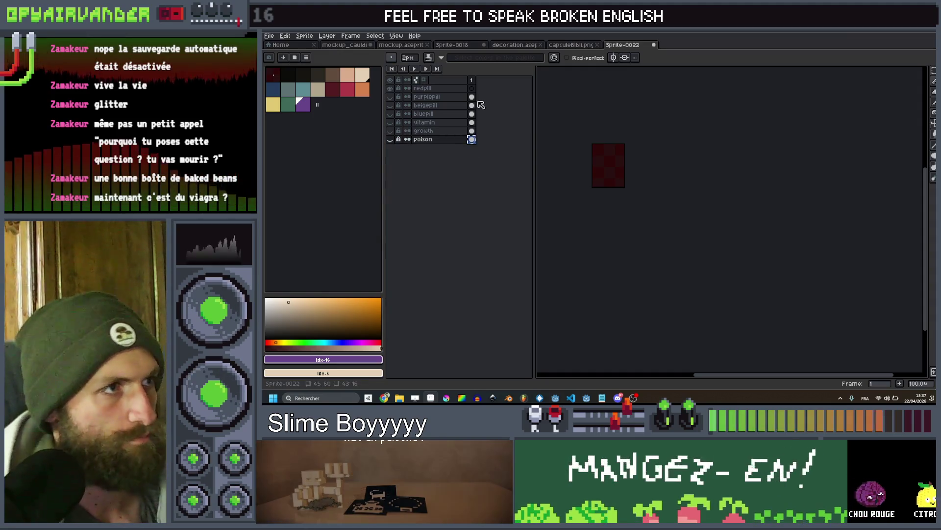
click(472, 88)
key(ctrl+v)
scroll(607, 169, up, 6)
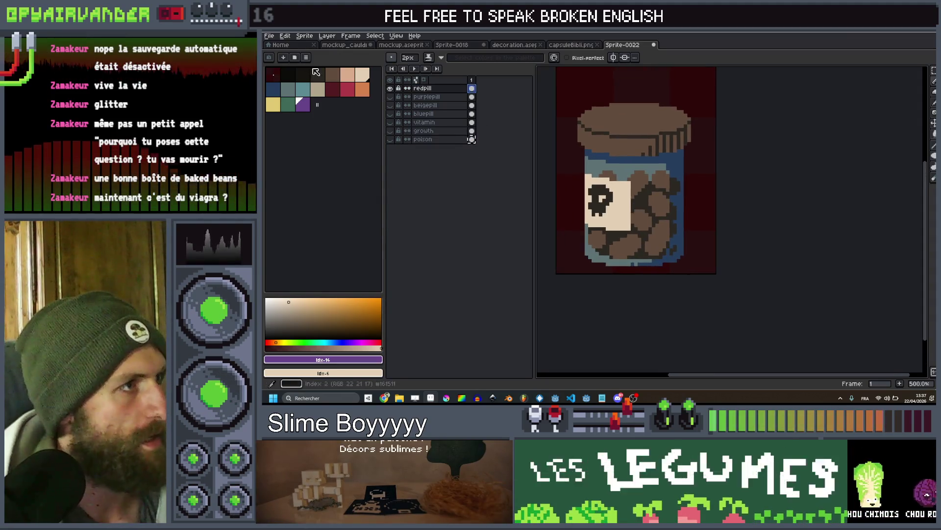
key(g)
click(636, 207)
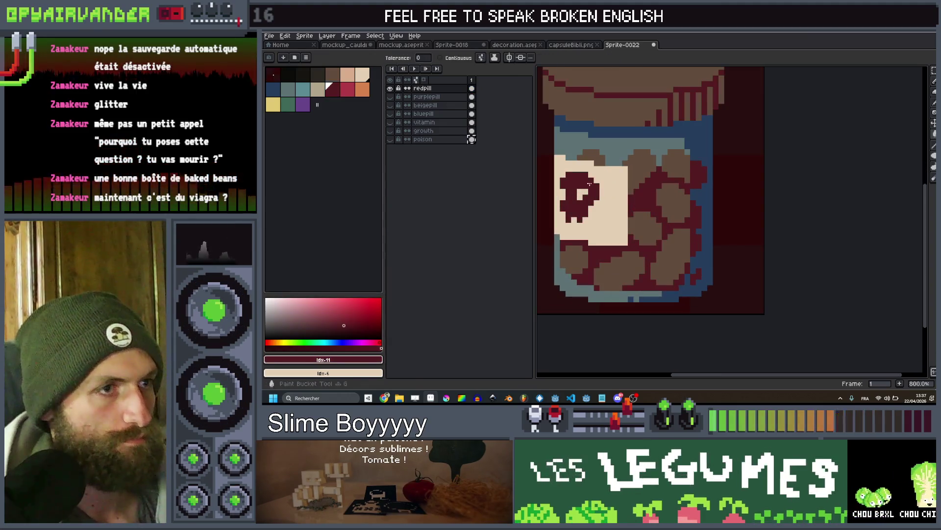
Bucket-fill the copied jar's brown pills and lid bright red
click(347, 88)
click(593, 162)
scroll(593, 163, down, 5)
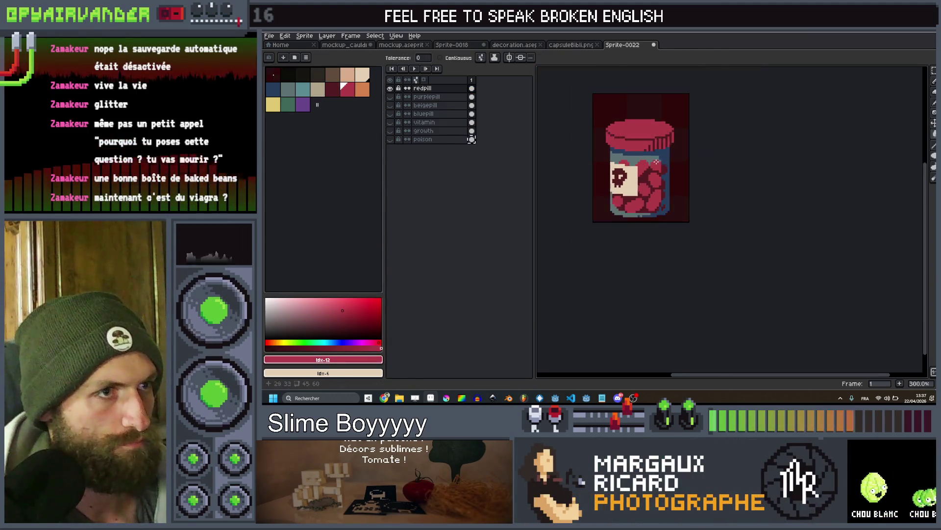
scroll(592, 163, up, 3)
scroll(634, 158, up, 3)
Pencil over the skull on the label, then add a red dot with a 2px brush
key(b)
mouse_move(598, 162)
mouse_down()
mouse_move(579, 148)
mouse_move(588, 167)
mouse_move(568, 139)
mouse_up()
key(minus)
key(minus)
key(minus)
click(594, 157)
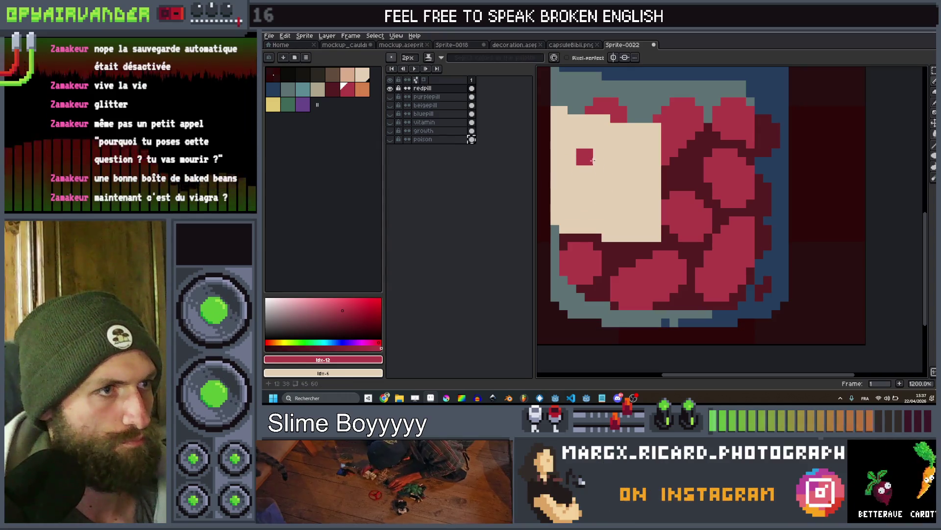
Draw a red drop-shaped outline on the redpill label, then hide the redpill layer
drag(591, 154, 569, 194)
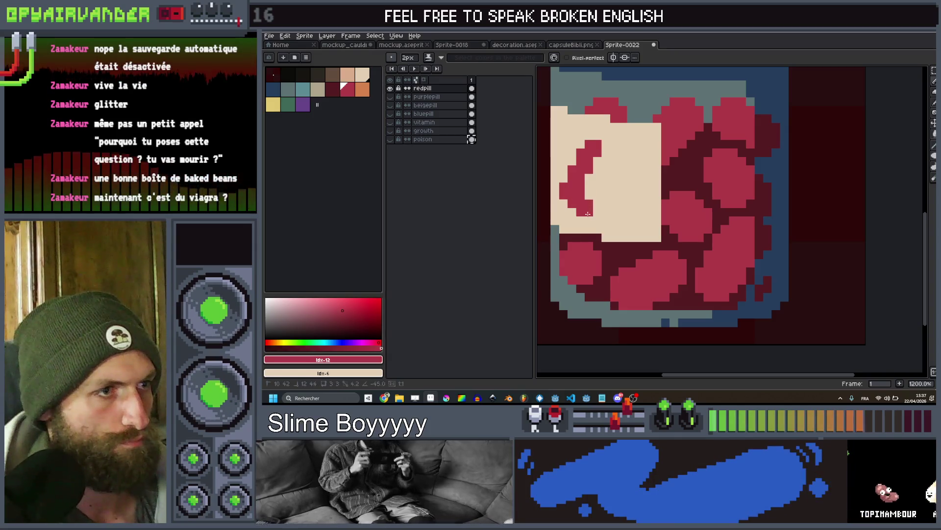
drag(570, 193, 620, 201)
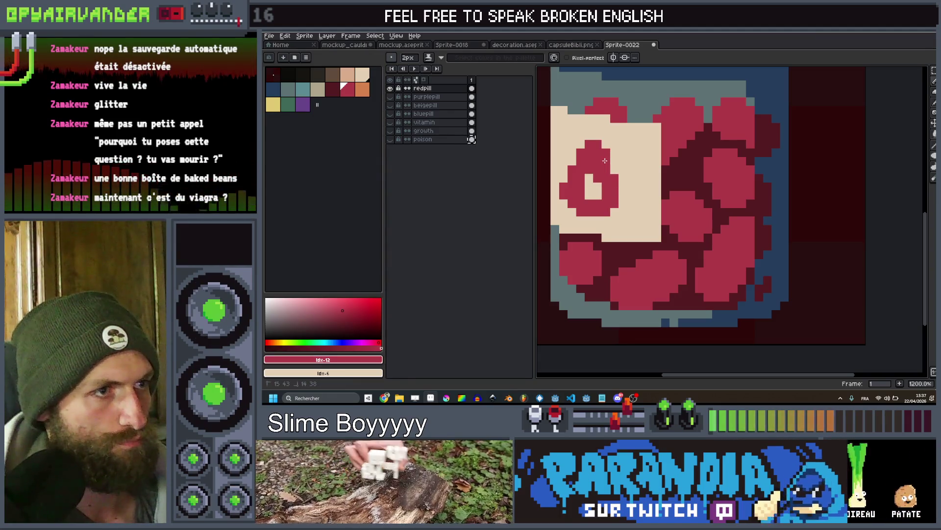
scroll(603, 176, down, 5)
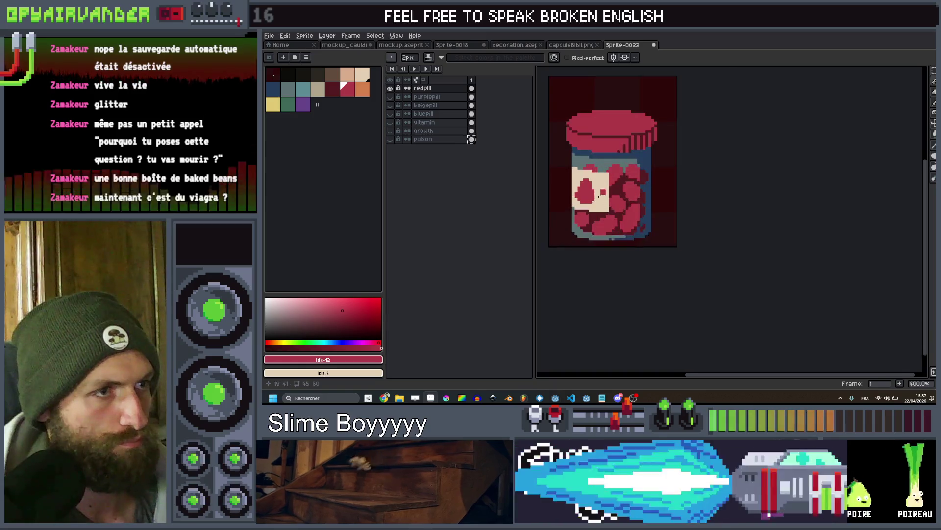
scroll(634, 173, down, 2)
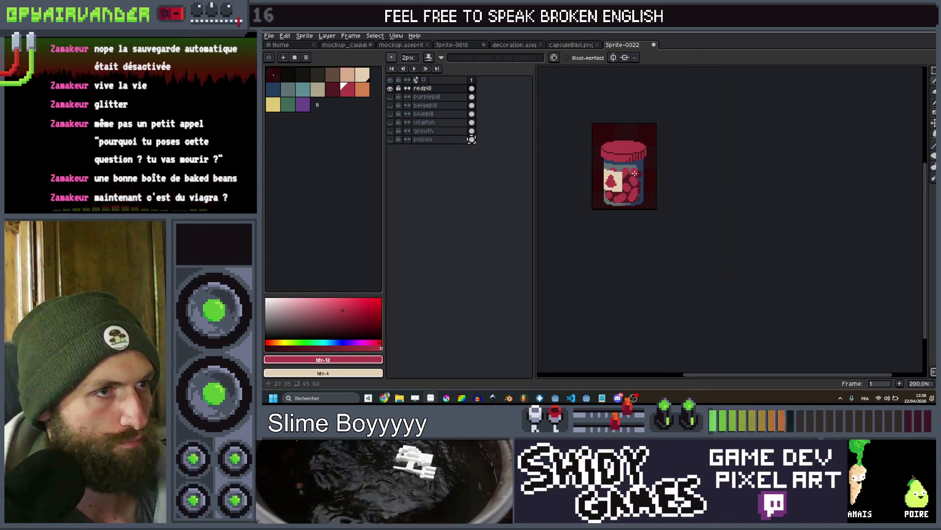
scroll(637, 173, down, 1)
scroll(642, 186, up, 8)
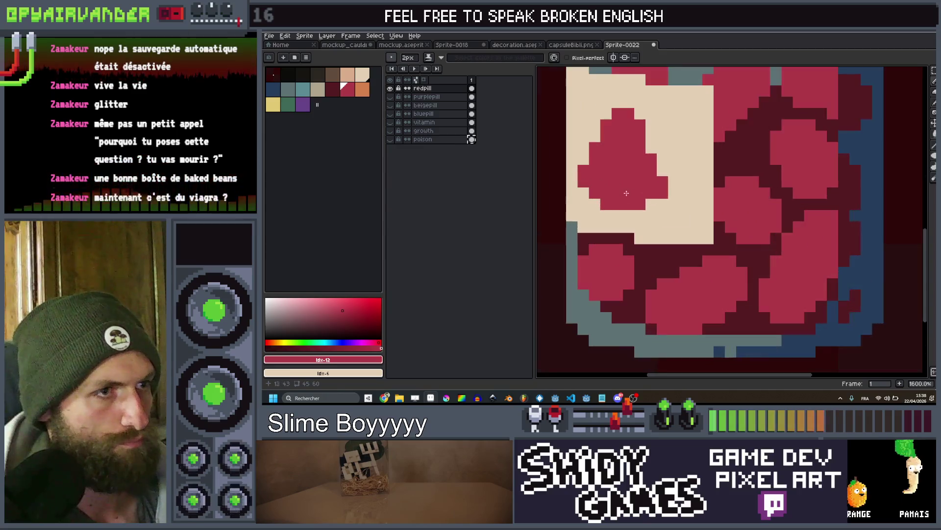
scroll(652, 203, down, 8)
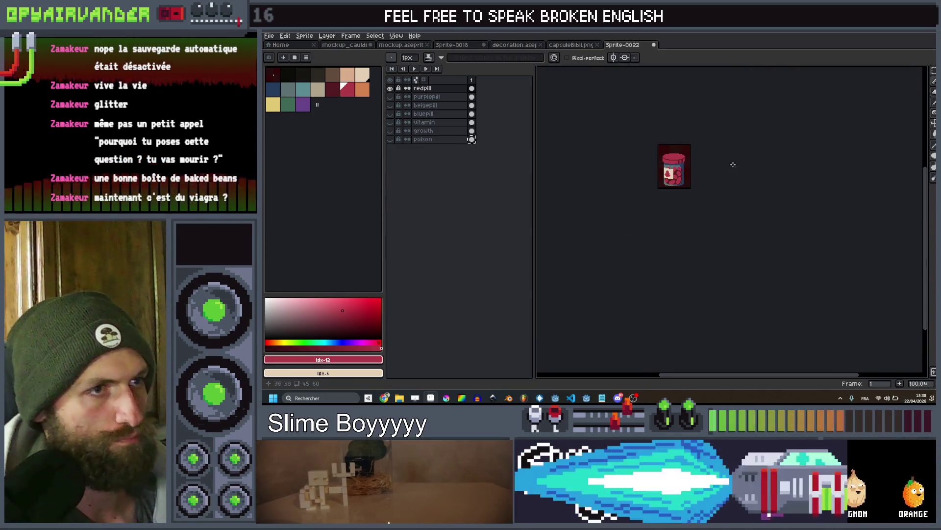
scroll(710, 147, up, 2)
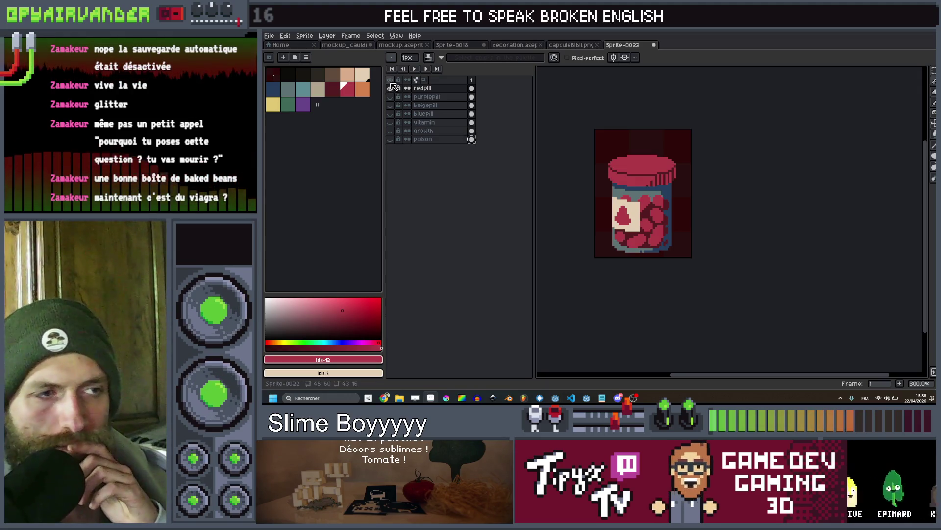
click(390, 88)
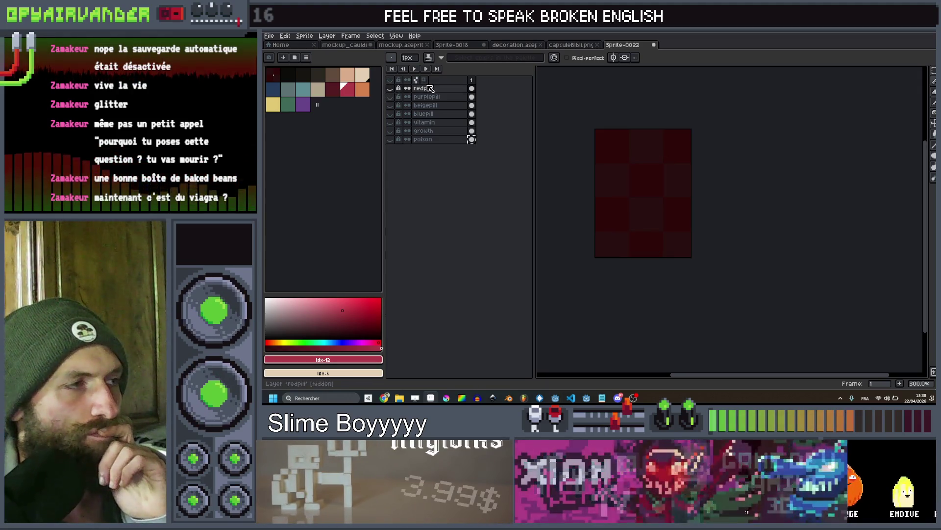
Toggle redpill back on and off, then make the poison layer visible again
click(390, 87)
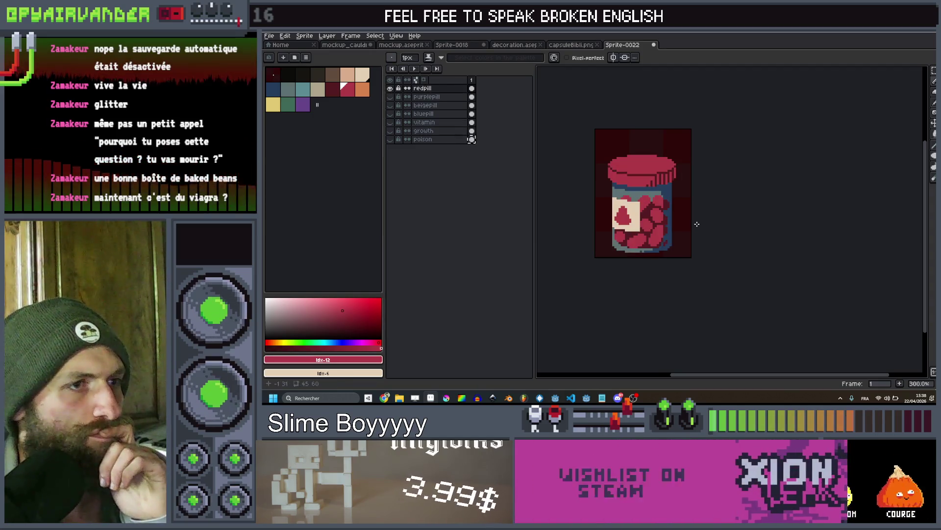
scroll(690, 220, down, 1)
scroll(637, 196, up, 1)
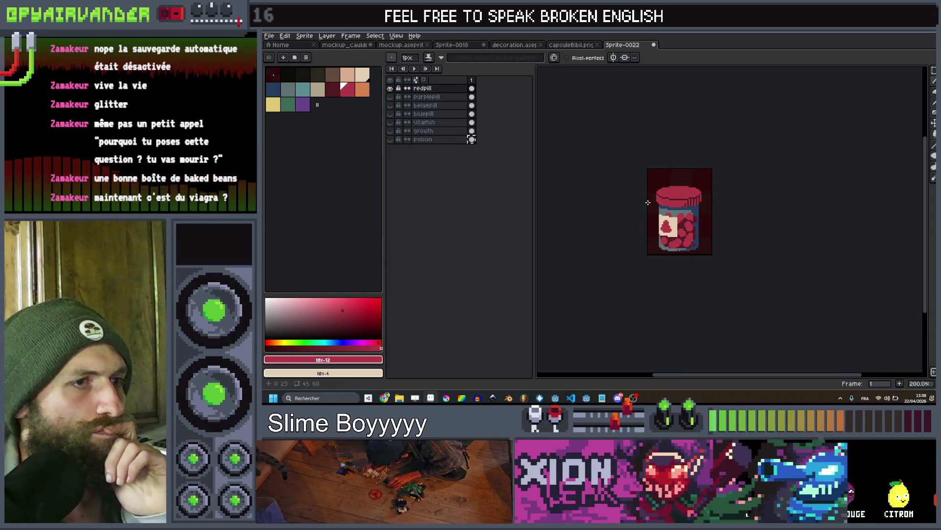
click(390, 88)
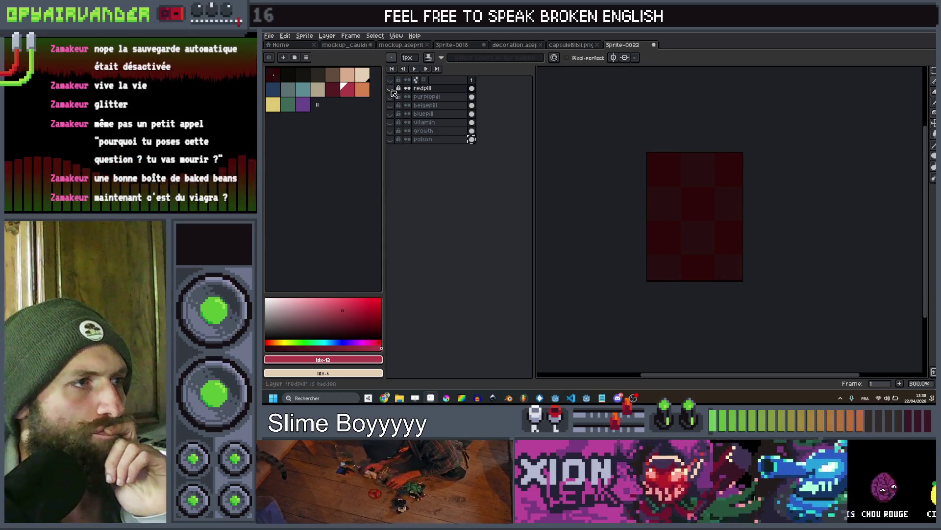
click(390, 139)
scroll(706, 192, down, 2)
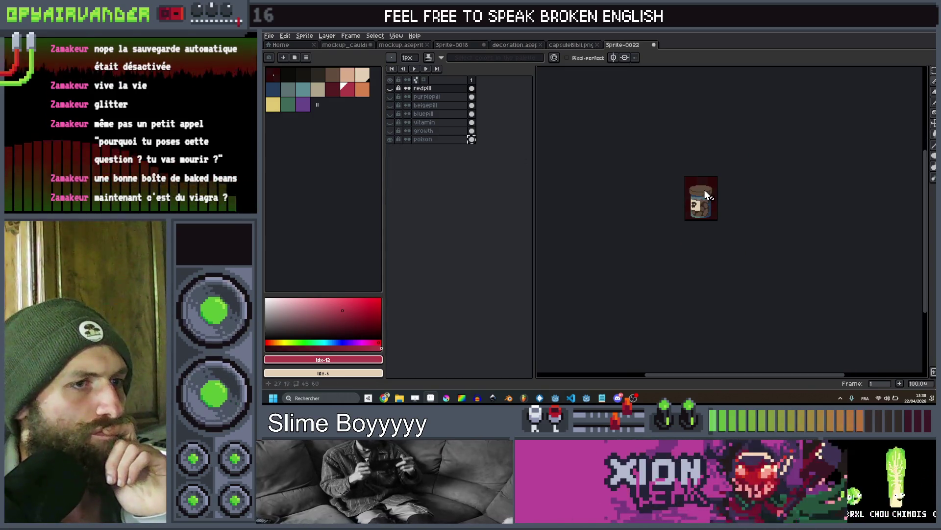
scroll(706, 194, up, 2)
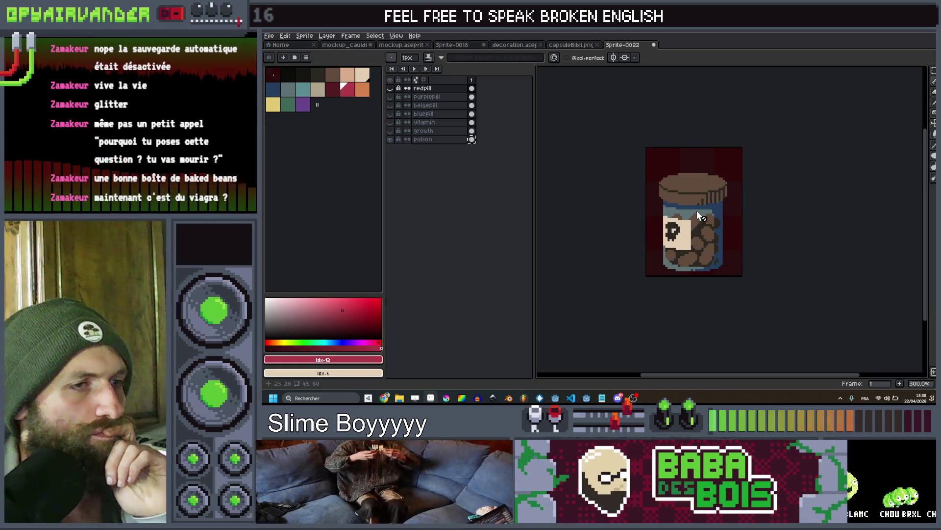
scroll(699, 216, up, 2)
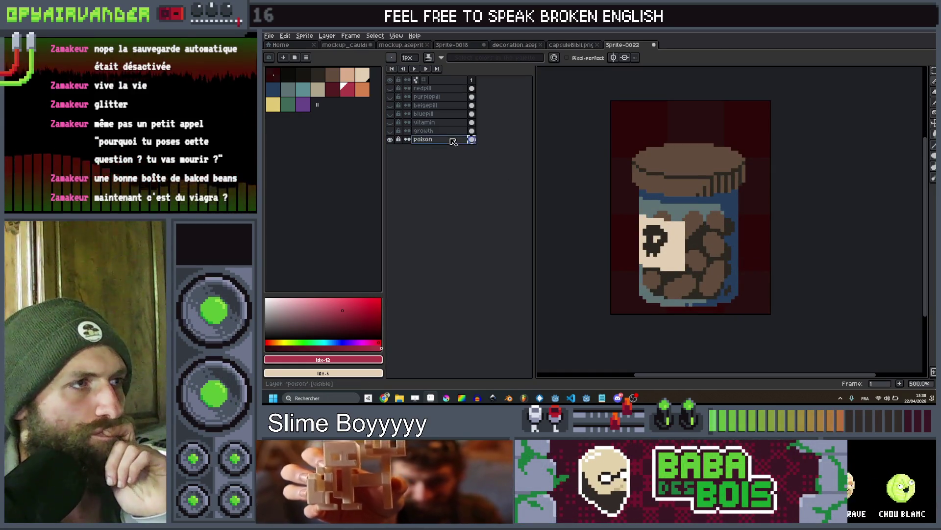
scroll(698, 206, down, 4)
scroll(698, 206, up, 2)
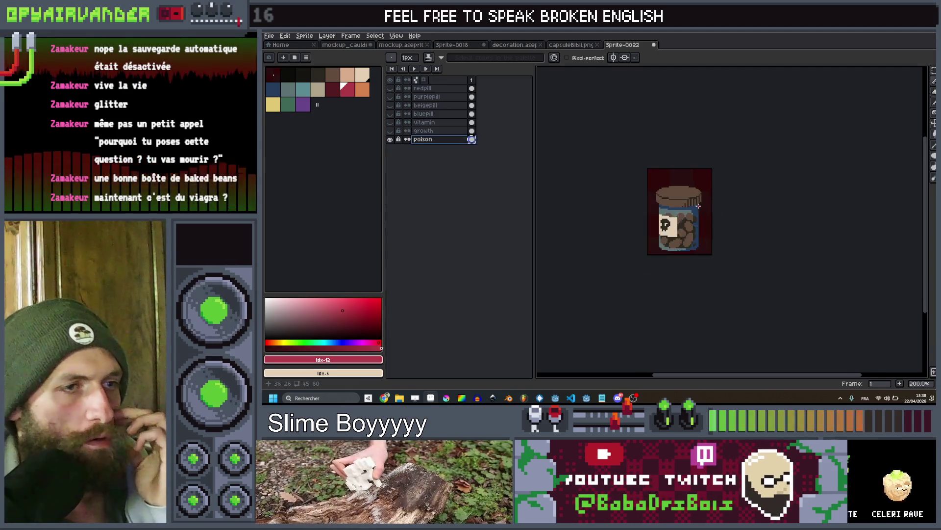
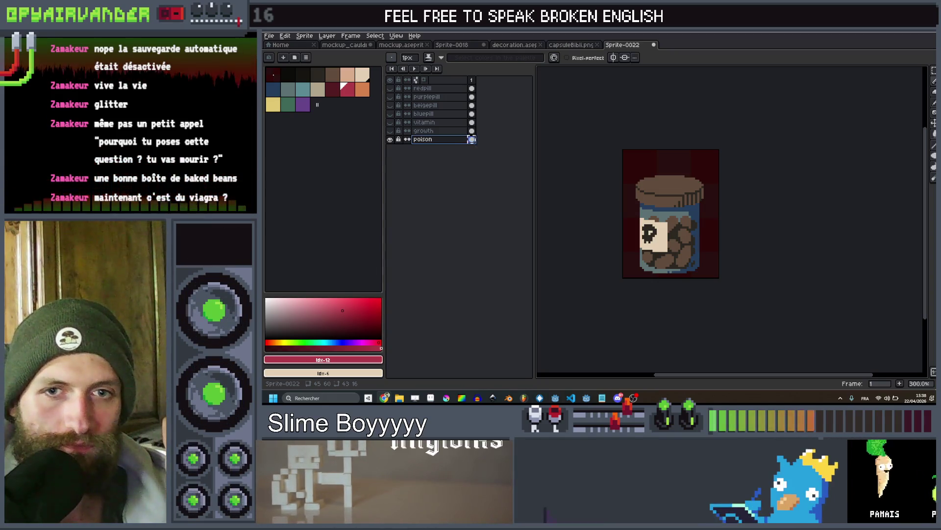
Sample the jar's blue and draw a blue pencil line down the jar's right edge
scroll(675, 202, up, 2)
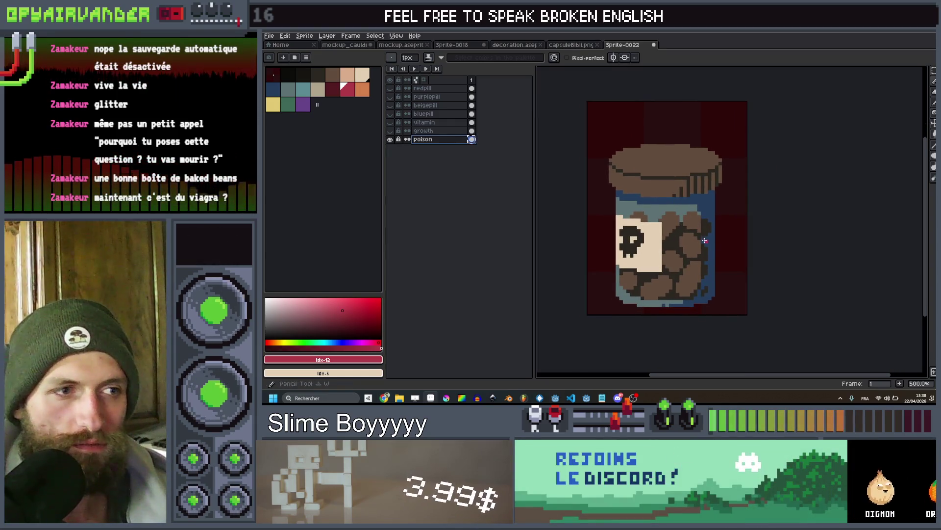
key(v)
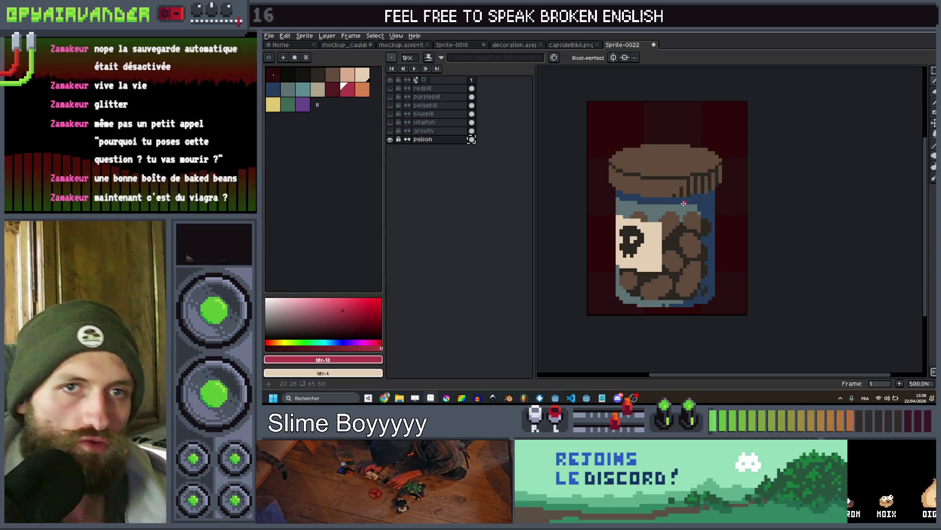
scroll(684, 202, up, 1)
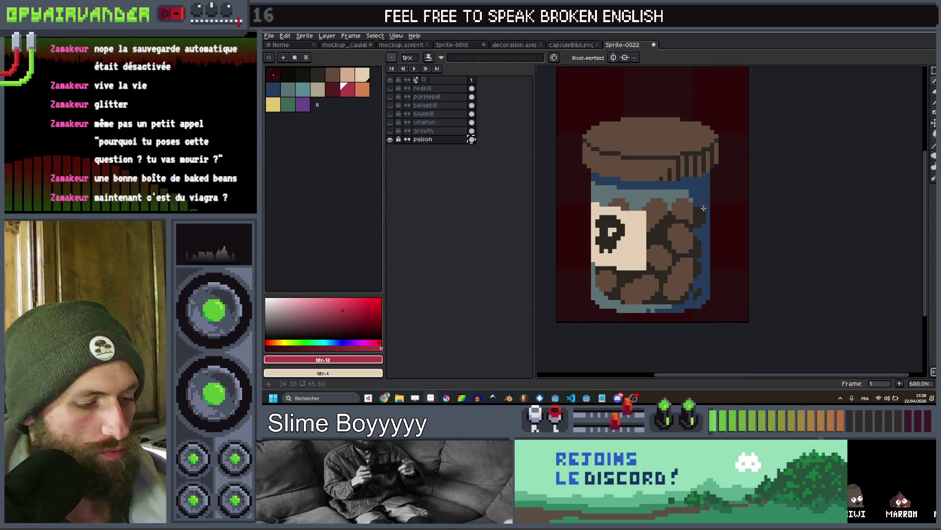
key(i)
click(704, 201)
key(b)
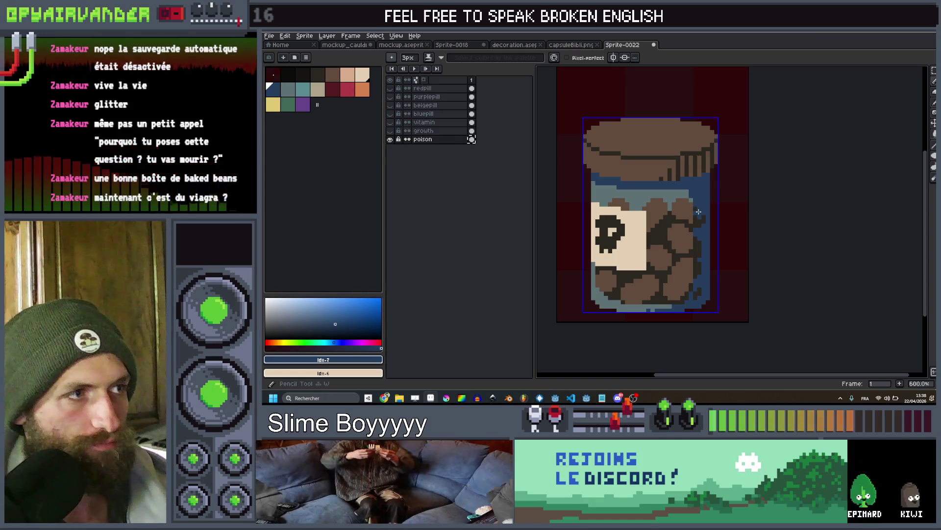
click(699, 211)
shift+click(699, 293)
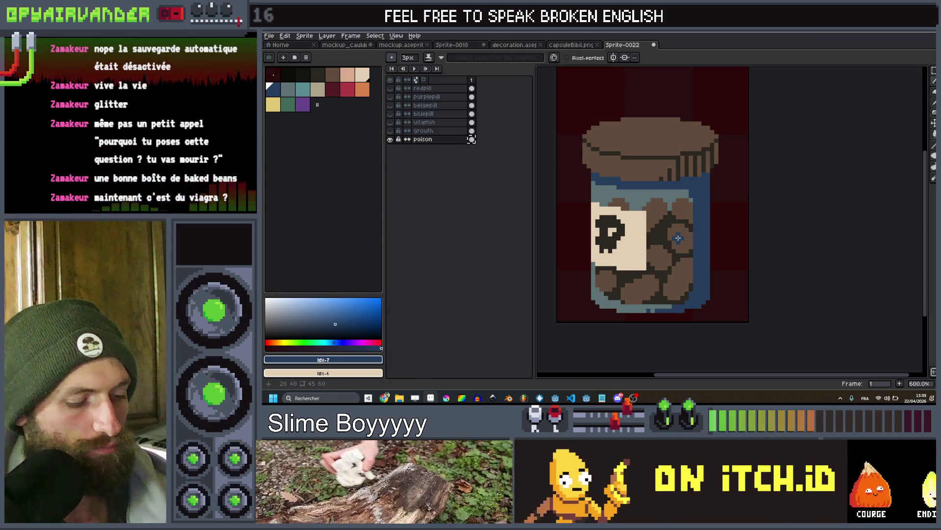
Marquee-select the jar's lower body and bucket-fill the pills and outlines grey-teal instead of teal
click(304, 93)
mouse_move(729, 189)
mouse_down()
mouse_move(564, 292)
mouse_move(561, 305)
mouse_up()
key(g)
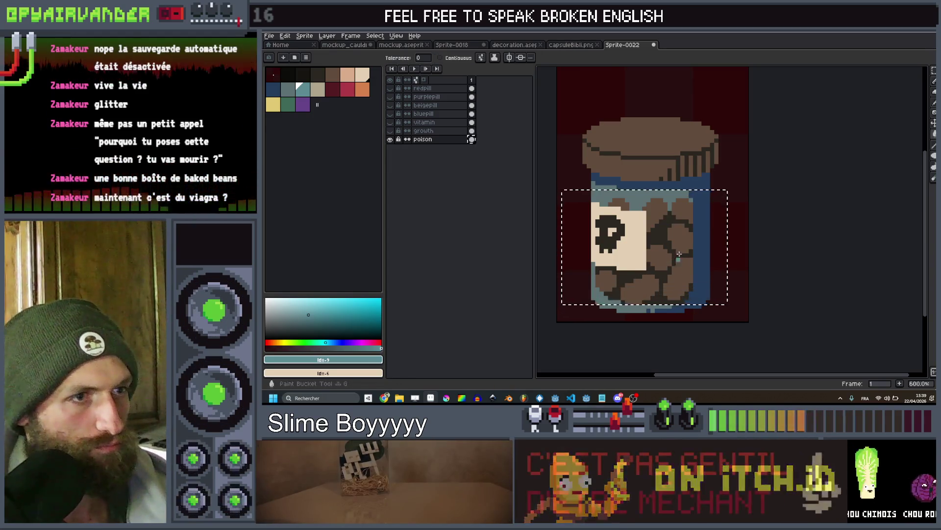
click(679, 247)
key(ctrl+z)
click(291, 92)
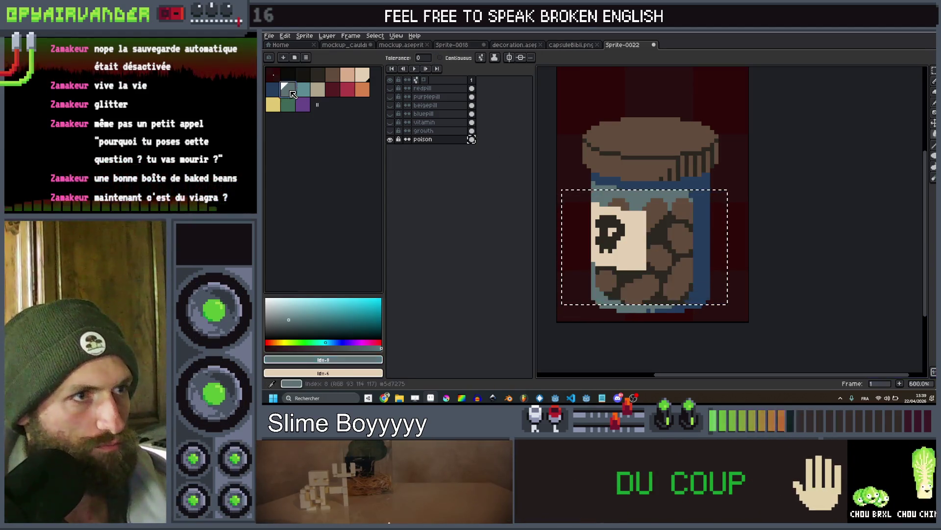
click(680, 234)
click(646, 227)
scroll(646, 227, down, 2)
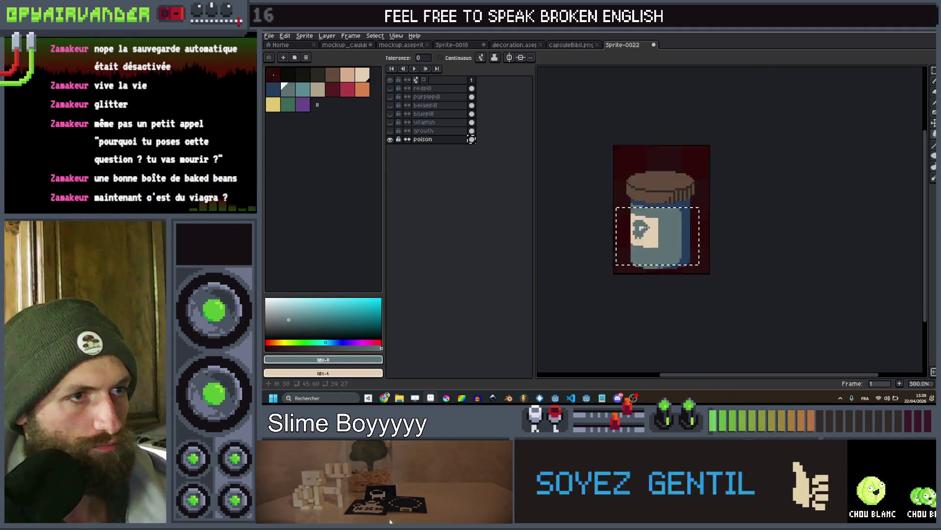
scroll(647, 227, up, 2)
scroll(646, 227, up, 1)
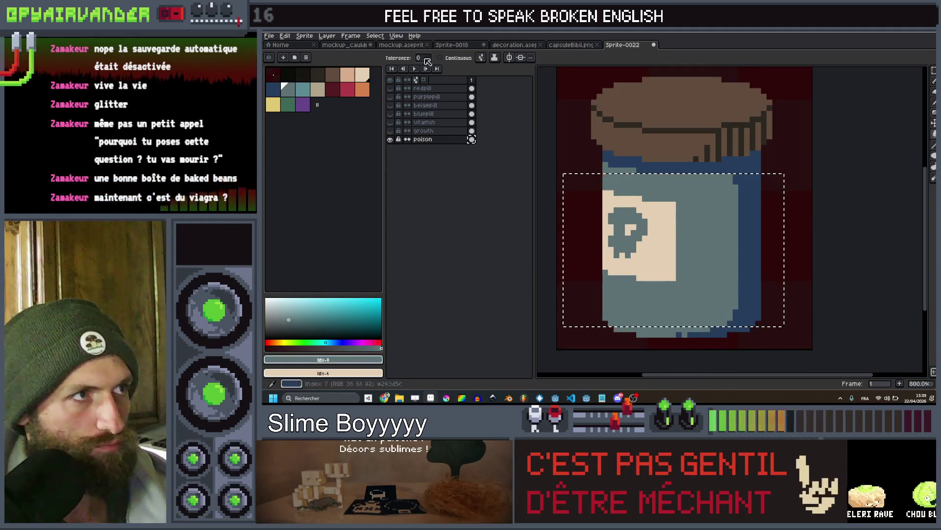
Switch to contiguous fill, fill the skull beige to blank the label, and deselect
click(440, 58)
click(645, 232)
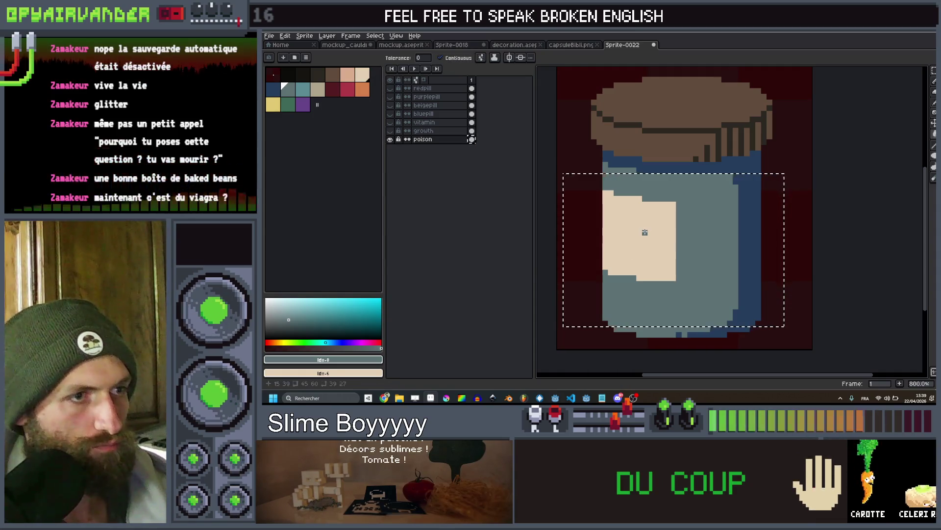
scroll(644, 232, down, 4)
scroll(660, 219, up, 2)
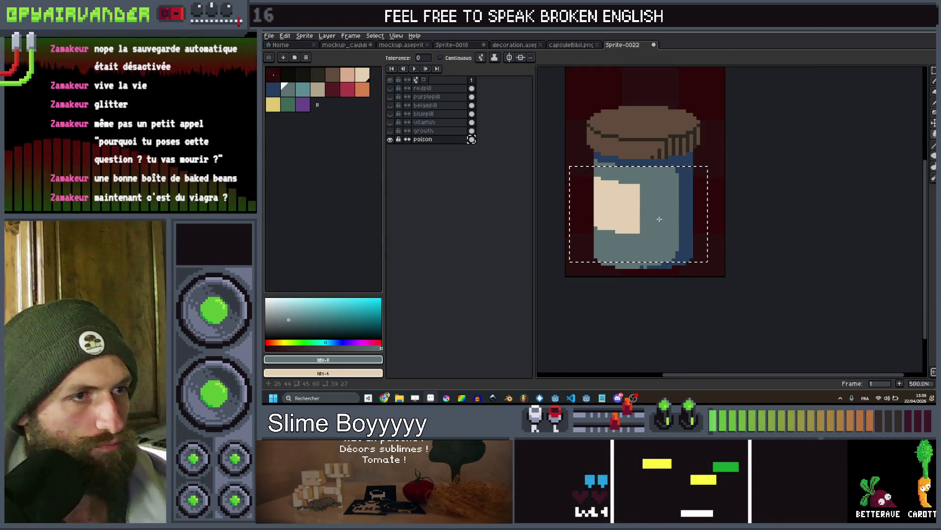
key(ctrl+d)
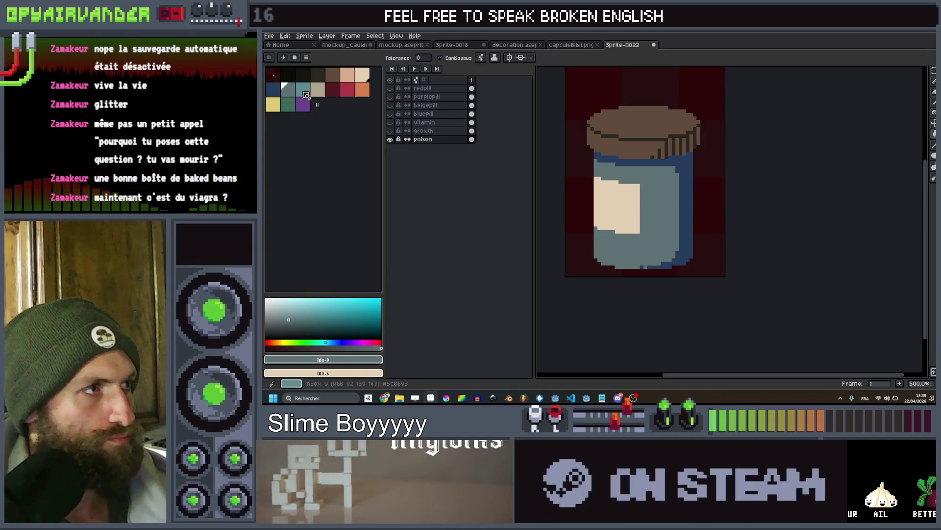
click(338, 81)
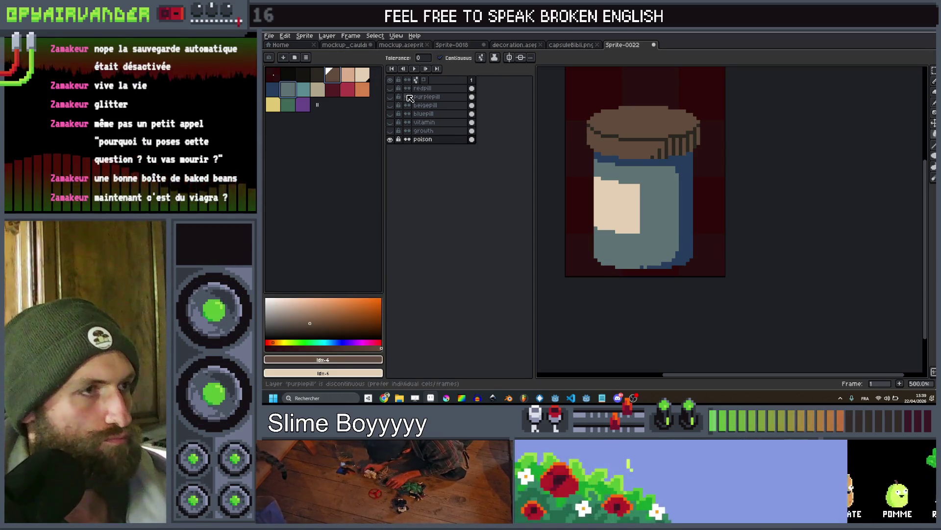
Pencil a brown outline for the contents and bucket-fill the jar's lower interior brown
scroll(657, 205, up, 2)
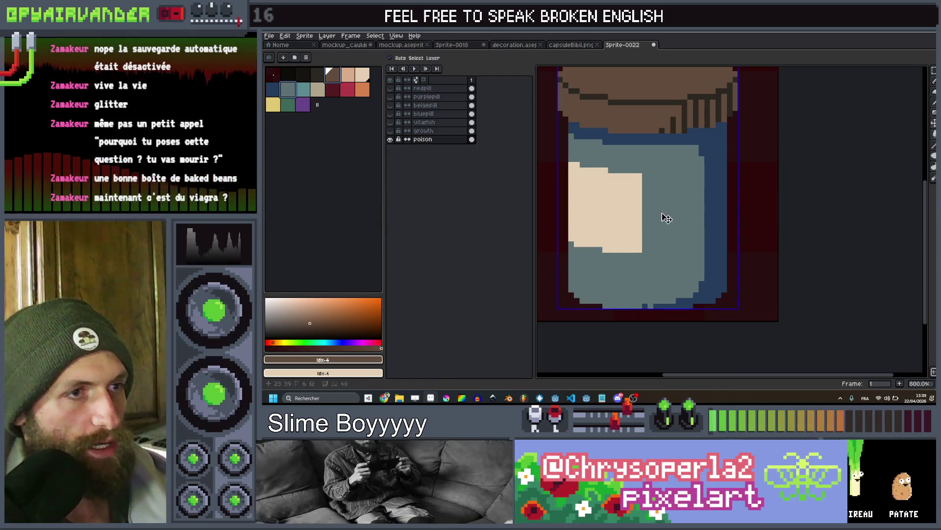
key(b)
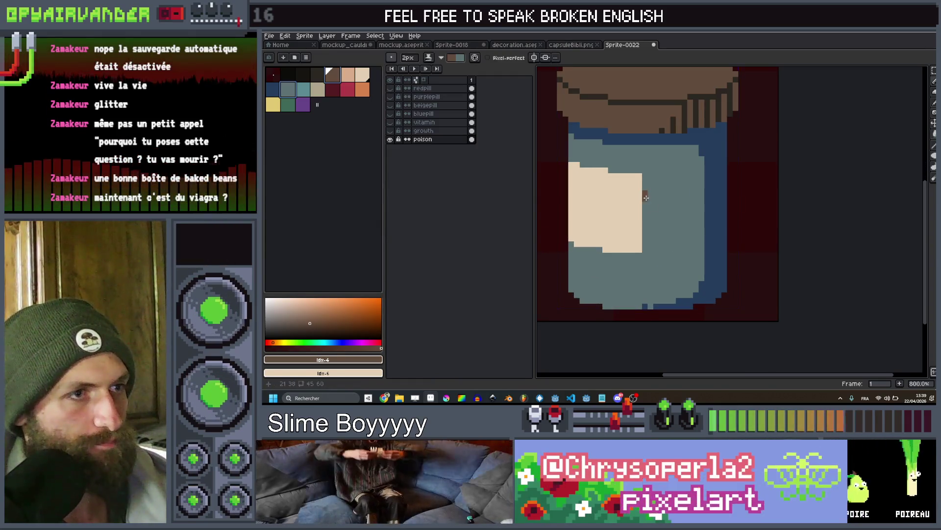
mouse_move(637, 190)
mouse_down()
mouse_move(694, 189)
mouse_move(685, 198)
mouse_move(701, 190)
mouse_up()
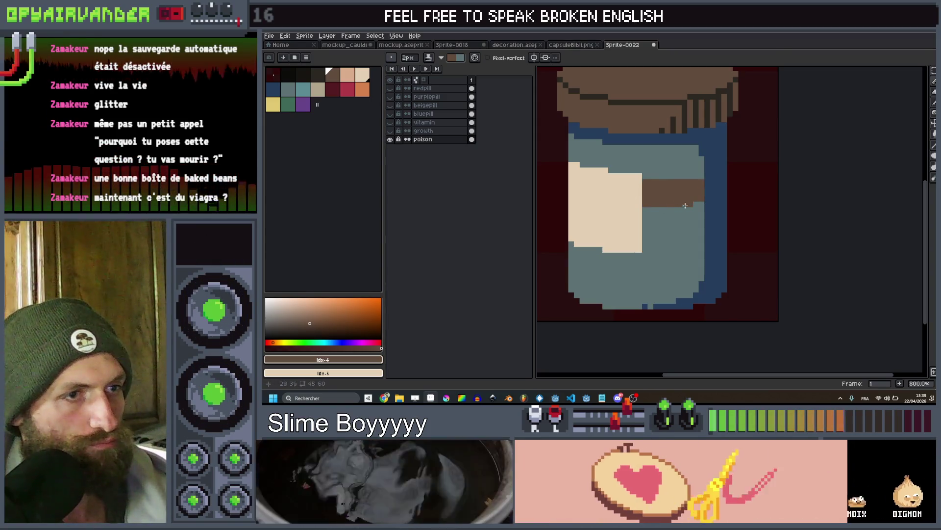
scroll(686, 196, down, 1)
scroll(665, 223, down, 1)
scroll(665, 222, up, 1)
mouse_move(619, 231)
mouse_down()
mouse_move(625, 263)
mouse_move(686, 270)
mouse_up()
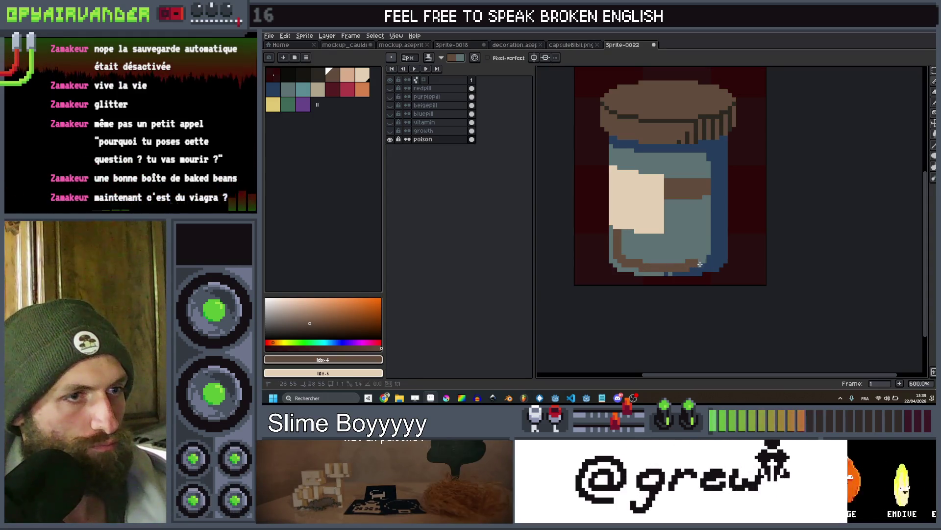
key(g)
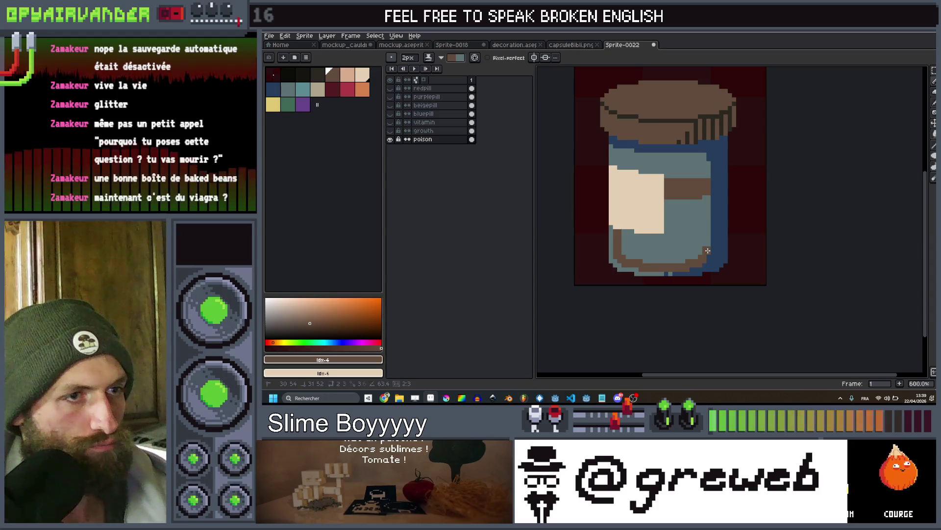
click(689, 217)
scroll(689, 217, down, 6)
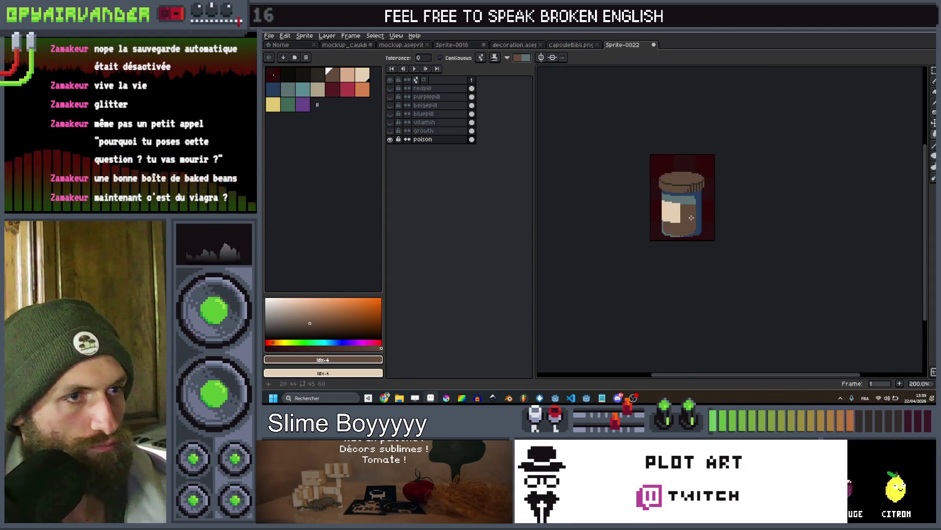
scroll(646, 193, up, 7)
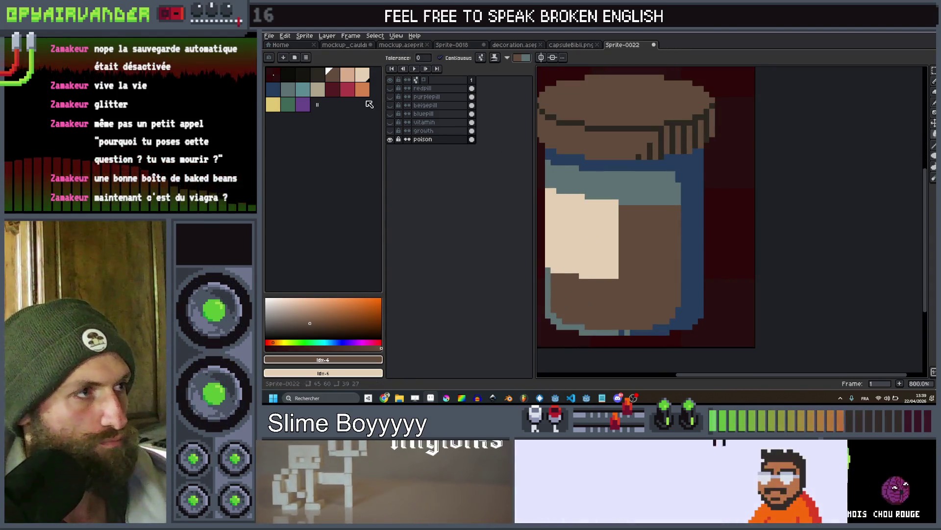
Draw an orange highlight band across the contents' top, touching up its right end with brown
click(363, 88)
key(b)
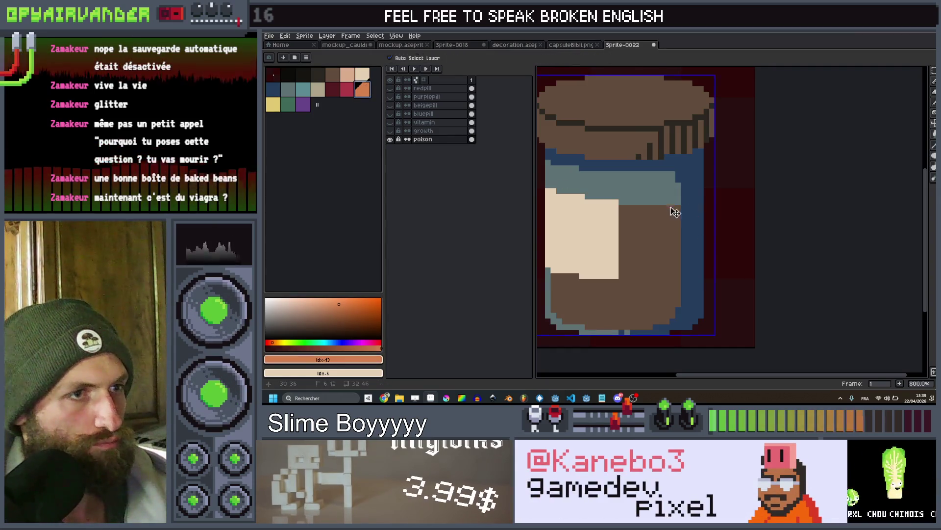
mouse_move(675, 205)
mouse_down()
mouse_move(631, 211)
mouse_move(640, 201)
mouse_move(599, 195)
mouse_up()
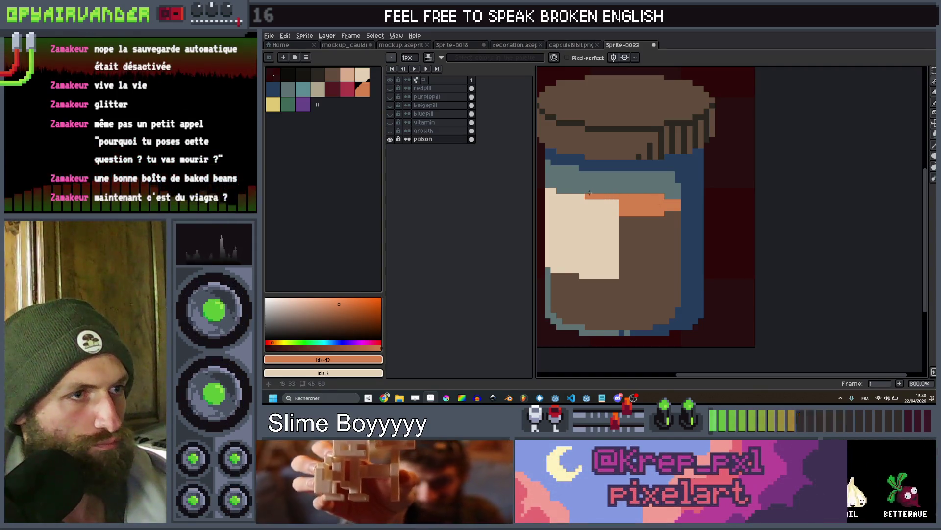
scroll(590, 193, down, 6)
scroll(668, 195, up, 6)
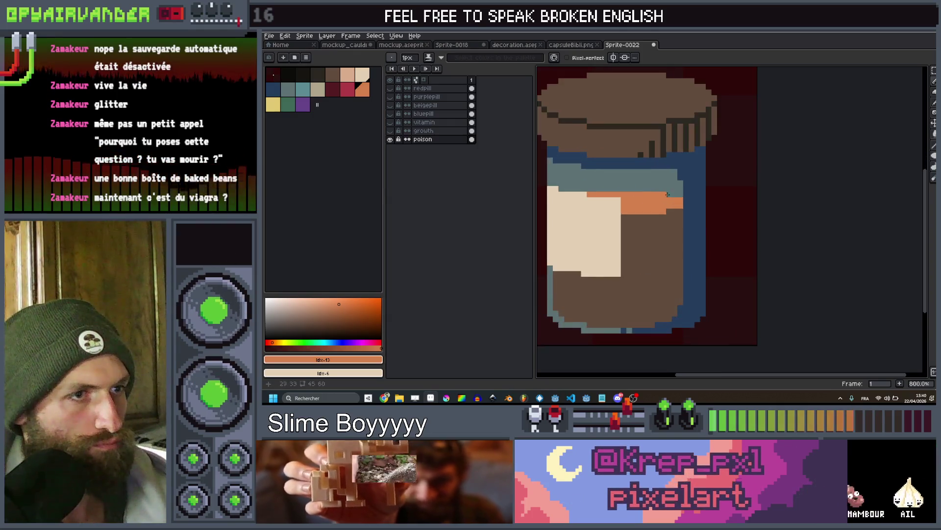
scroll(665, 194, up, 1)
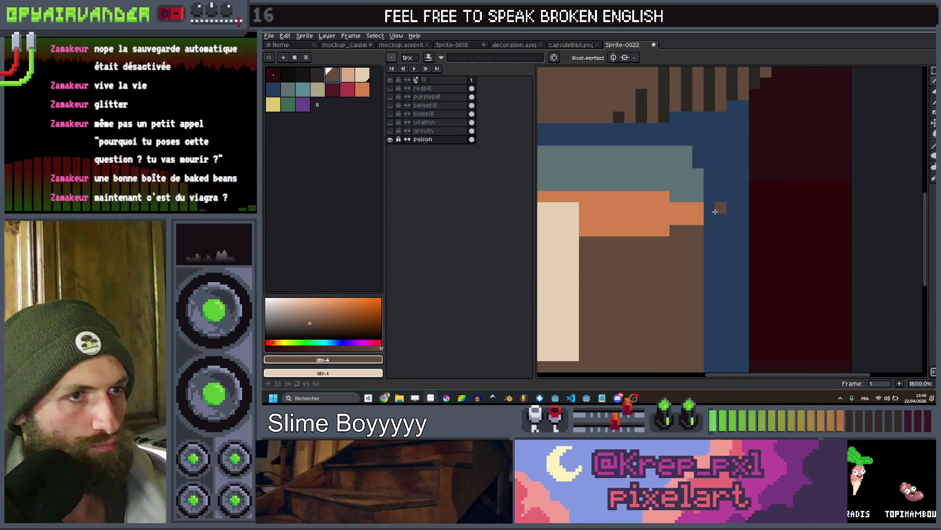
drag(710, 208, 722, 218)
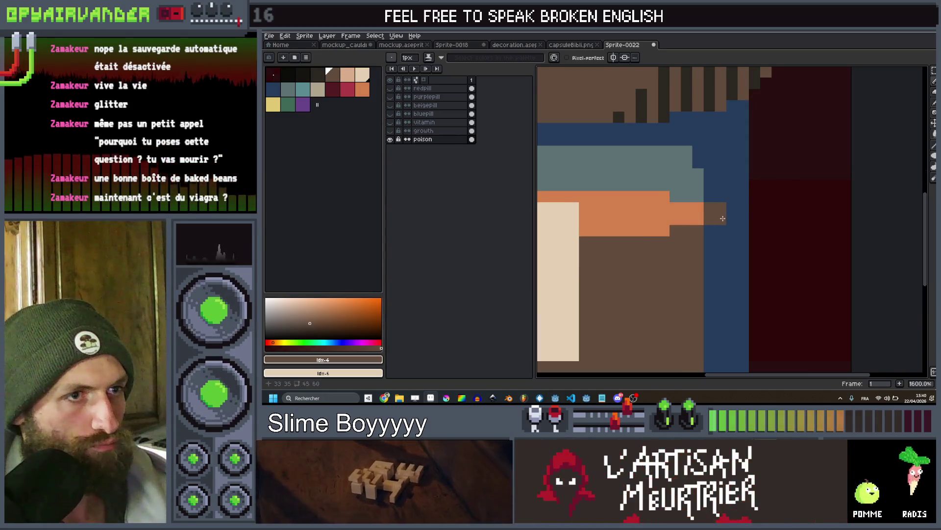
scroll(733, 210, down, 5)
scroll(725, 206, down, 2)
scroll(718, 202, up, 2)
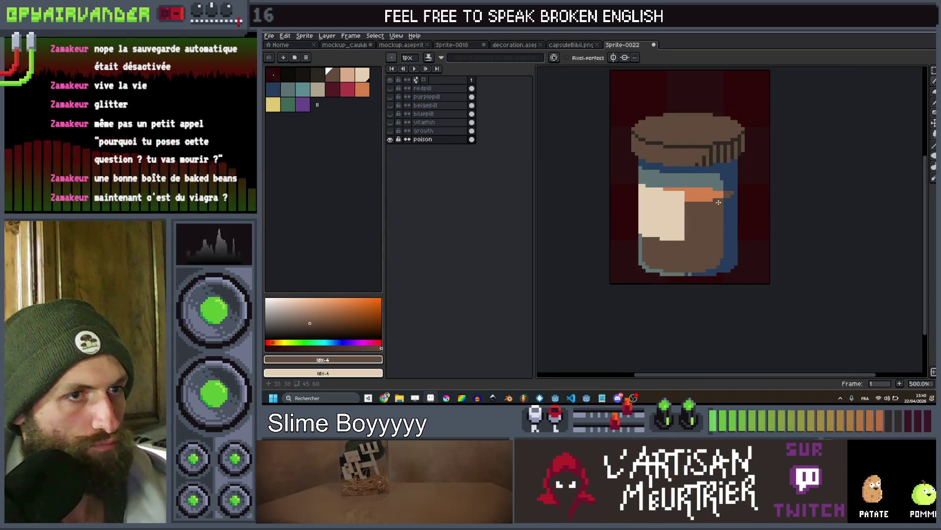
Draw a dark shading line down the jar's right inner side with a 2 px brush
click(323, 75)
scroll(739, 194, up, 2)
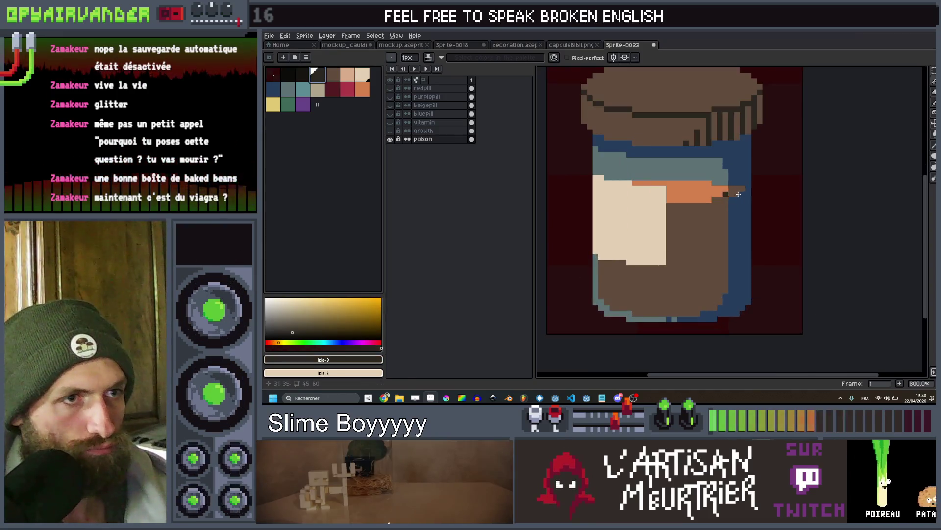
shift+click(741, 300)
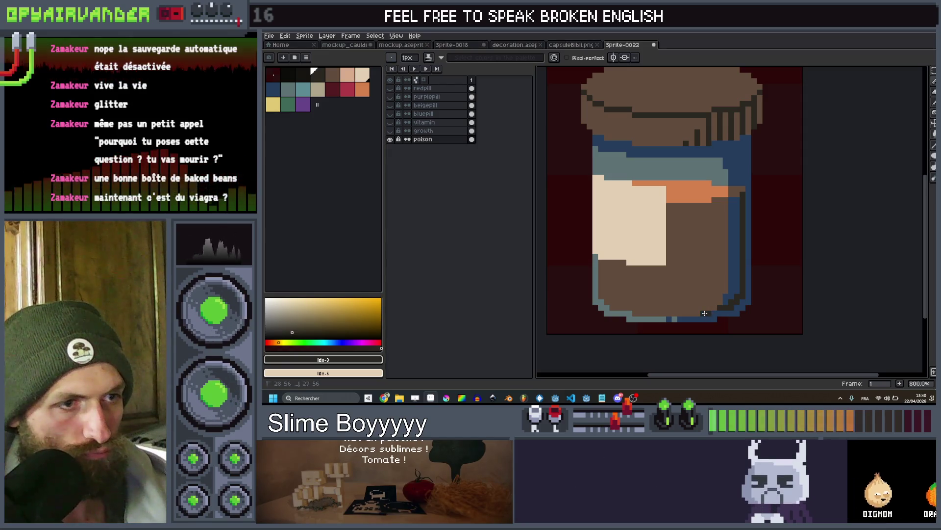
key(plus)
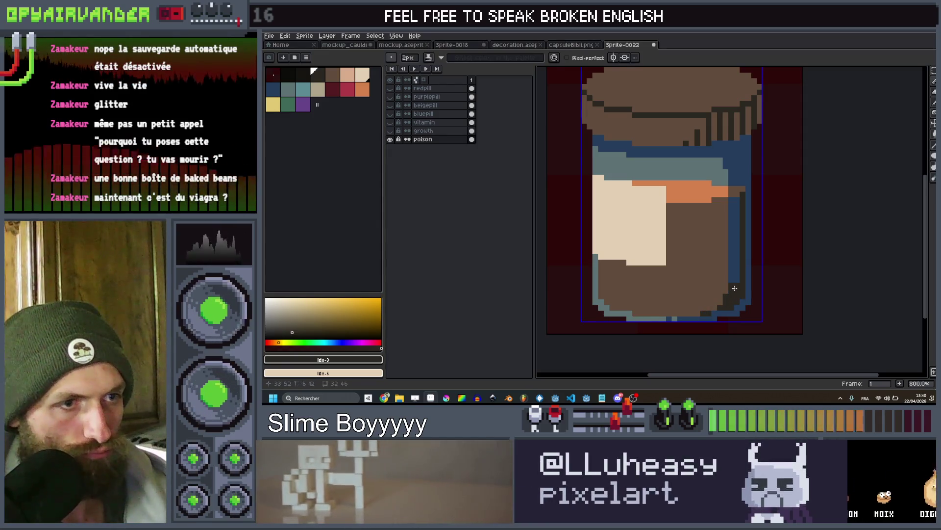
scroll(737, 207, down, 6)
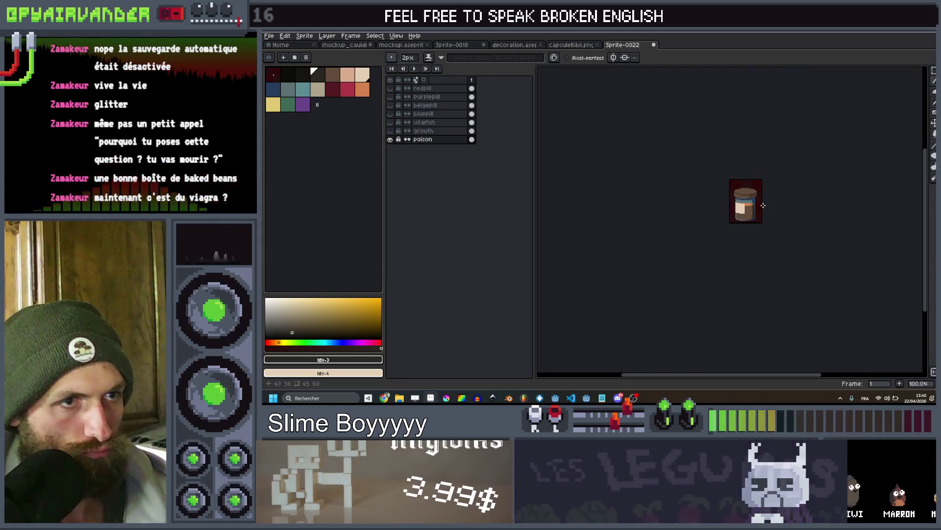
Paint a dark skull on the label with a 2 px brush, undoing a stray 1 px teeth stroke
scroll(745, 202, up, 3)
scroll(745, 202, up, 6)
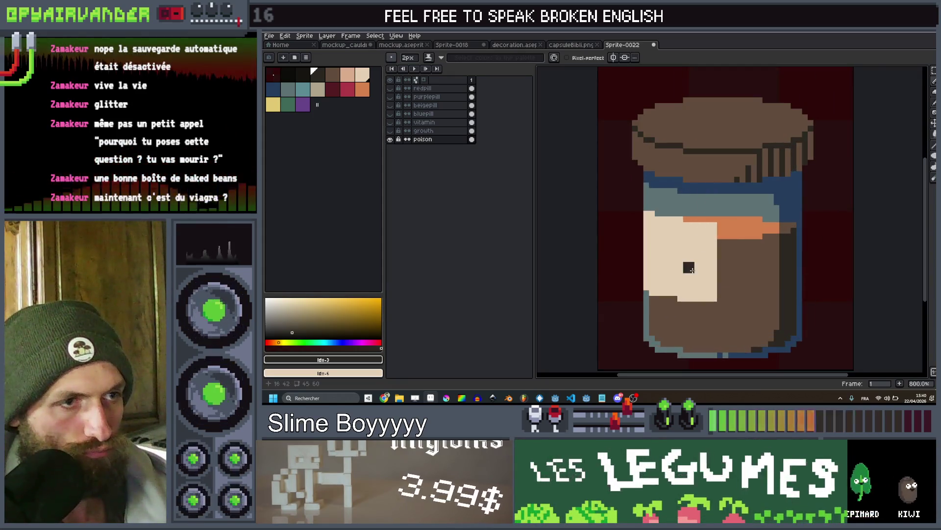
key(plus)
key(plus)
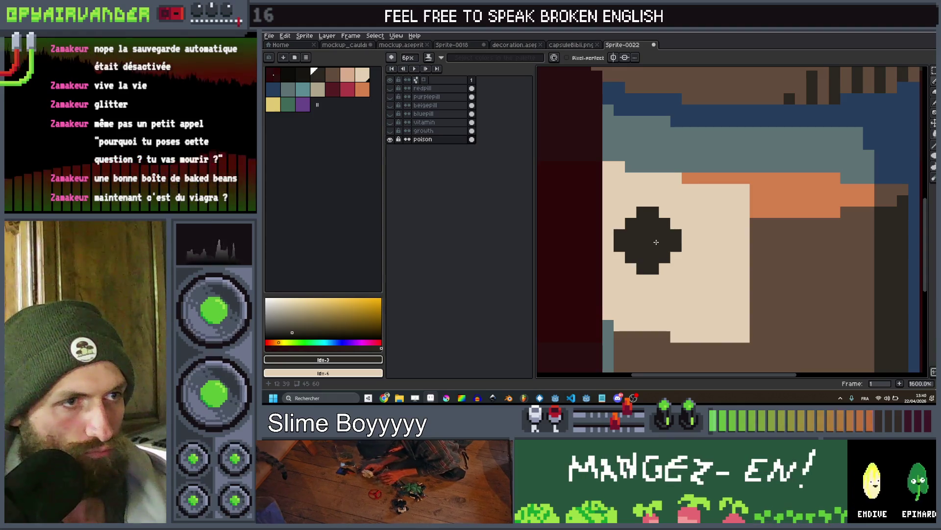
key(minus)
key(minus)
key(minus)
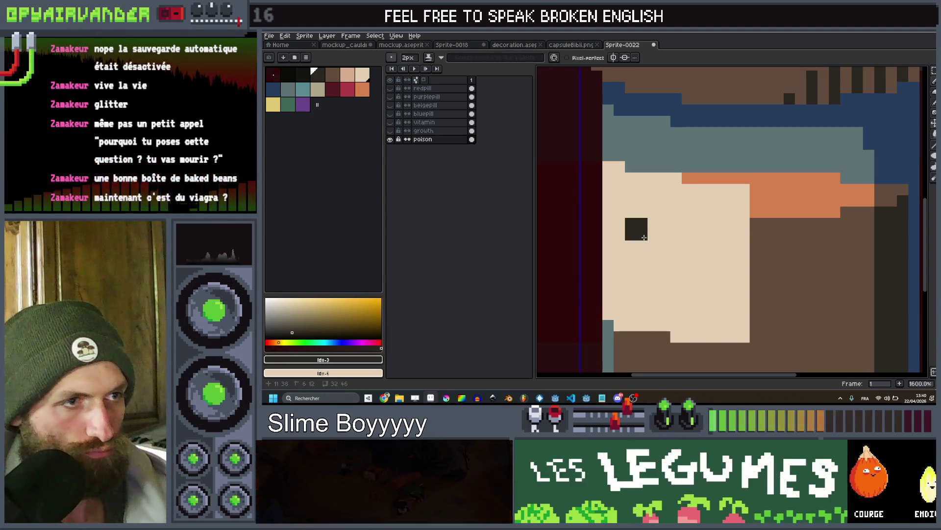
mouse_move(637, 237)
mouse_down()
mouse_move(630, 221)
mouse_move(655, 216)
mouse_move(675, 236)
mouse_move(676, 257)
mouse_move(658, 272)
mouse_up()
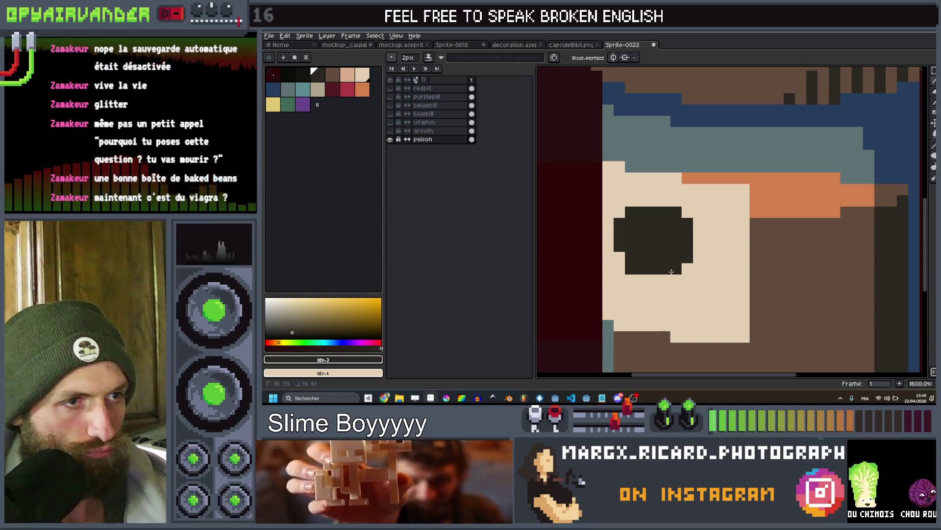
key(minus)
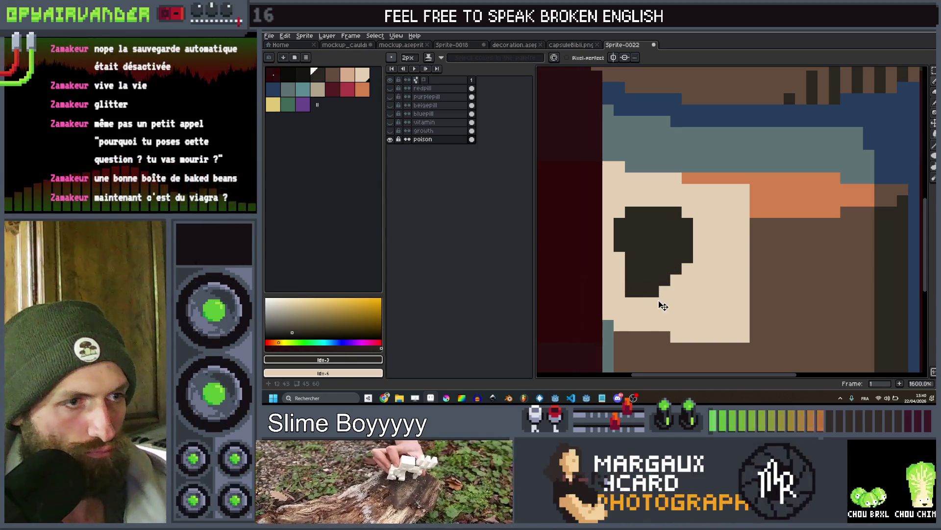
drag(660, 307, 636, 300)
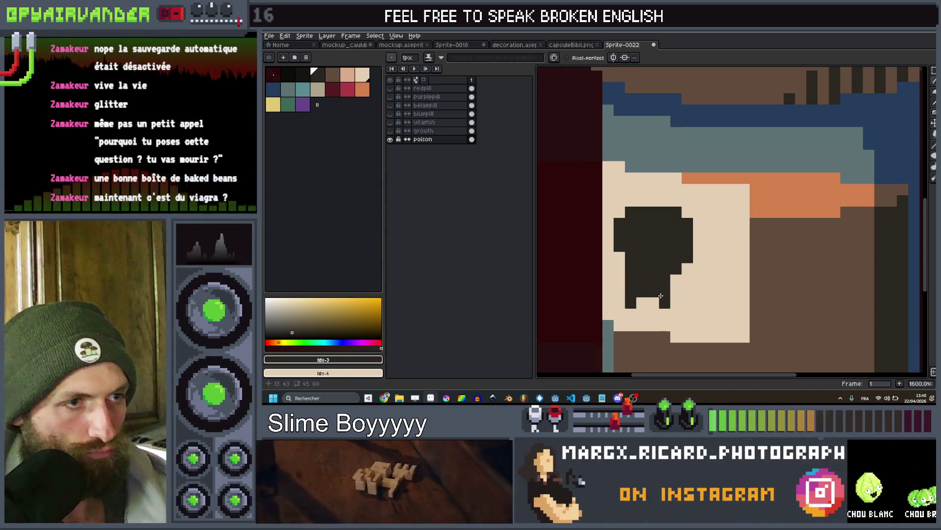
key(ctrl+z)
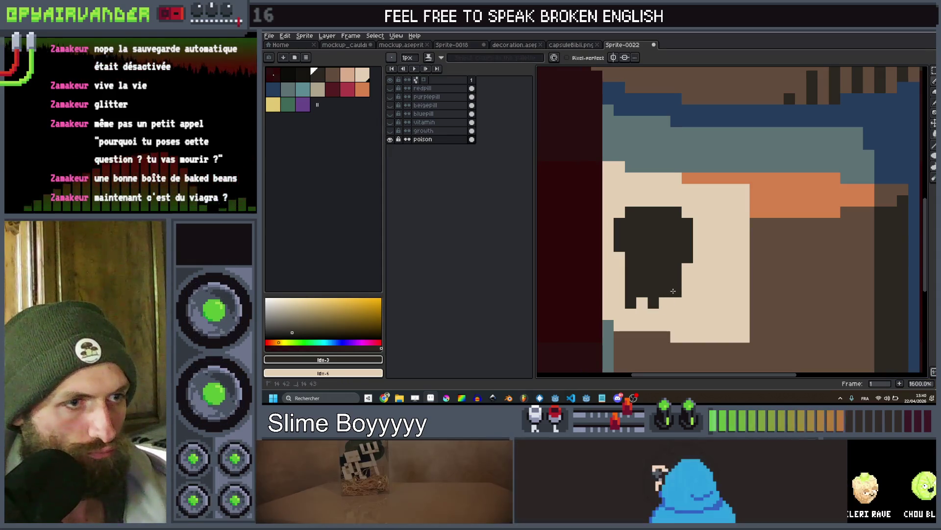
Paint a beige eye hole into the skull using the label colour
scroll(685, 274, down, 5)
scroll(687, 273, down, 3)
scroll(686, 274, up, 5)
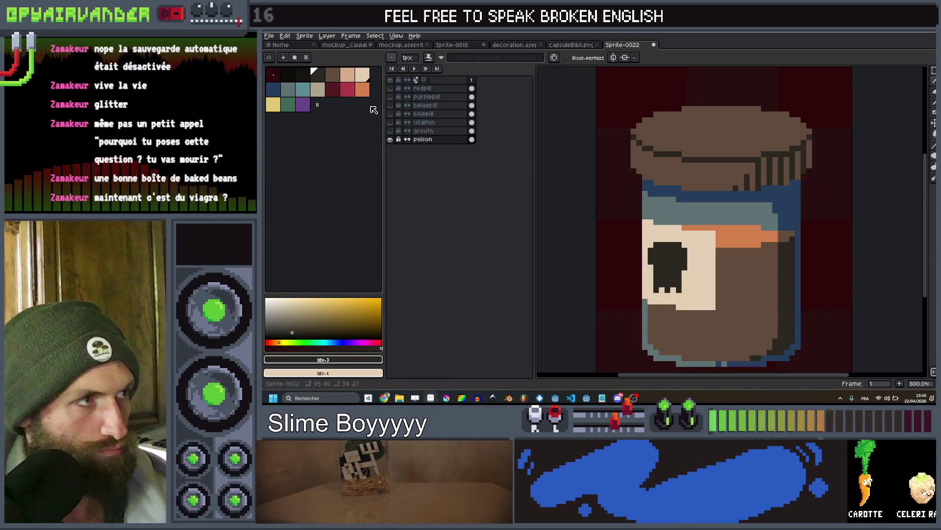
click(365, 78)
scroll(695, 270, up, 5)
click(694, 270)
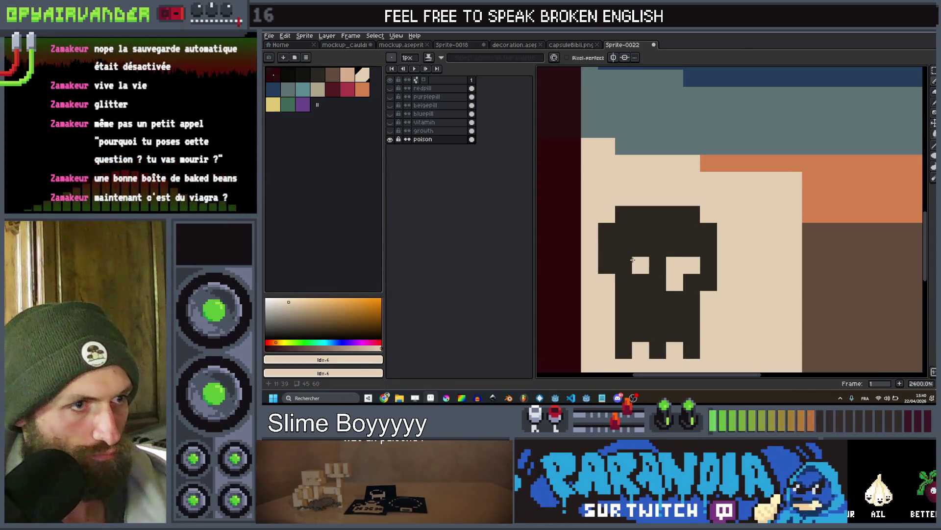
scroll(630, 274, down, 10)
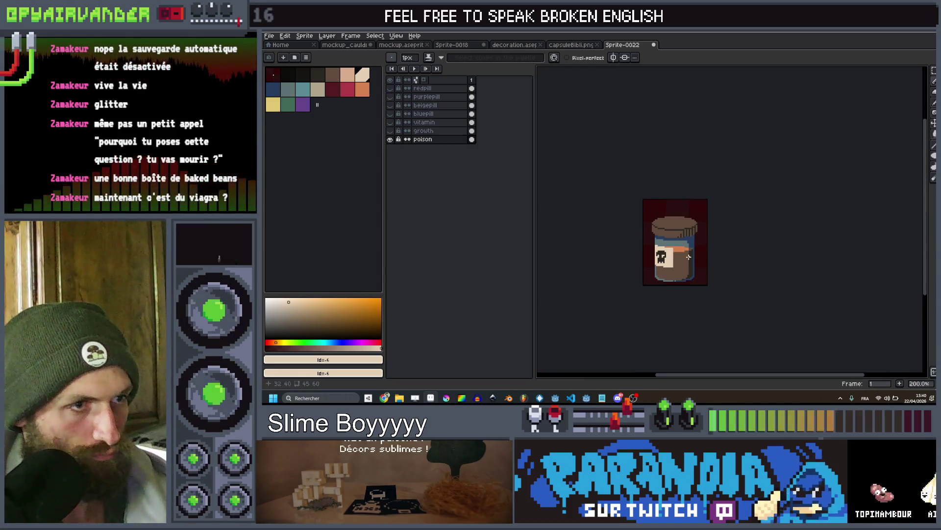
scroll(701, 218, up, 2)
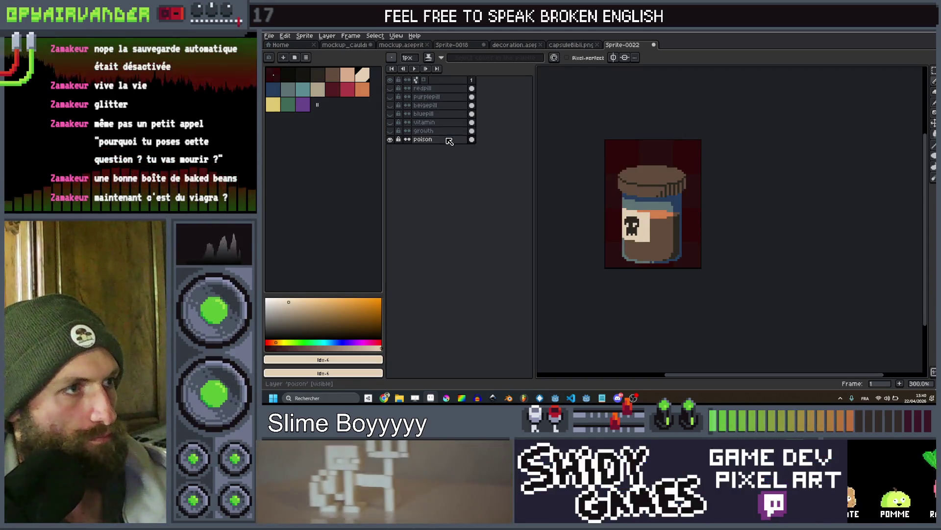
Add a new layer above poison and name it 'antidote'
key(shift+n)
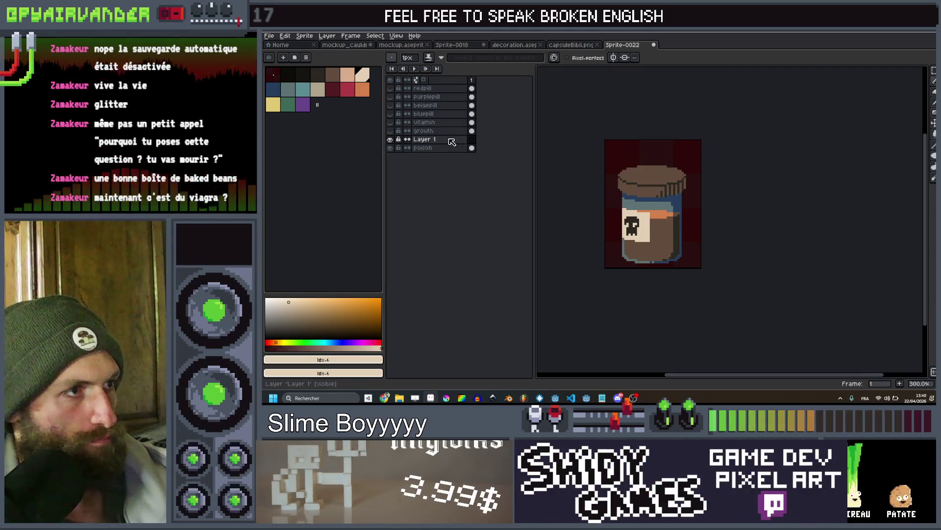
double_click(452, 140)
text(tidote)
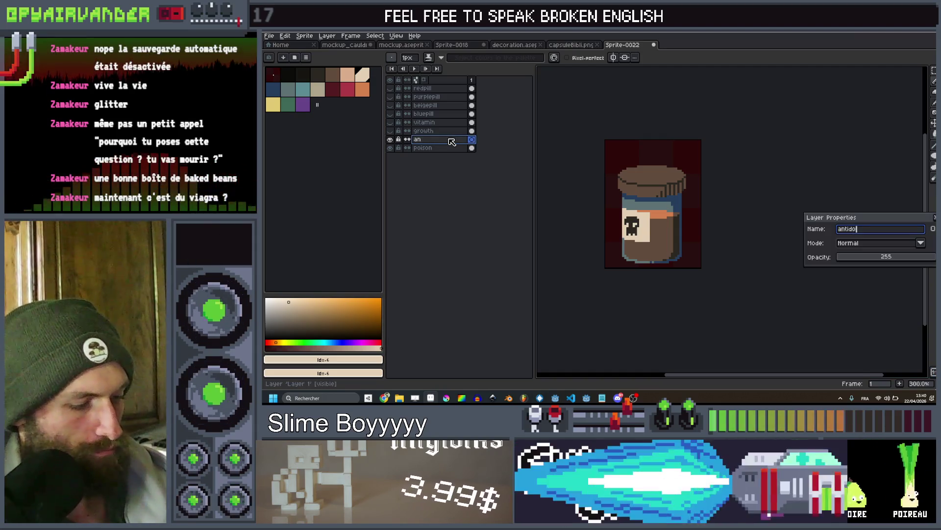
key(Return)
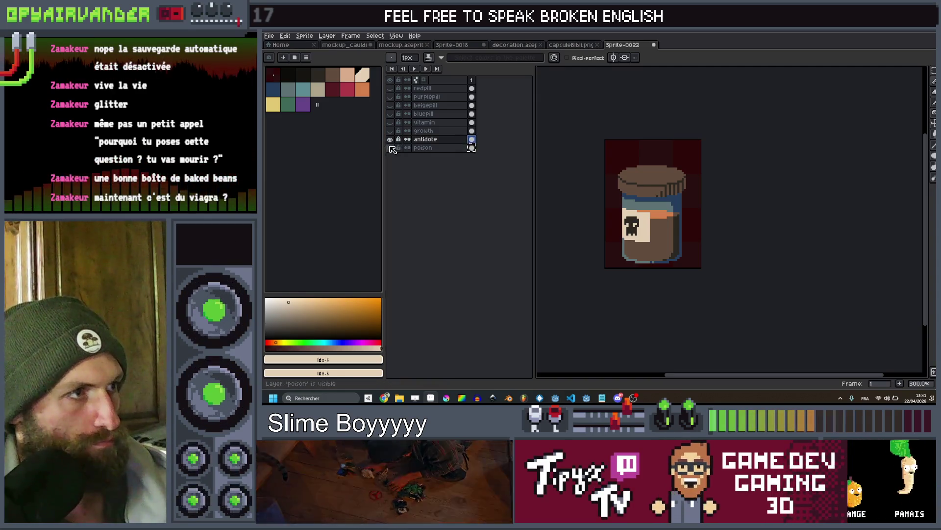
scroll(691, 221, up, 2)
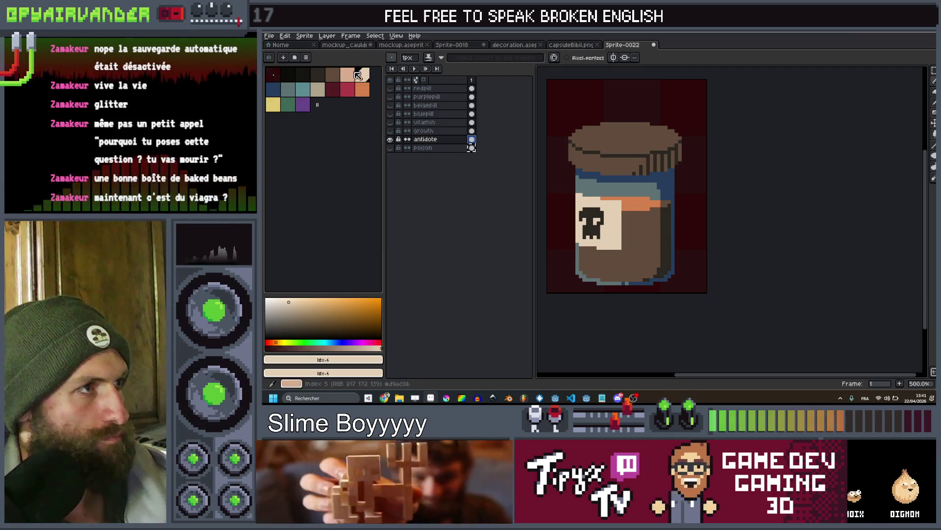
click(322, 94)
Bucket-fill the jar body beige, its right edge peach, and the pixel beside the orange band beige
key(g)
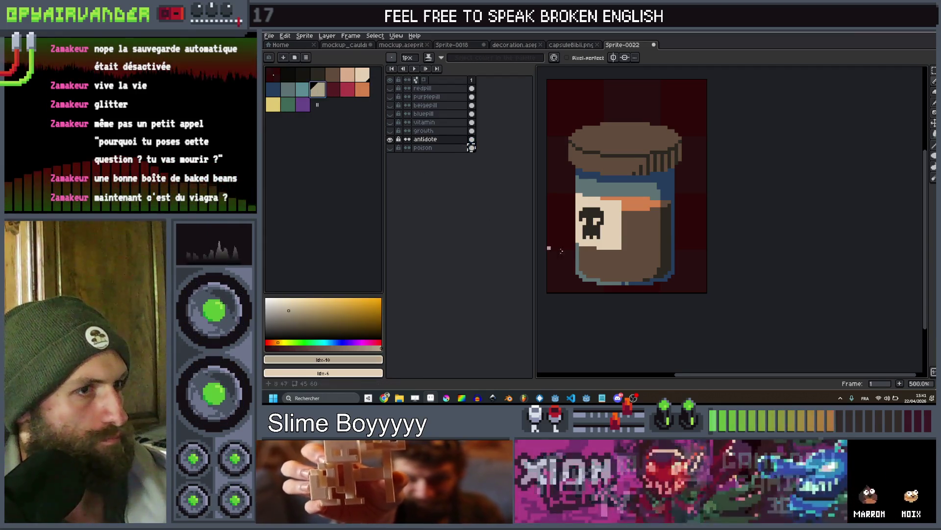
scroll(658, 248, up, 2)
click(658, 248)
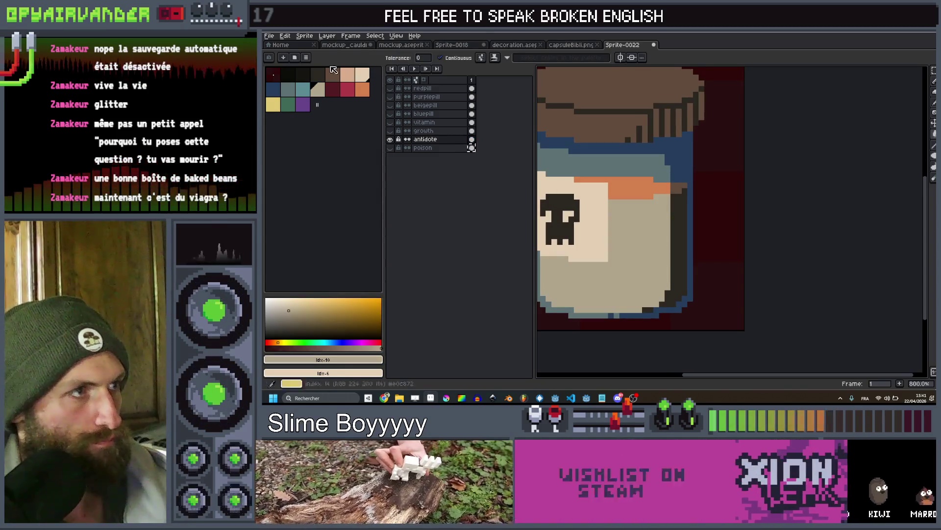
click(353, 77)
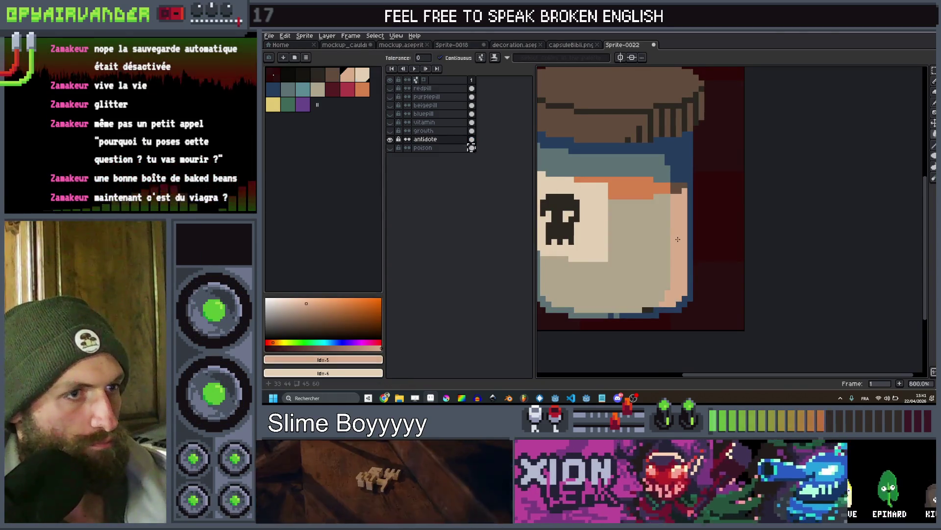
click(675, 240)
scroll(637, 225, up, 2)
click(318, 90)
click(694, 171)
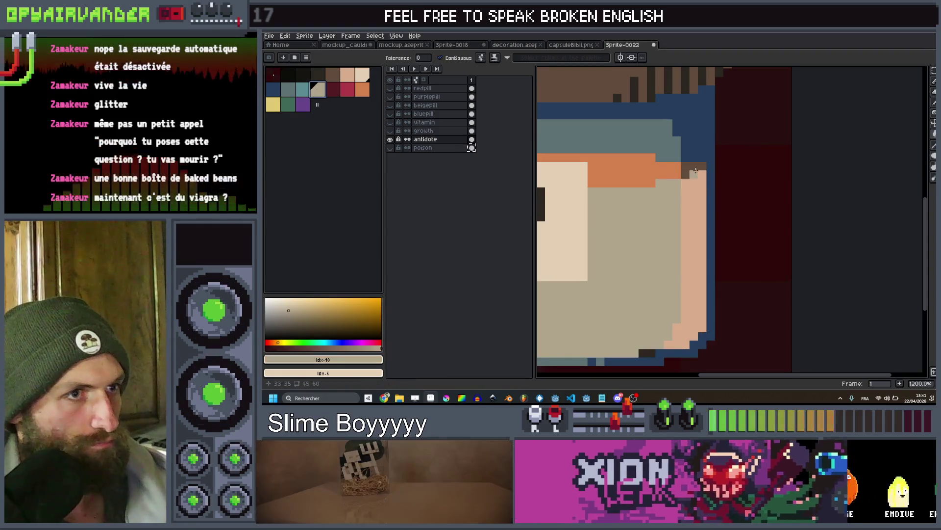
scroll(638, 167, down, 2)
alt+click(706, 177)
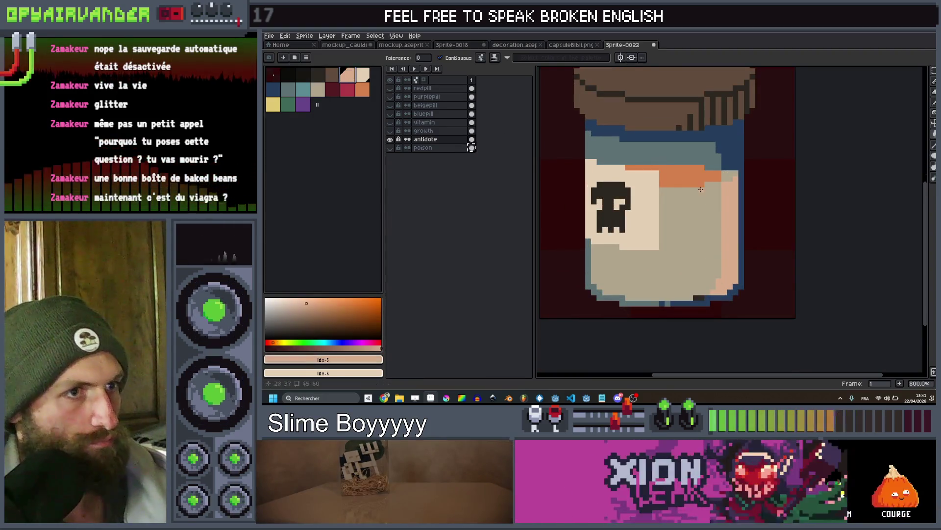
scroll(703, 176, down, 2)
scroll(703, 176, down, 1)
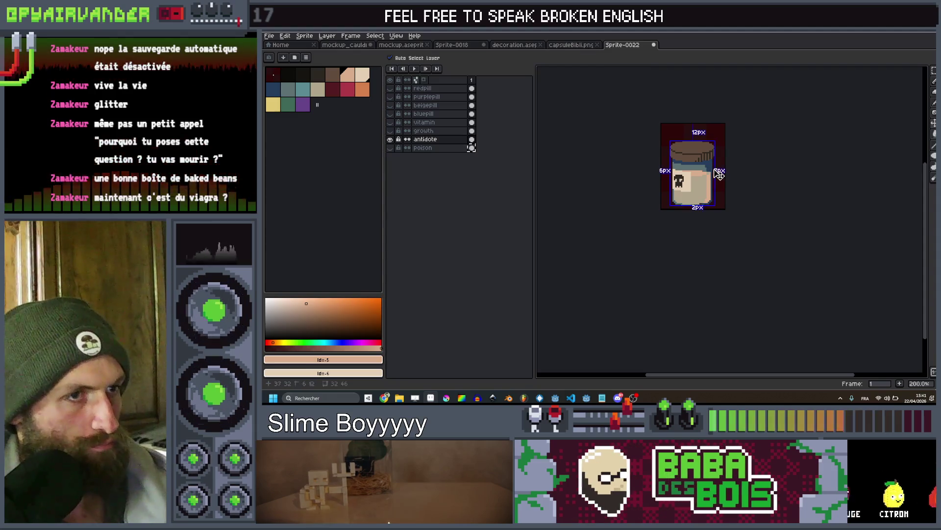
Undo the trial fills, trying light beige and grey-teal, then flood-fill the jar body beige-grey
key(ctrl+z)
scroll(706, 179, up, 4)
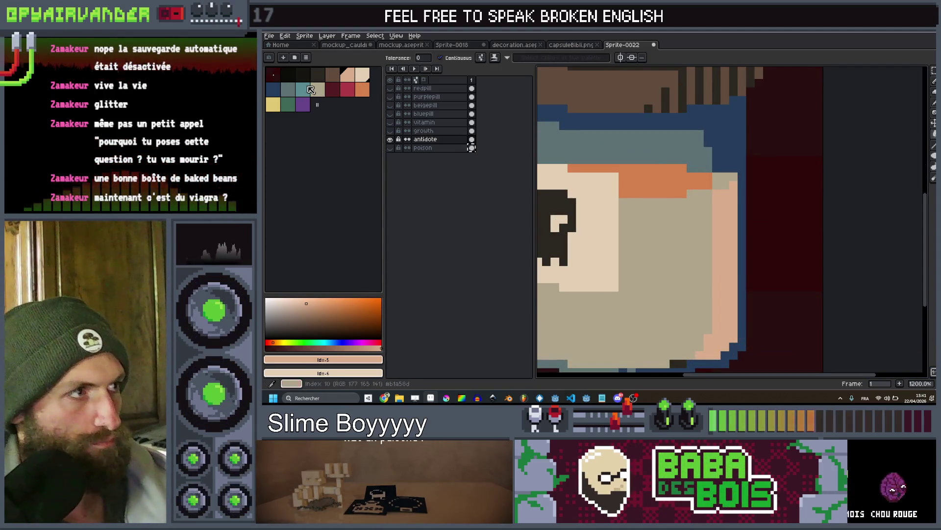
click(363, 76)
scroll(700, 169, down, 8)
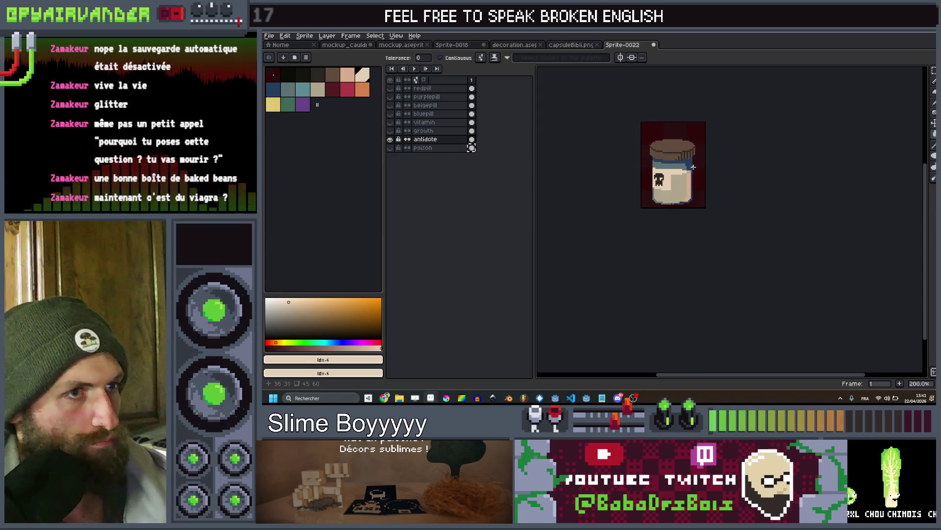
scroll(700, 168, up, 2)
key(ctrl+z)
scroll(687, 169, up, 3)
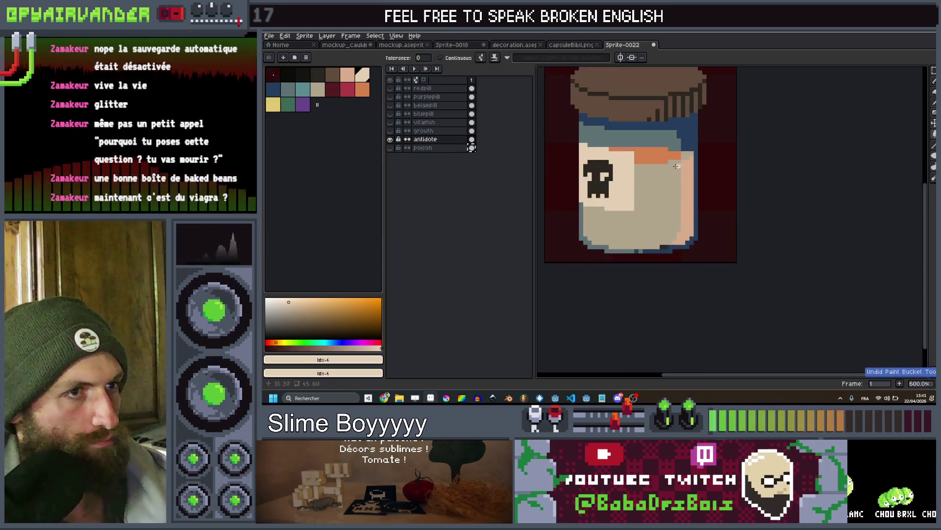
click(288, 89)
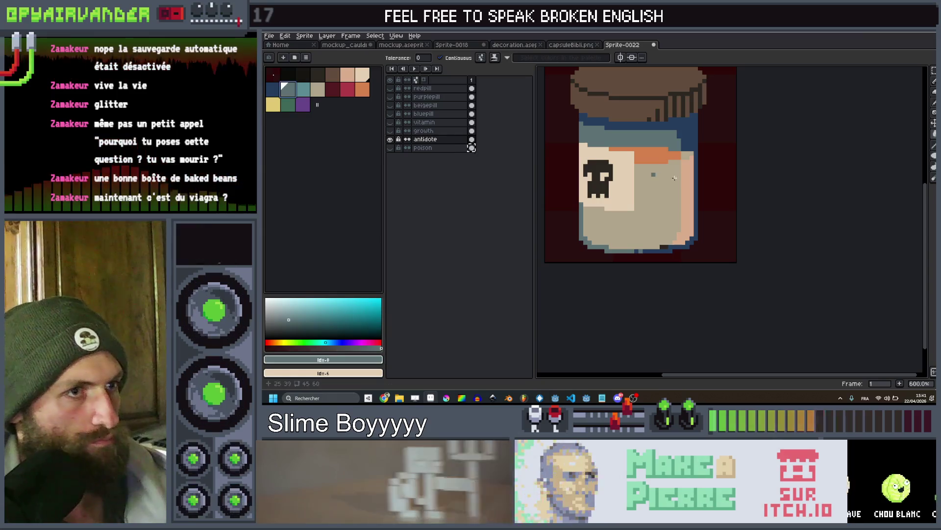
key(ctrl+z)
scroll(662, 156, down, 5)
scroll(661, 168, up, 4)
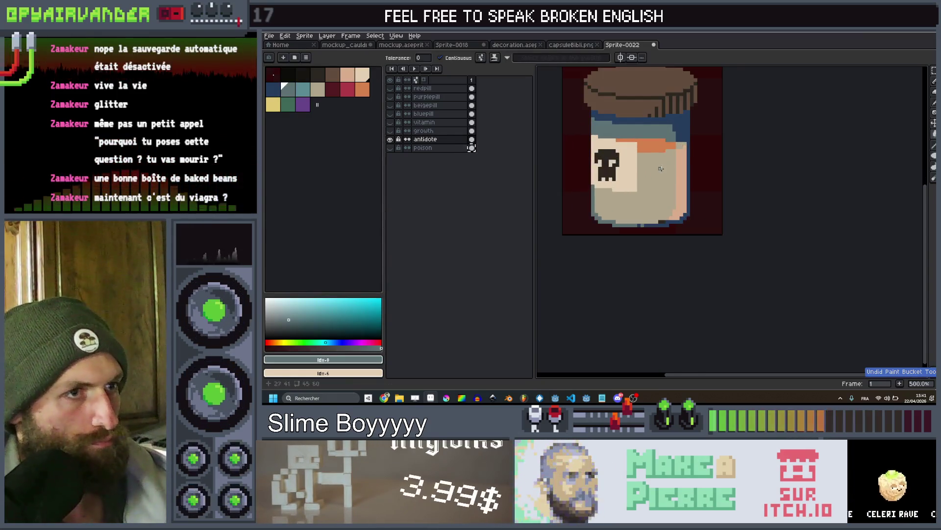
right_click(681, 162)
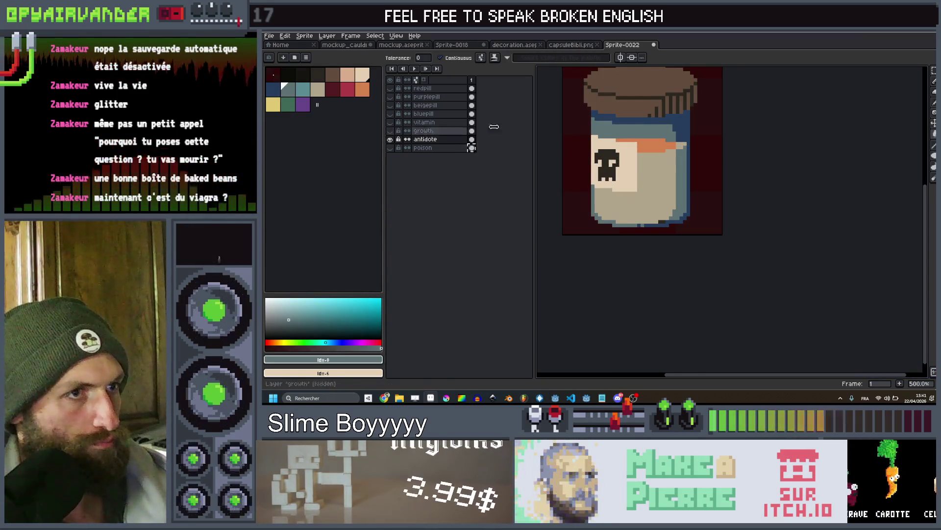
scroll(644, 130, down, 4)
scroll(646, 132, up, 4)
scroll(647, 136, down, 4)
scroll(648, 135, up, 4)
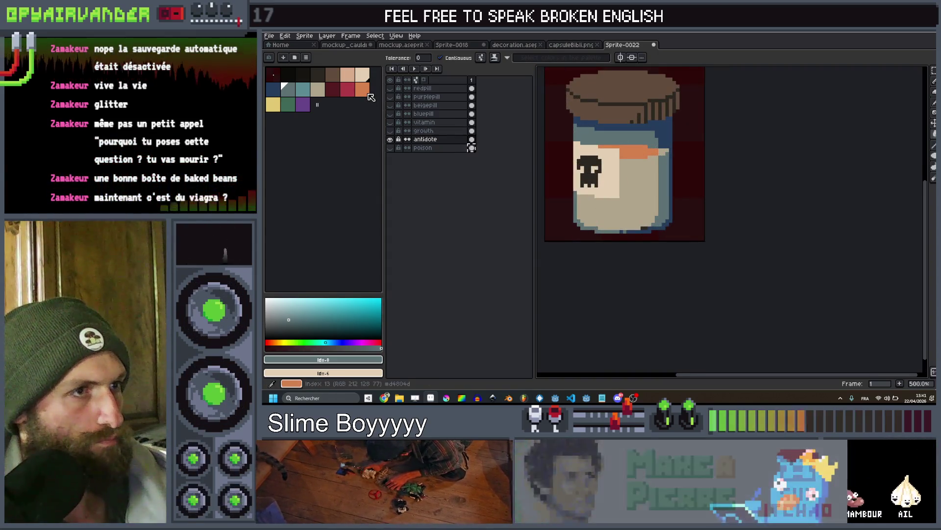
Select the teal swatch and undo the latest fill on the jar
click(307, 91)
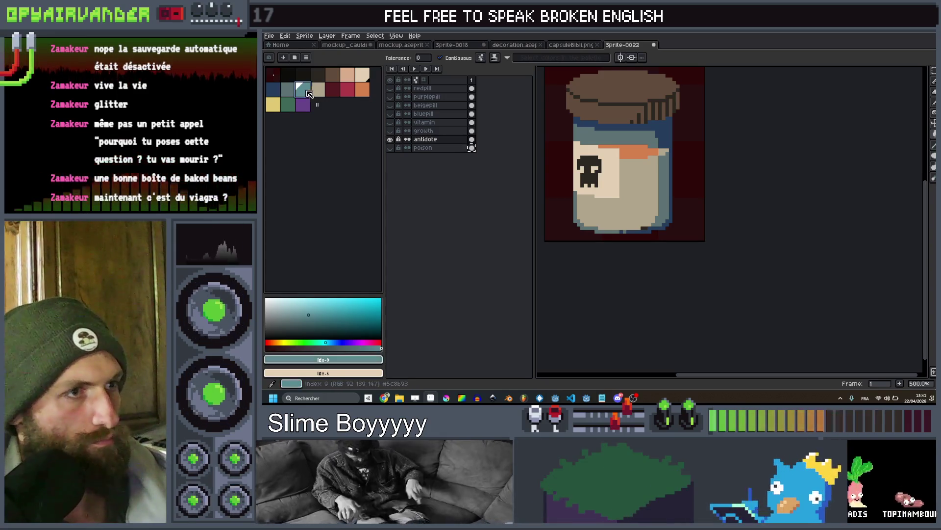
scroll(632, 150, down, 5)
scroll(643, 147, up, 7)
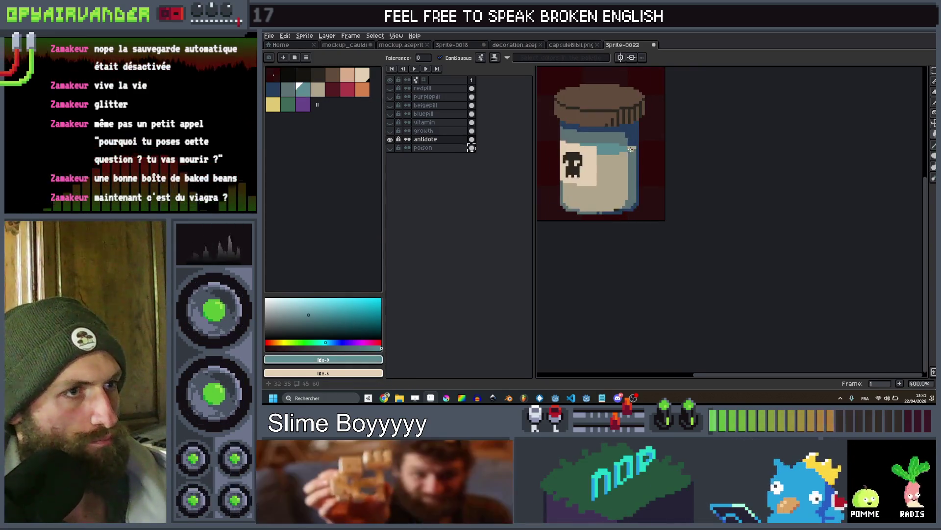
scroll(701, 152, down, 6)
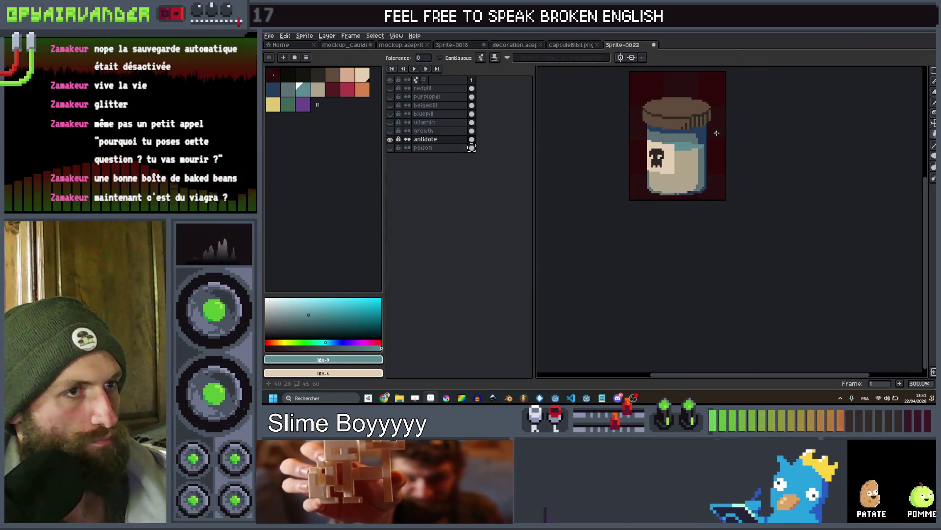
scroll(721, 139, up, 2)
key(v)
scroll(721, 139, down, 2)
key(g)
key(ctrl+z)
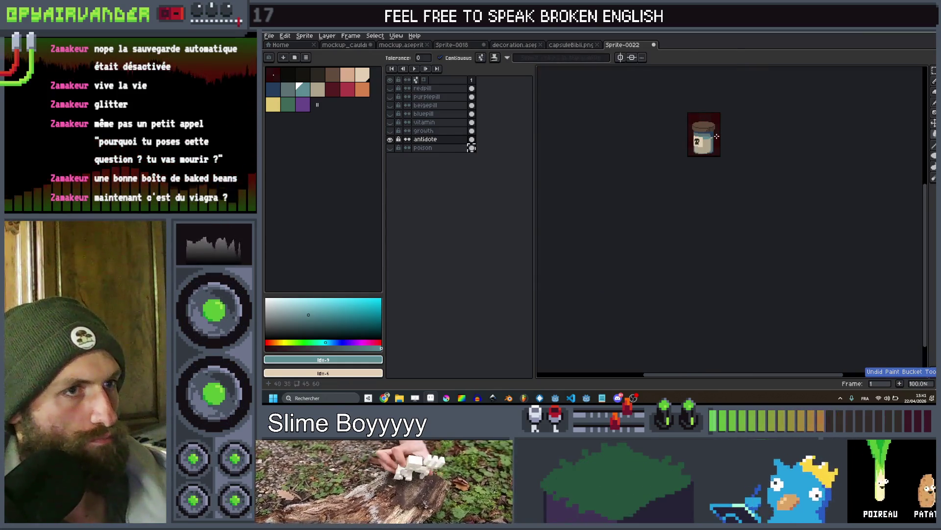
scroll(716, 152, up, 5)
Bucket-fill the antidote jar's top band with the green palette colour
key(v)
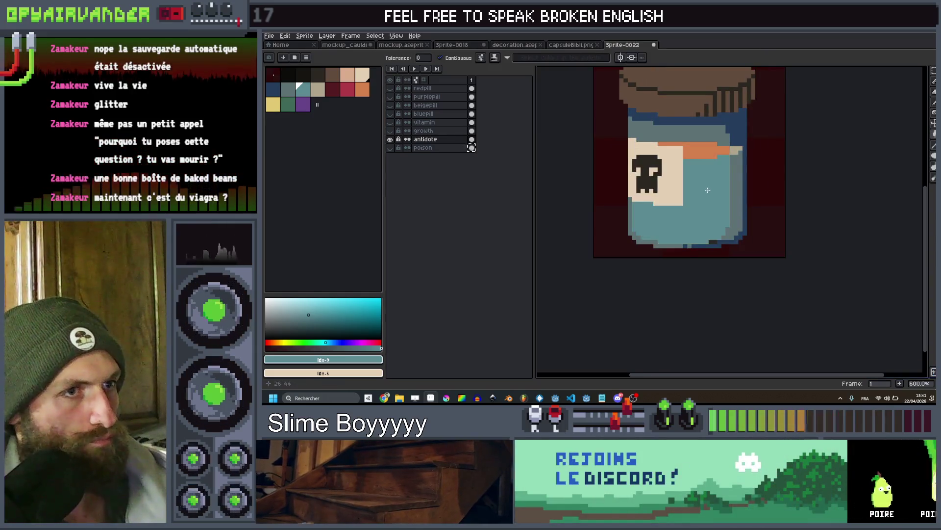
scroll(716, 181, down, 4)
scroll(730, 172, up, 2)
key(v)
key(g)
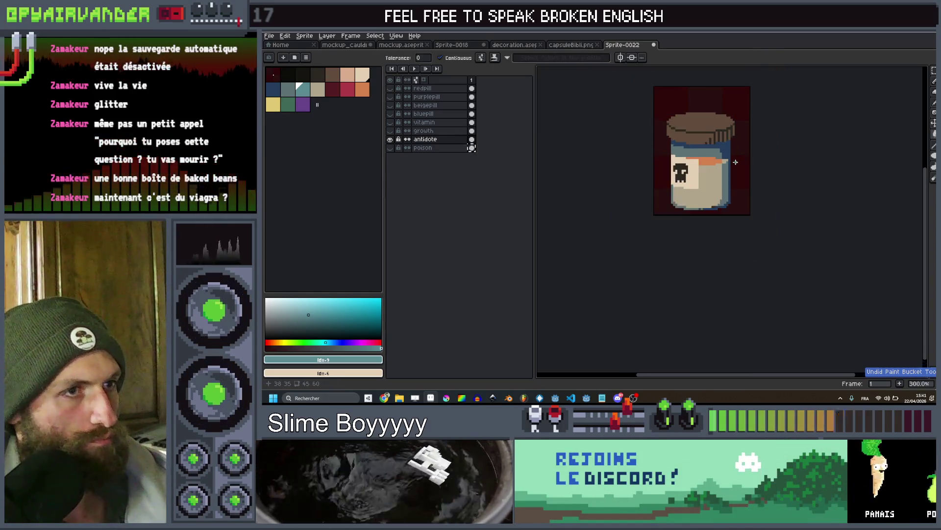
scroll(716, 163, up, 2)
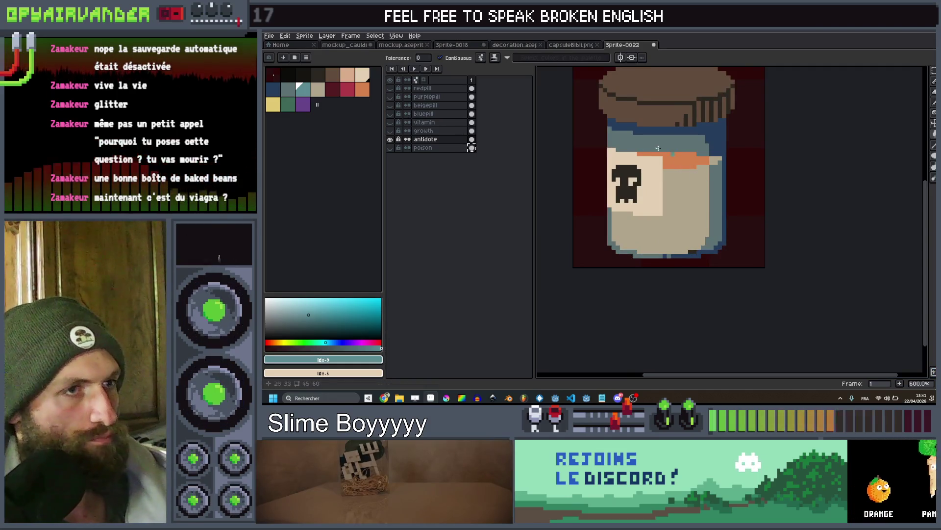
click(290, 109)
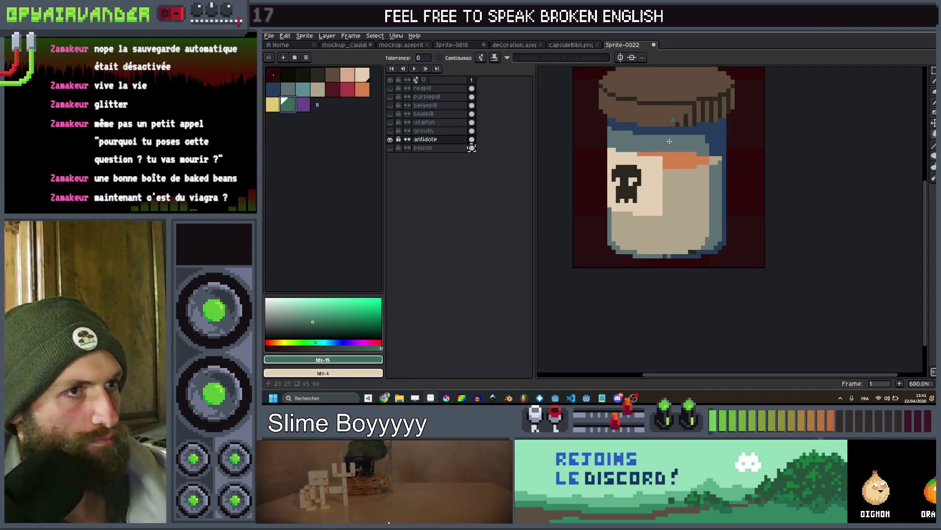
scroll(710, 119, down, 2)
scroll(710, 119, up, 1)
click(710, 120)
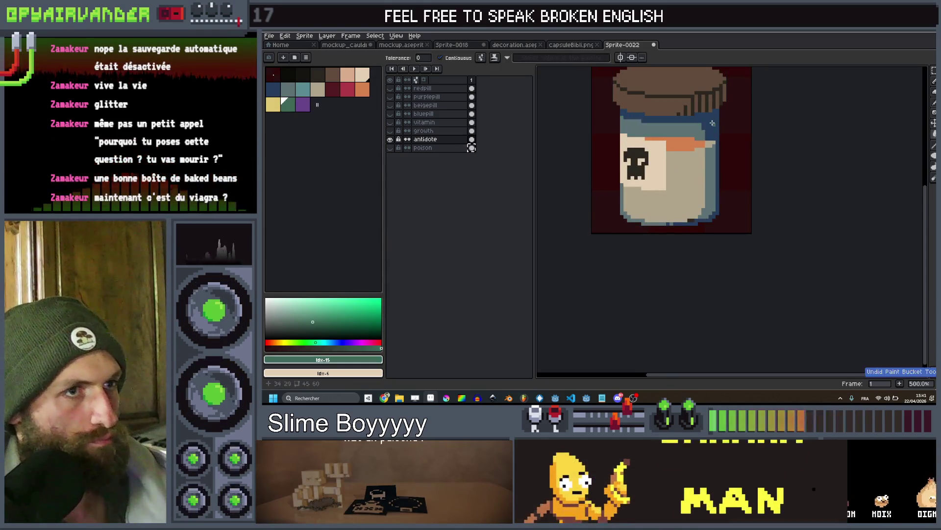
scroll(703, 125, down, 1)
scroll(701, 128, up, 1)
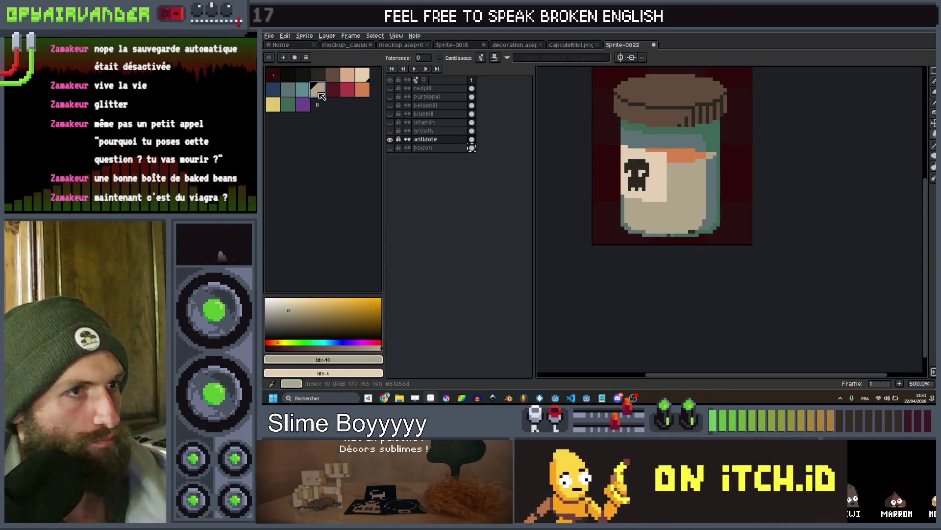
Undo a beige fill on the blue-grey band and fill the jar's body teal
click(637, 143)
scroll(651, 225, down, 1)
scroll(652, 225, up, 2)
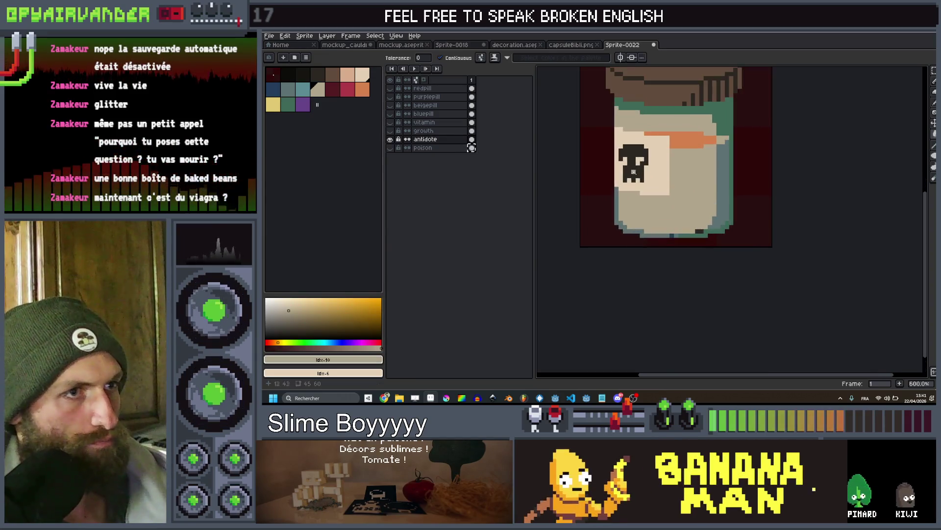
scroll(679, 206, down, 1)
key(ctrl+z)
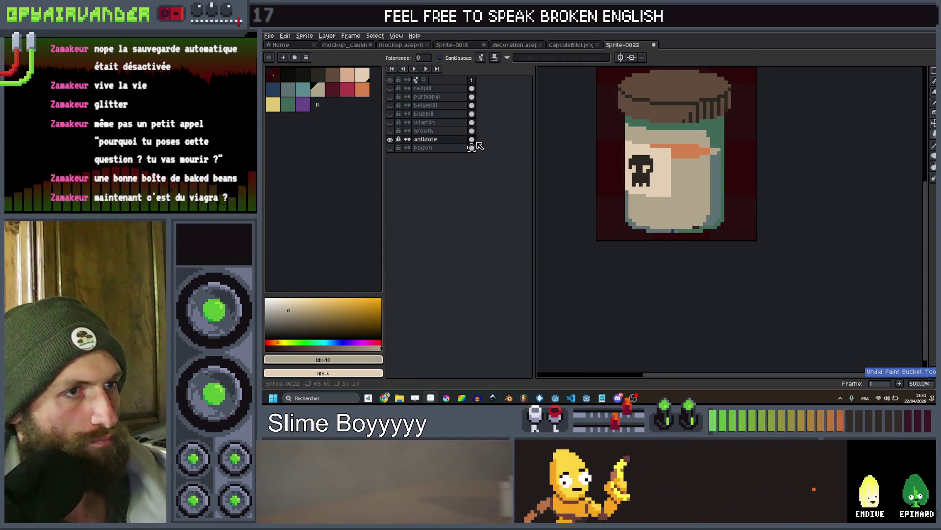
click(303, 91)
click(680, 188)
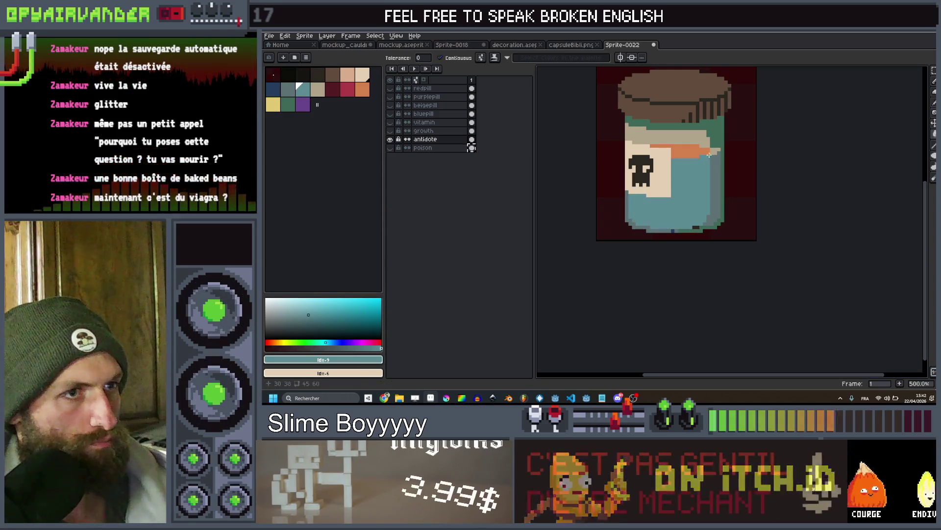
scroll(715, 151, up, 1)
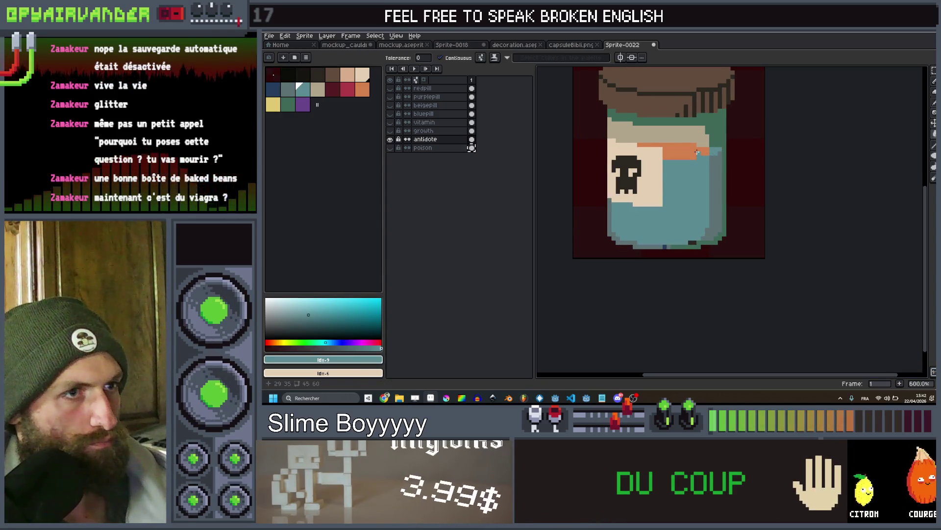
Fill the orange stripe dark blue to shade the jar's right inner side
click(277, 94)
click(686, 150)
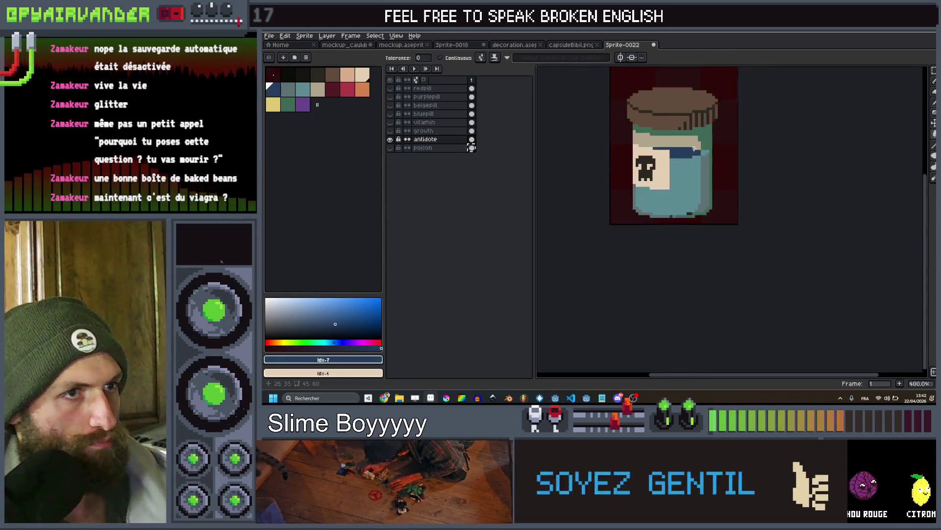
scroll(702, 148, down, 5)
scroll(702, 148, up, 4)
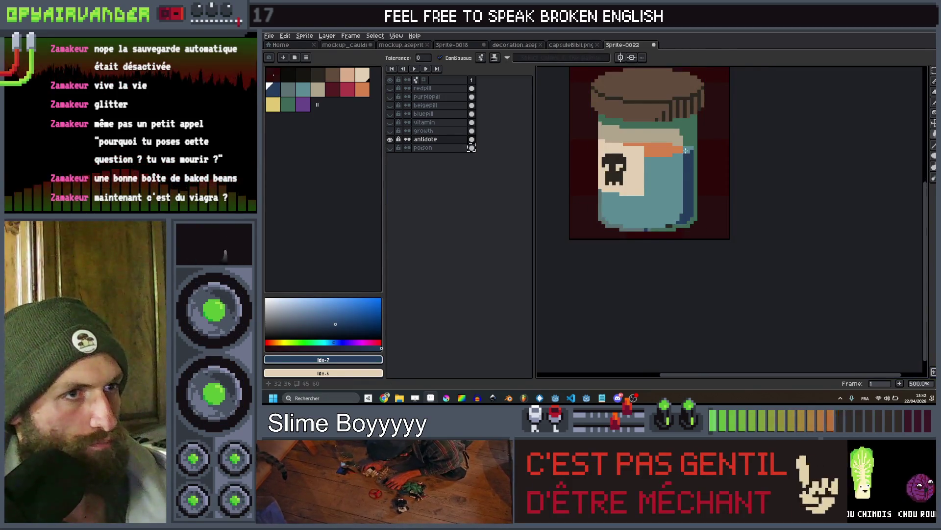
scroll(687, 149, down, 2)
scroll(556, 118, up, 6)
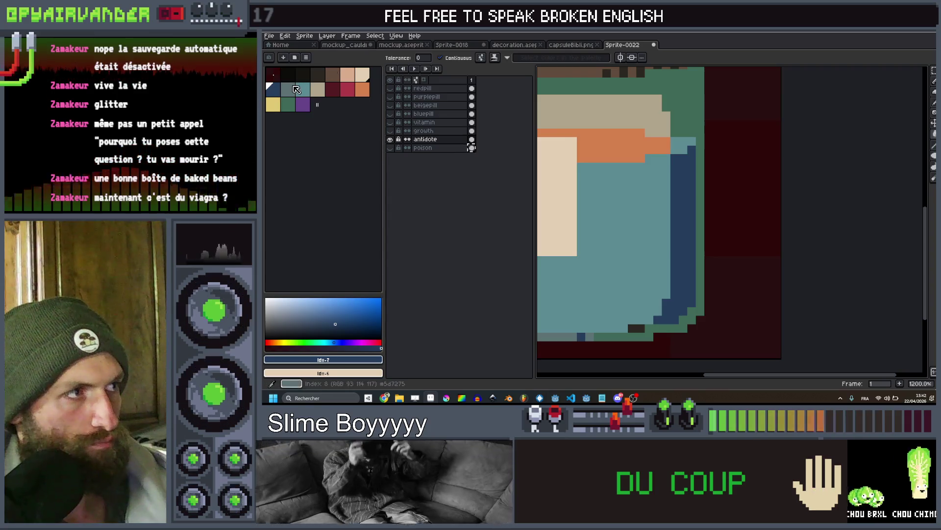
Try grey-teal and a darker fill on the orange stripe, undoing both
click(296, 89)
scroll(664, 151, down, 4)
scroll(664, 152, up, 2)
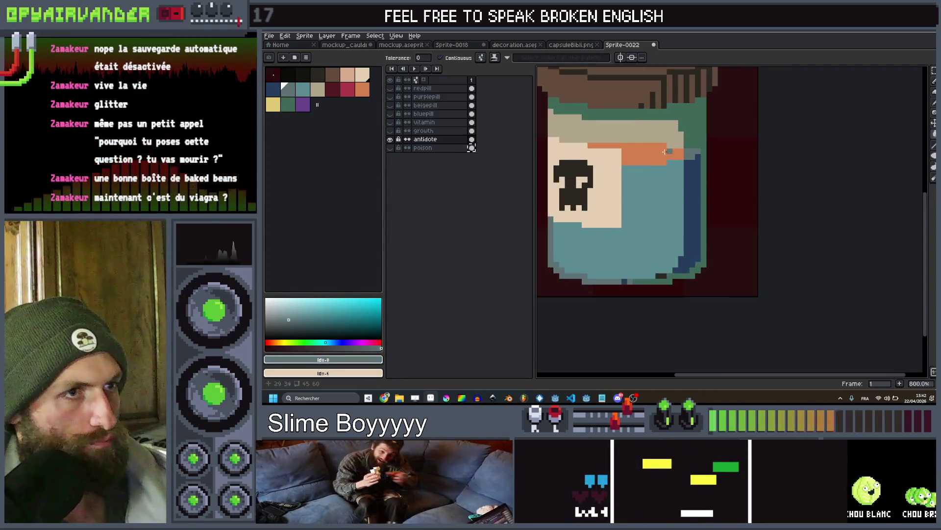
click(665, 152)
scroll(664, 151, down, 3)
scroll(648, 139, up, 3)
key(ctrl+z)
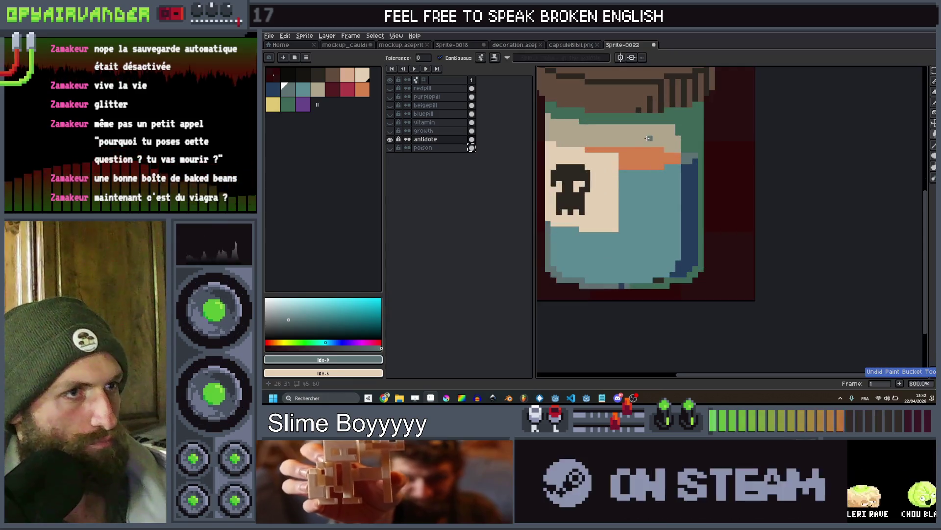
click(633, 155)
key(ctrl+z)
Retry teal on the orange stripe, undo it, and fill it teal again
click(302, 89)
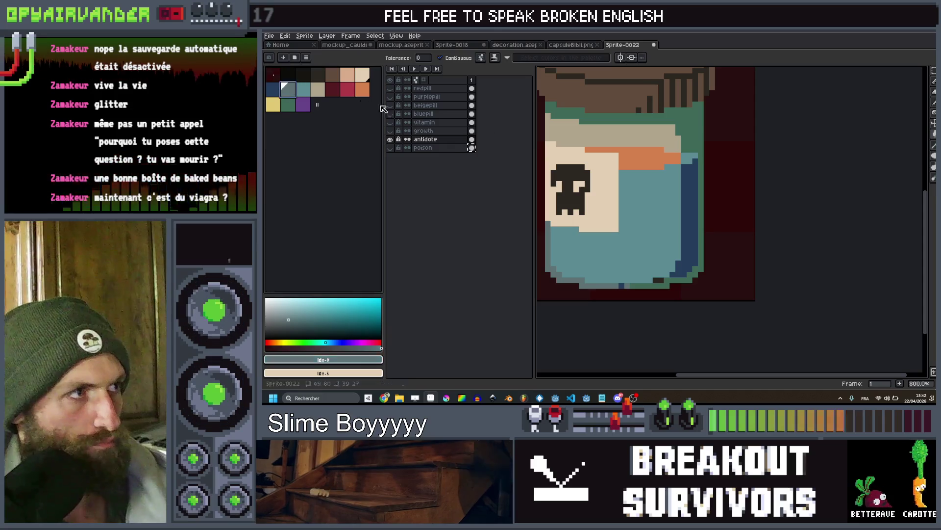
click(637, 156)
scroll(638, 157, down, 5)
scroll(666, 175, up, 4)
key(v)
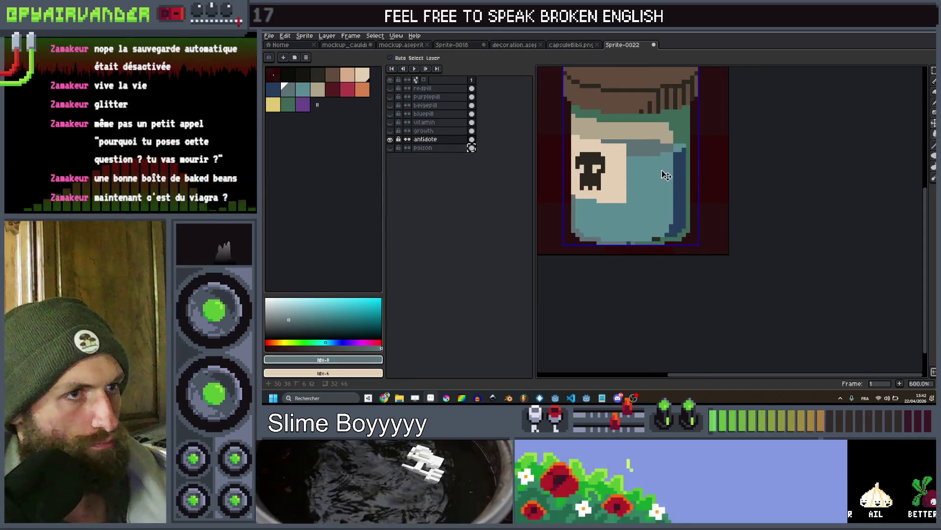
key(ctrl+z)
key(g)
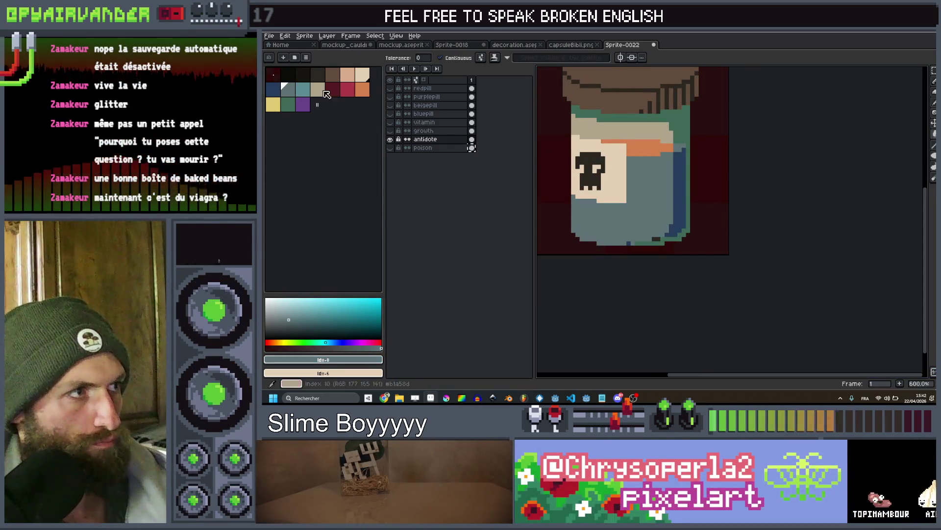
click(302, 89)
click(643, 149)
scroll(644, 149, down, 5)
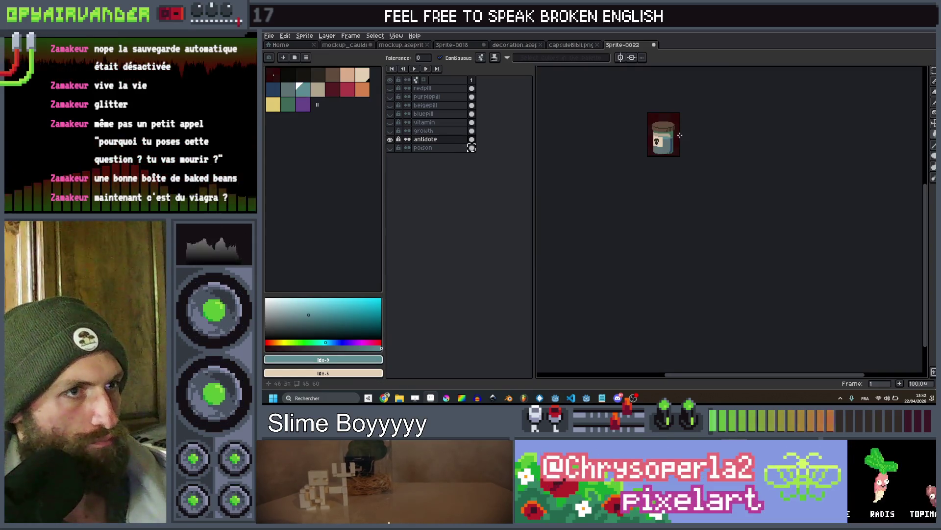
scroll(637, 152, up, 4)
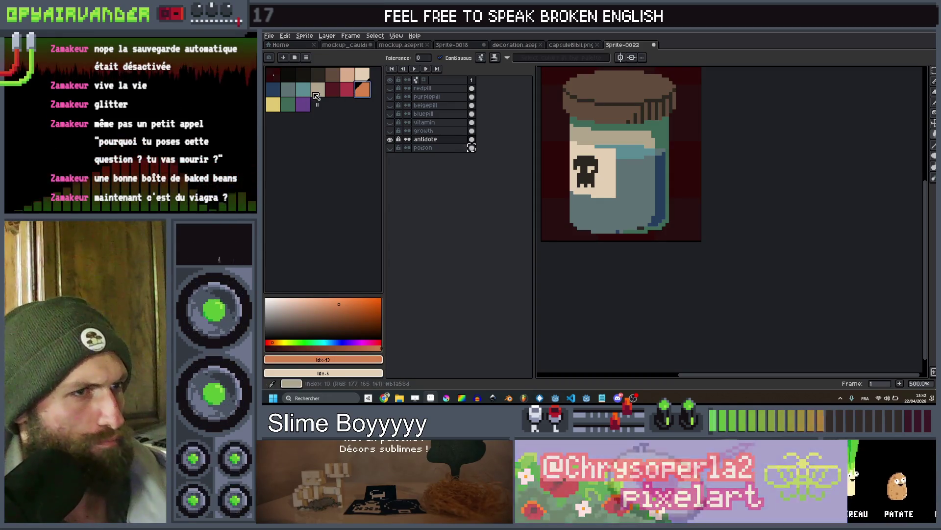
Pick peach and fill the jar's outline and rim with it
click(292, 94)
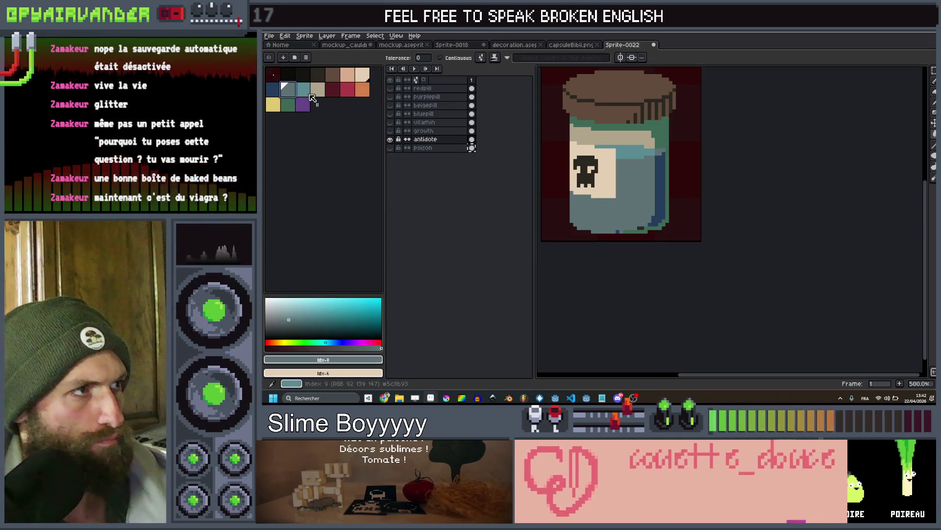
click(348, 74)
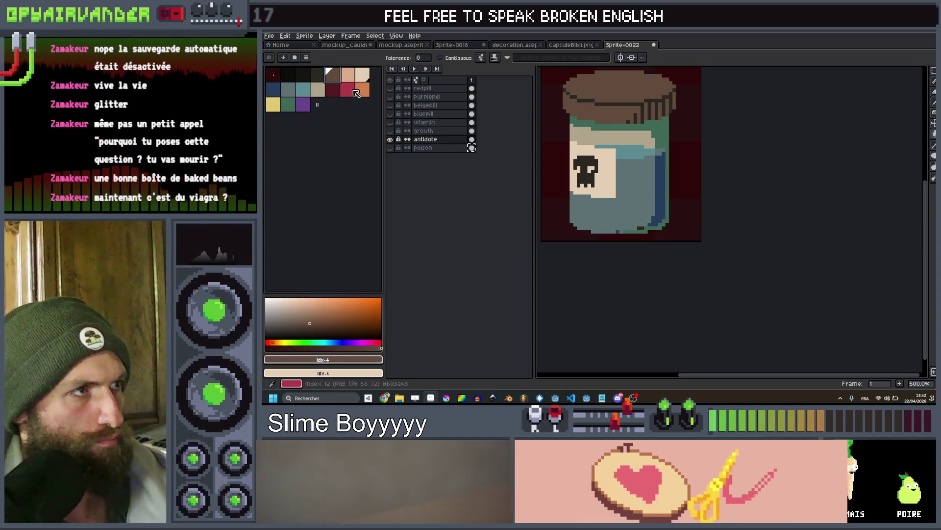
scroll(669, 145, up, 2)
scroll(669, 145, down, 6)
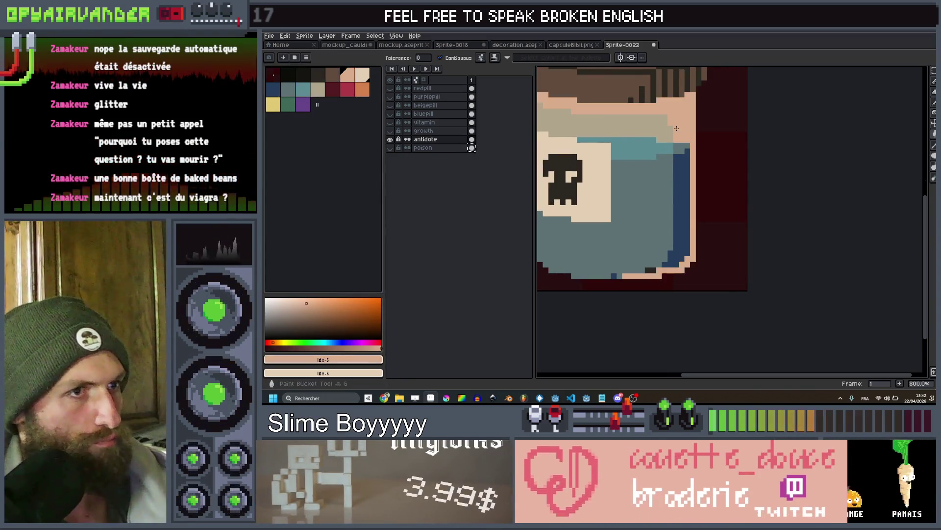
scroll(695, 125, up, 3)
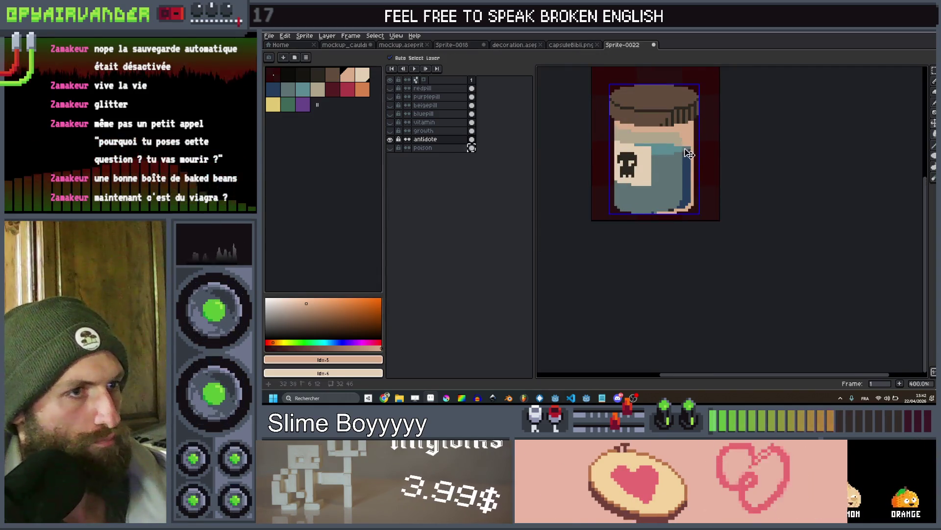
key(g)
scroll(688, 172, up, 2)
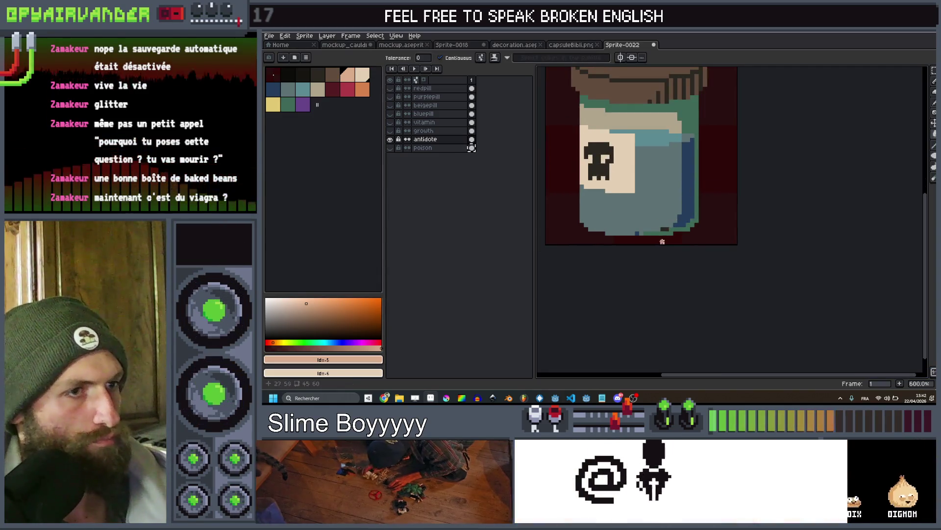
click(663, 232)
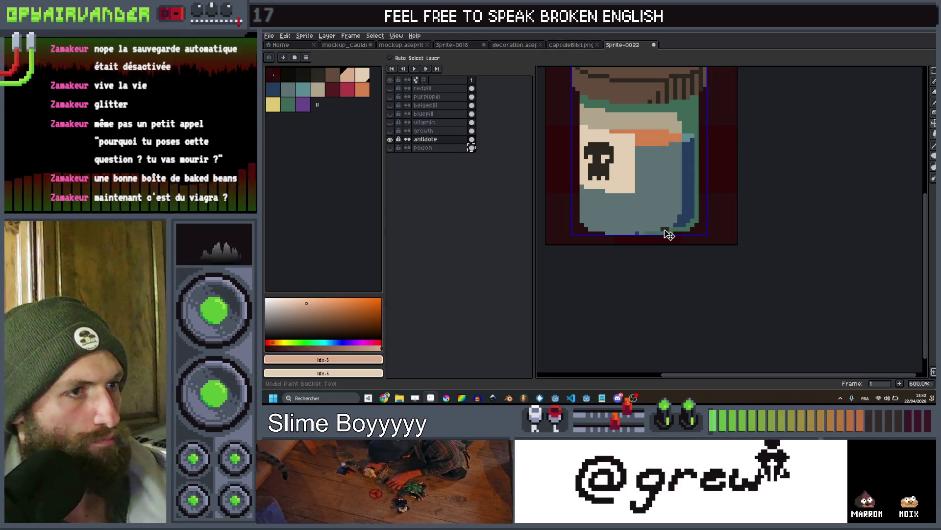
Fill the jar body, trying lighter teal-blue before settling on beige
click(670, 230)
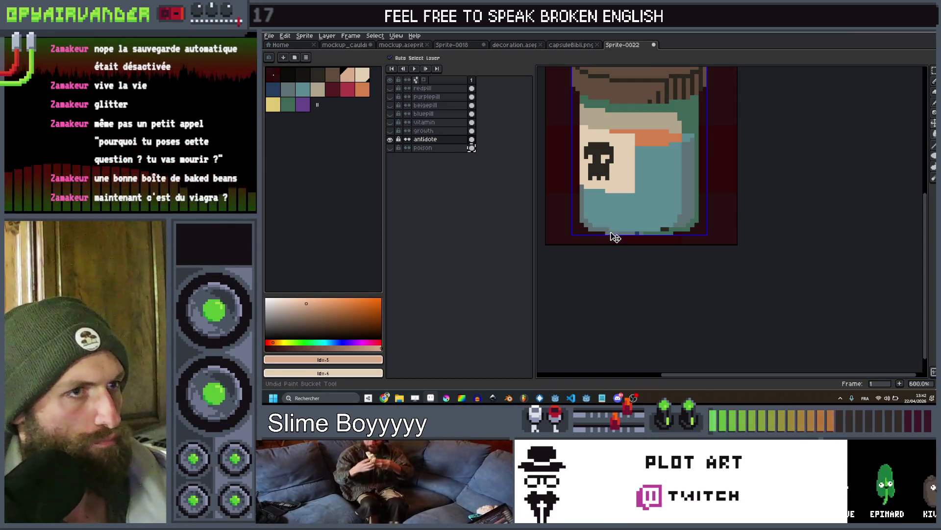
click(641, 195)
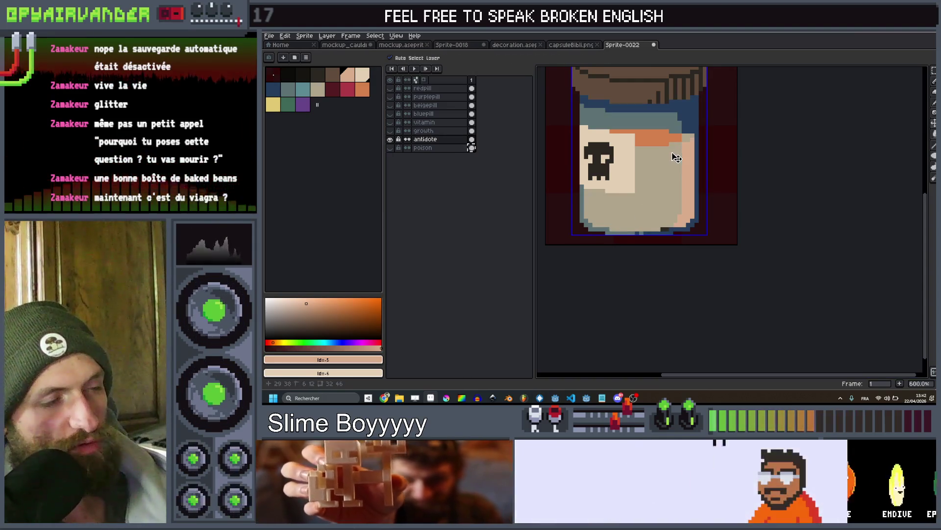
key(g)
scroll(682, 137, down, 2)
scroll(682, 137, up, 1)
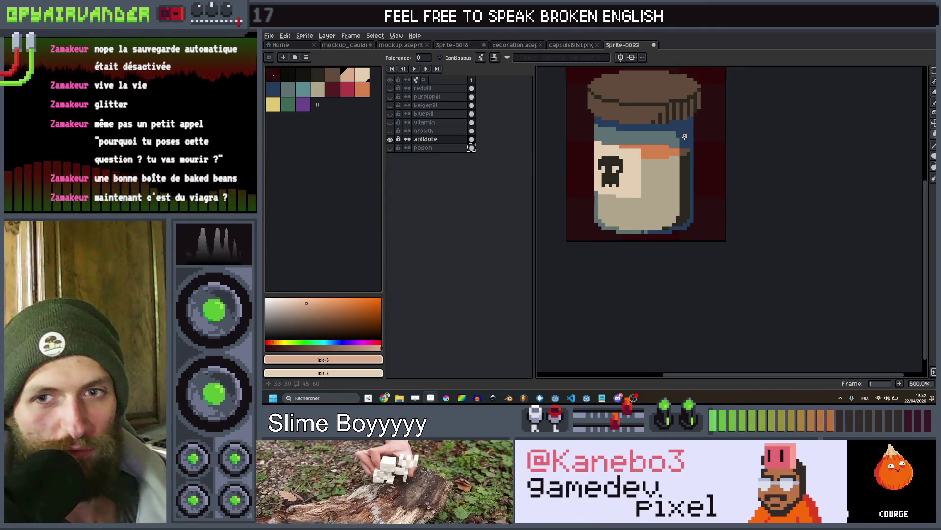
scroll(661, 154, up, 1)
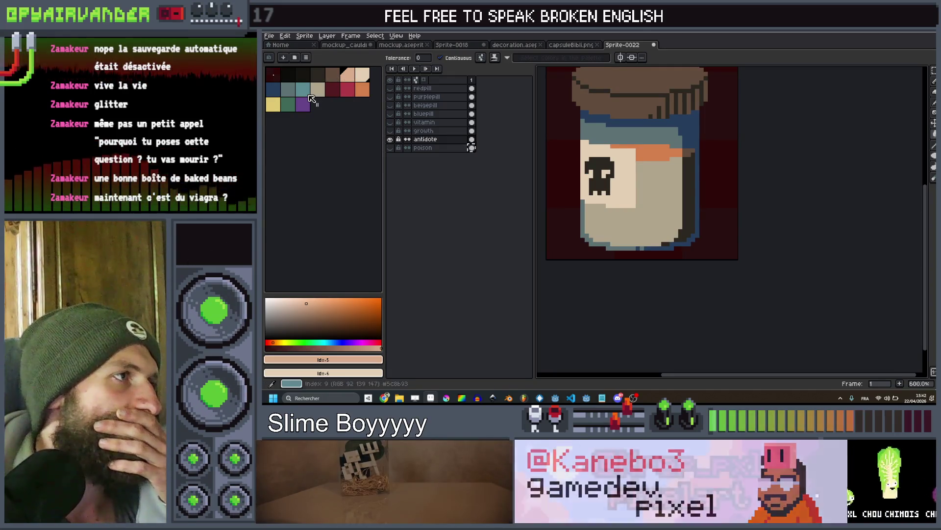
Try yellow on the orange stripe after sampling beige and maroon, then zoom in on the jar
click(318, 89)
scroll(658, 160, up, 3)
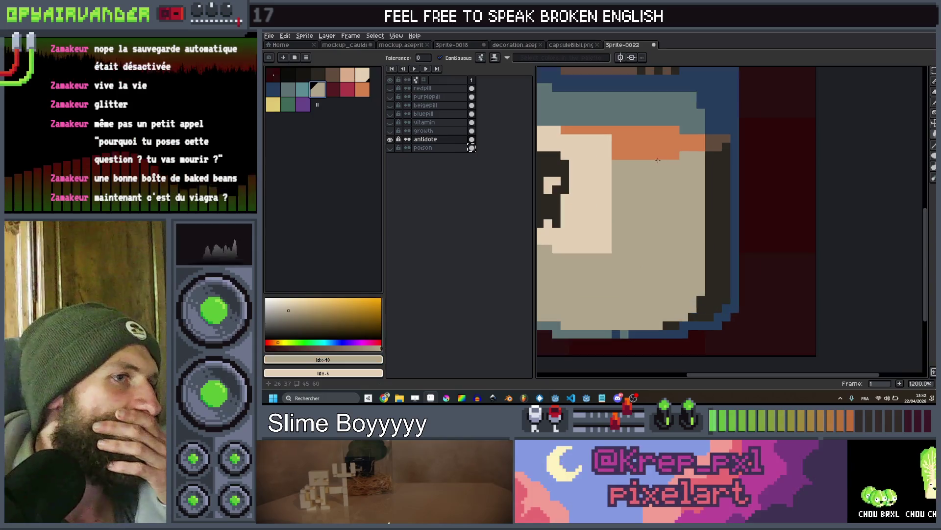
click(342, 93)
click(280, 105)
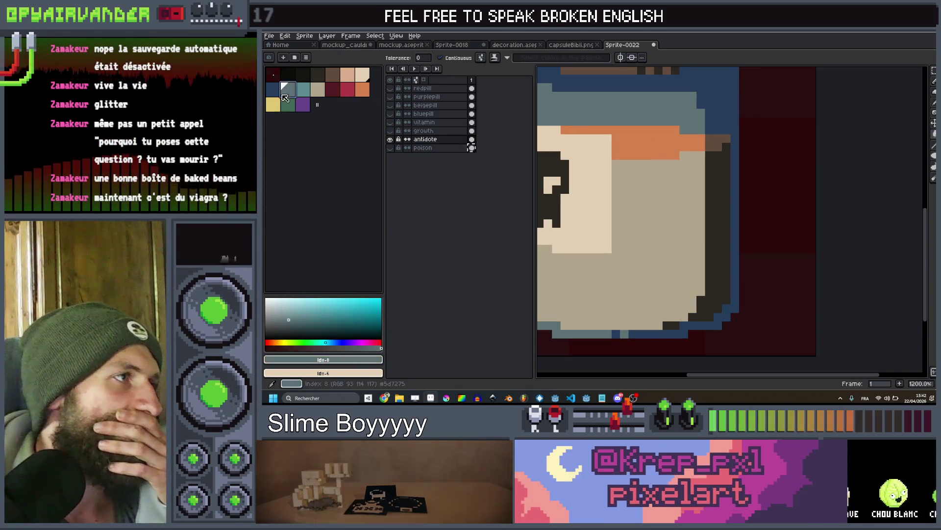
click(696, 142)
scroll(678, 150, down, 2)
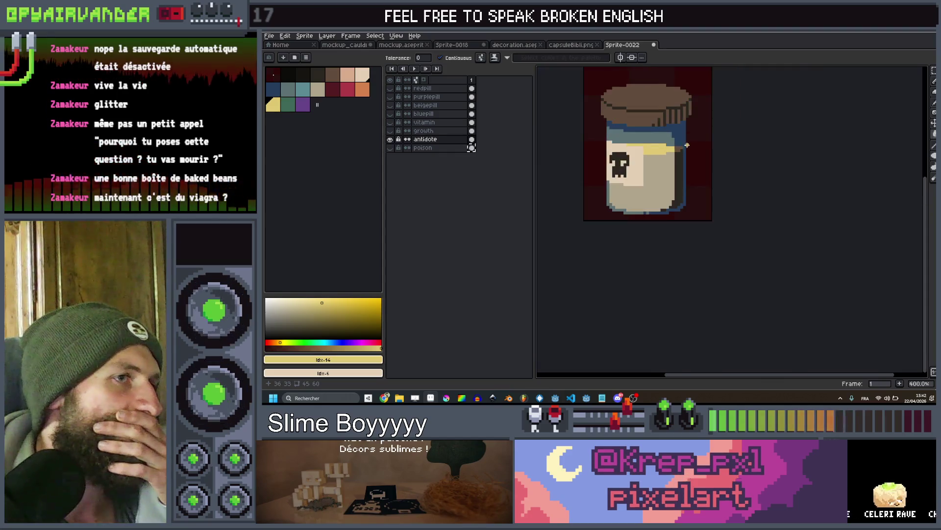
scroll(678, 150, up, 2)
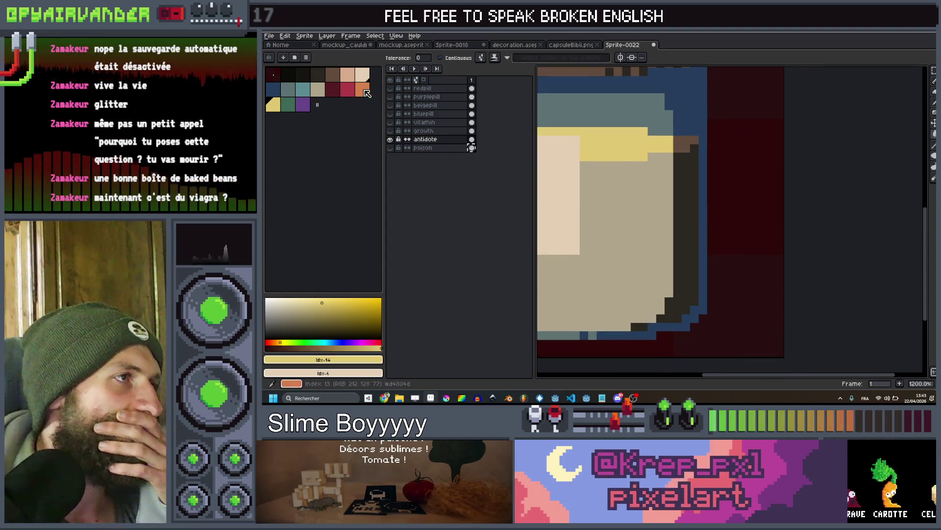
key(bracketleft)
scroll(681, 147, down, 8)
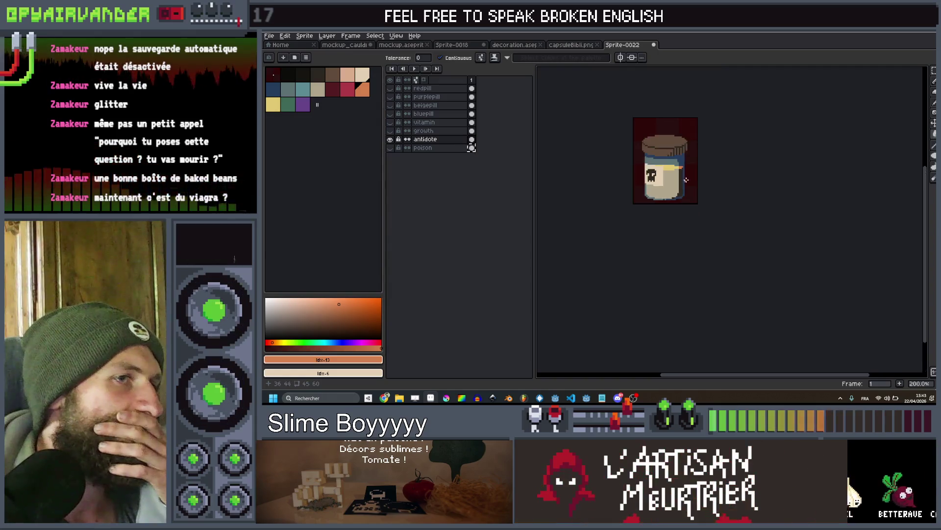
scroll(687, 180, up, 6)
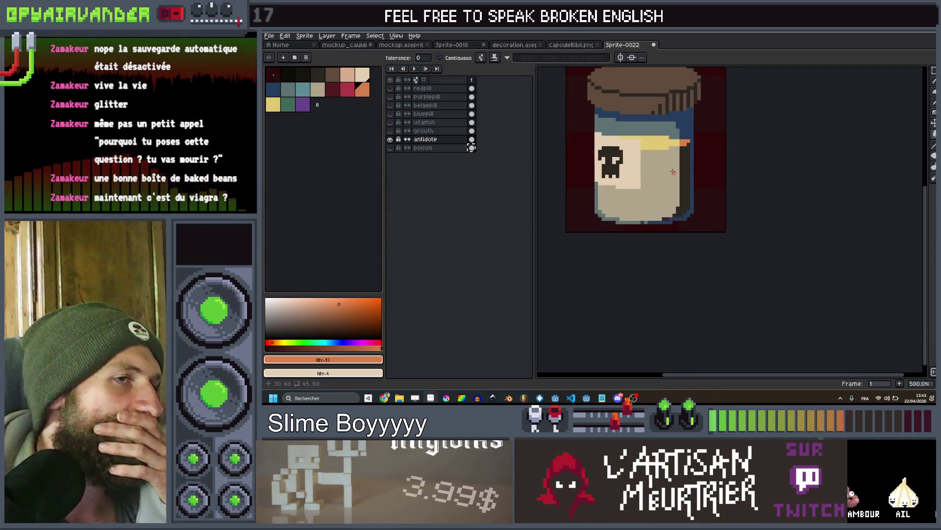
Fill the jar body with orange (idx-13) and zoom out to the whole sprite
click(276, 105)
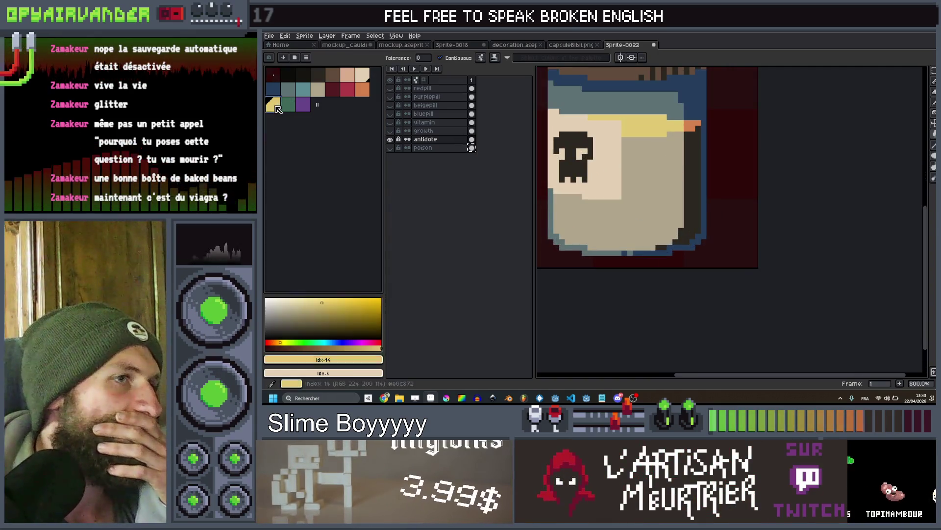
click(370, 91)
click(637, 221)
key(minus)
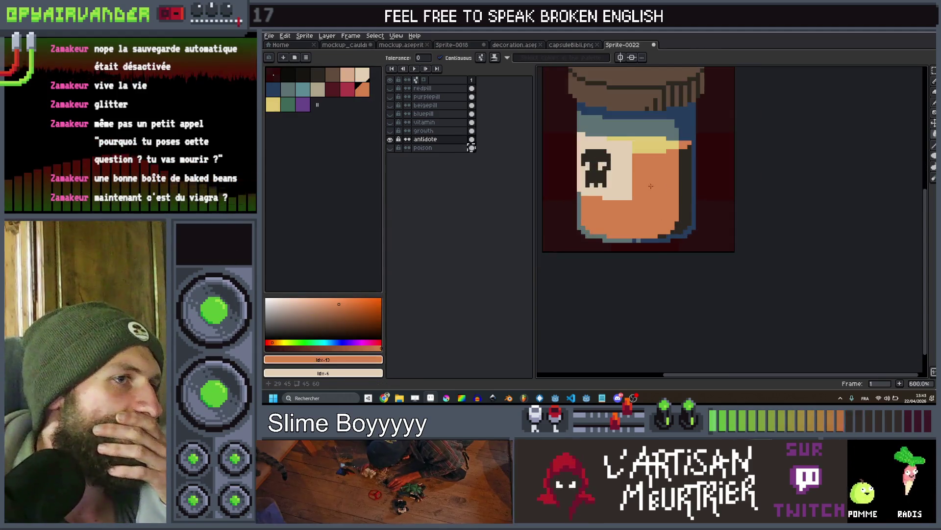
click(348, 91)
key(1)
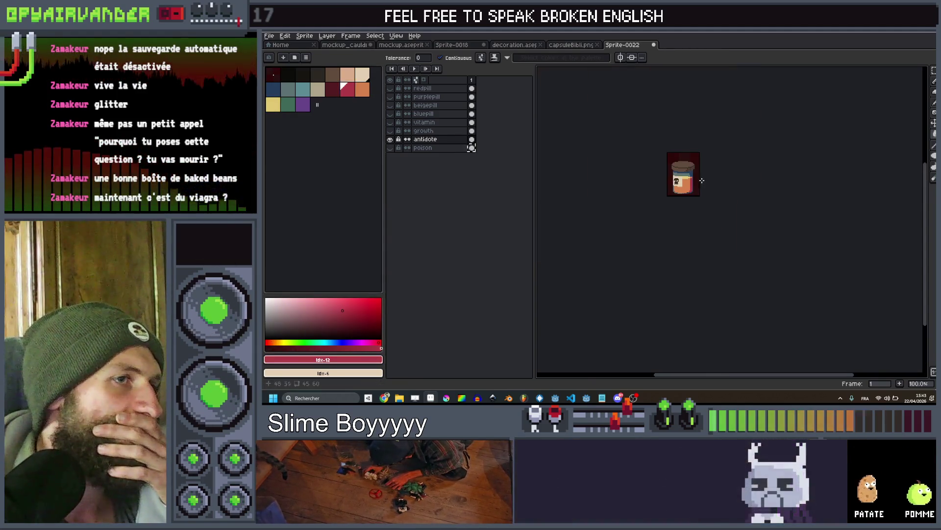
scroll(696, 174, up, 5)
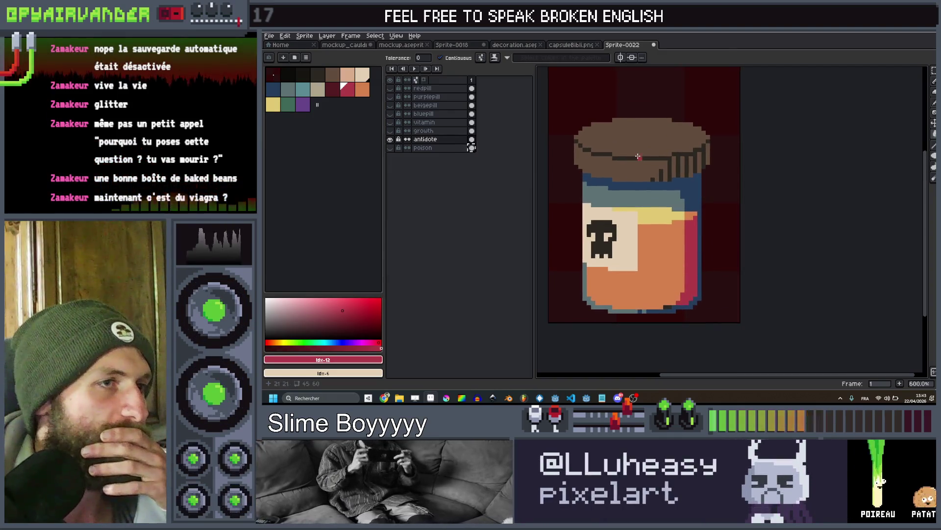
Uncheck Contiguous and bucket-fill the whole brown lid orange
click(362, 89)
click(636, 147)
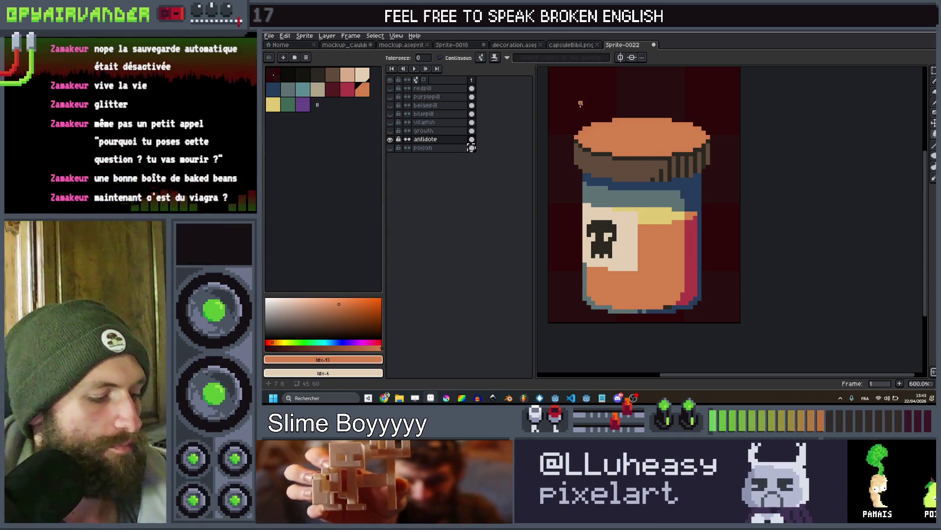
key(ctrl+z)
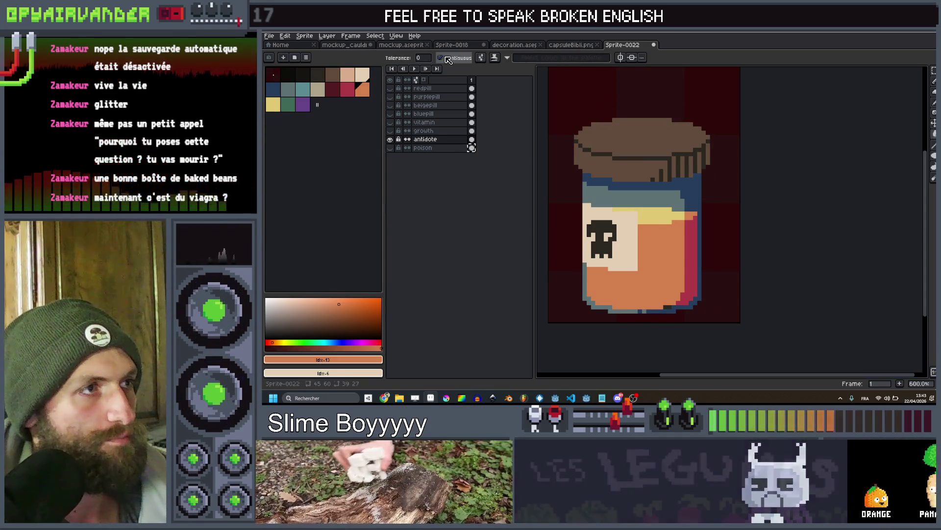
click(447, 59)
click(637, 140)
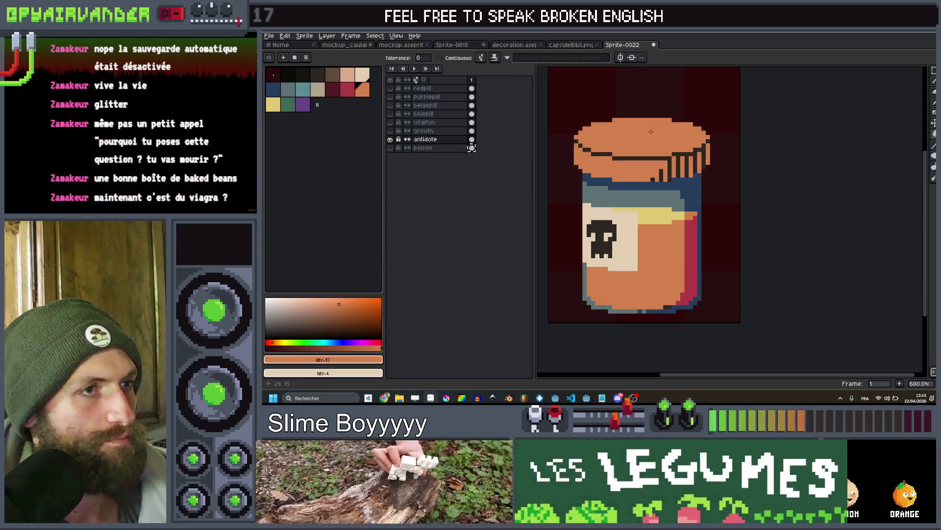
click(338, 90)
scroll(683, 155, down, 4)
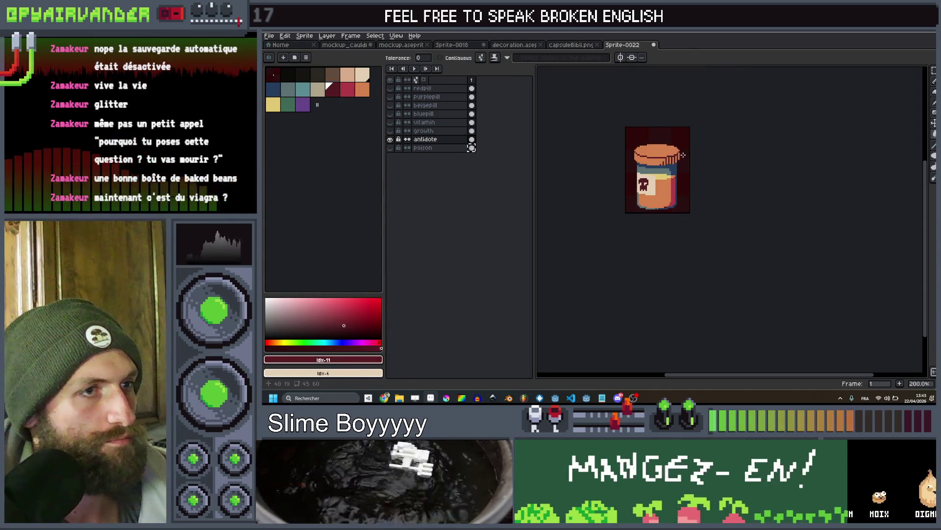
scroll(642, 203, up, 4)
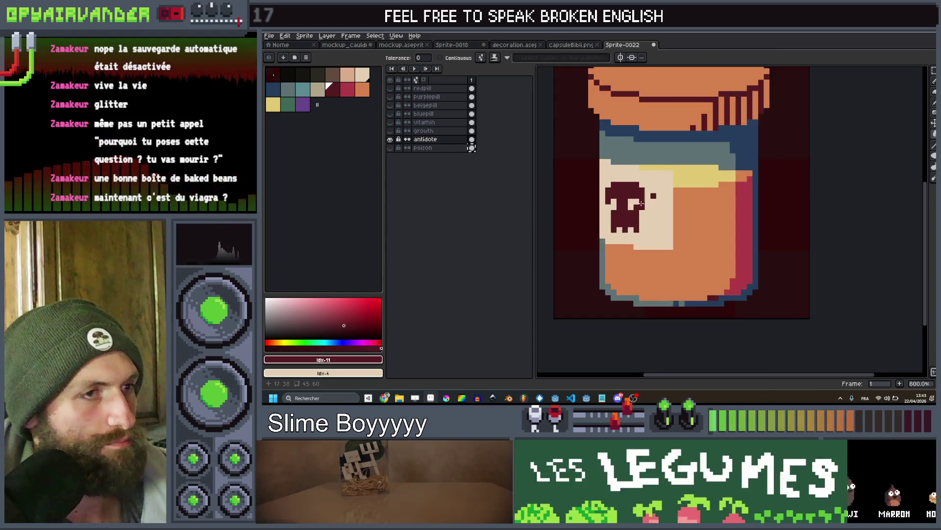
Paint out the skull with the Pencil and draw an orange cross with a 2px brush
key(b)
mouse_move(642, 203)
mouse_down()
mouse_move(631, 190)
mouse_move(633, 216)
mouse_move(619, 224)
mouse_up()
alt+click(657, 196)
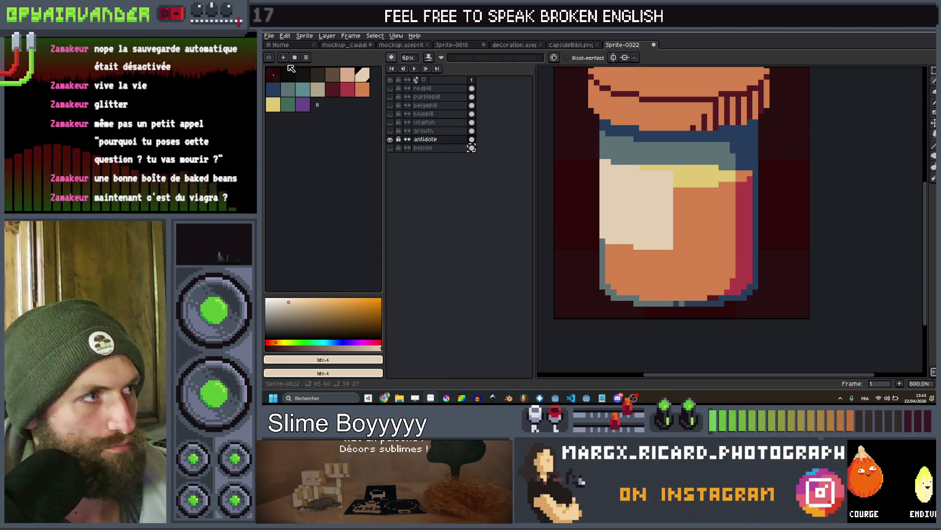
click(360, 90)
key(minus)
key(minus)
key(minus)
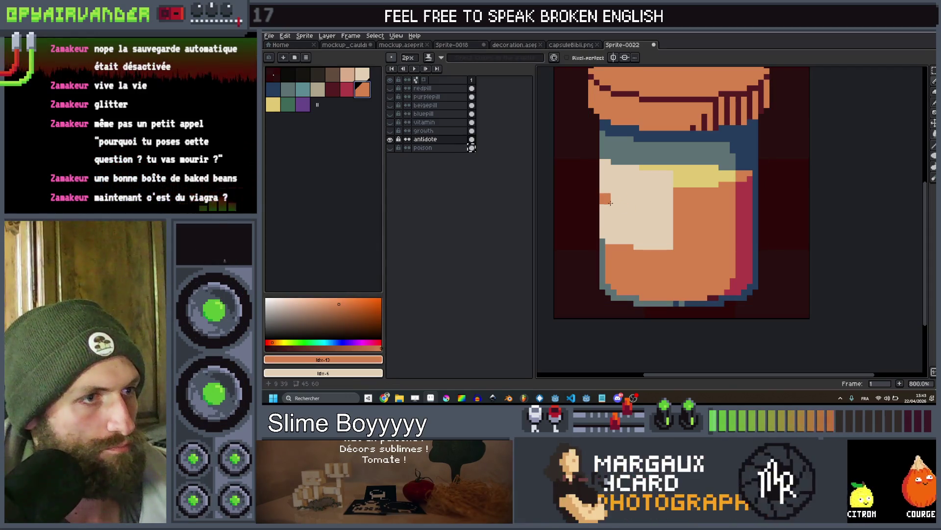
click(612, 205)
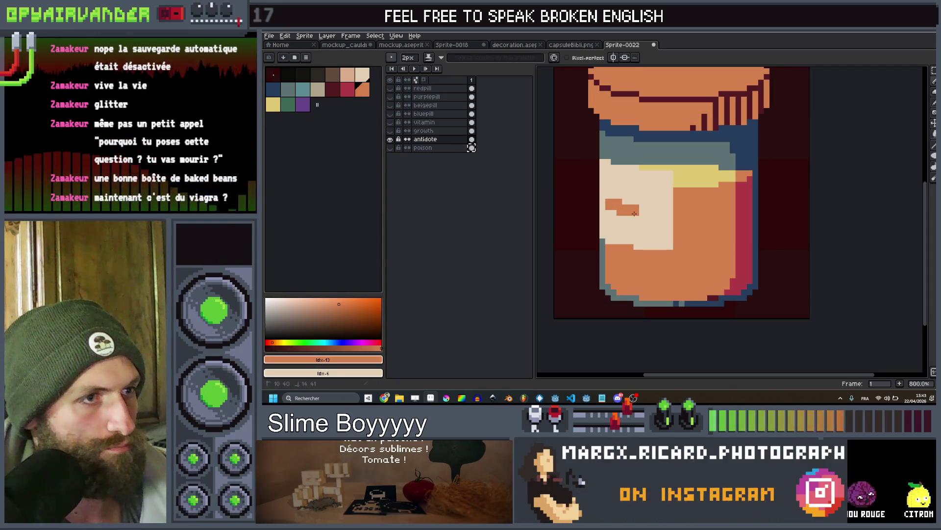
drag(638, 216, 646, 210)
click(628, 193)
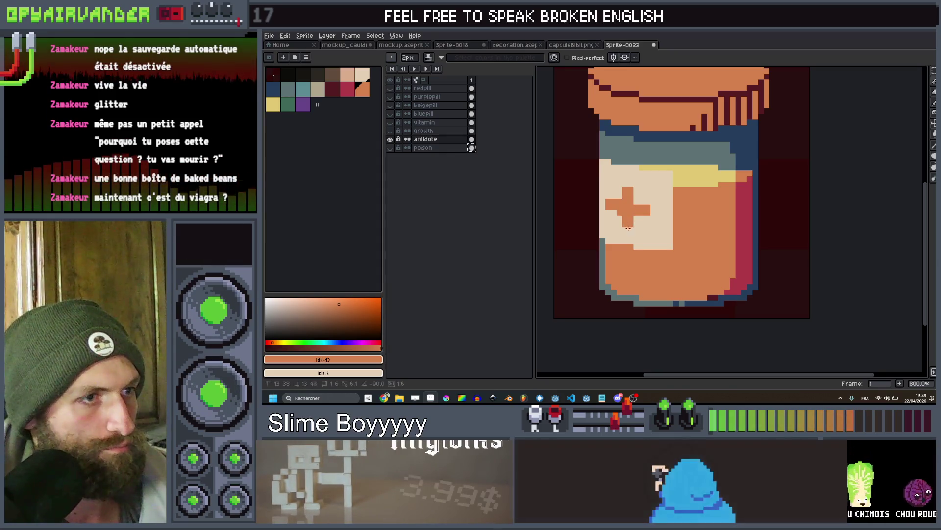
scroll(679, 182, down, 7)
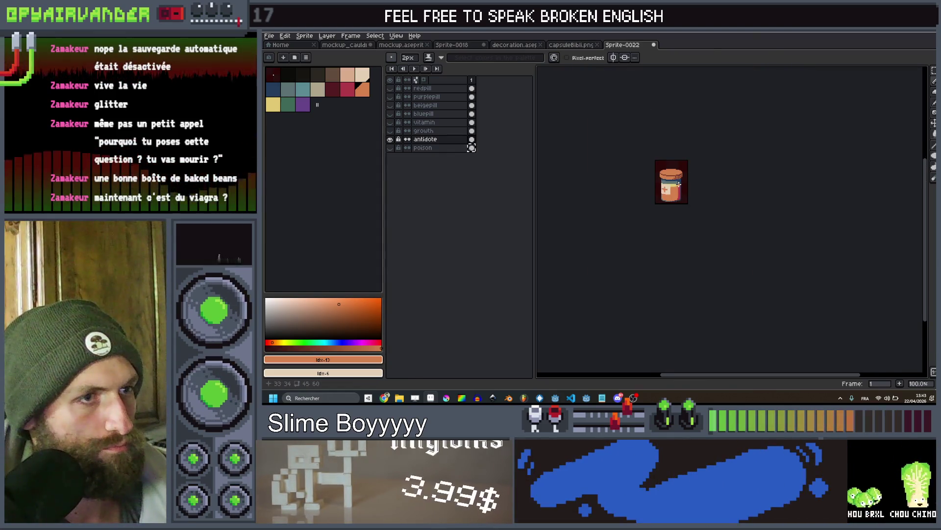
scroll(679, 183, up, 8)
Touch up the cross centre in beige, then select red with the Paint Bucket for the label
click(364, 76)
click(667, 196)
scroll(744, 175, down, 8)
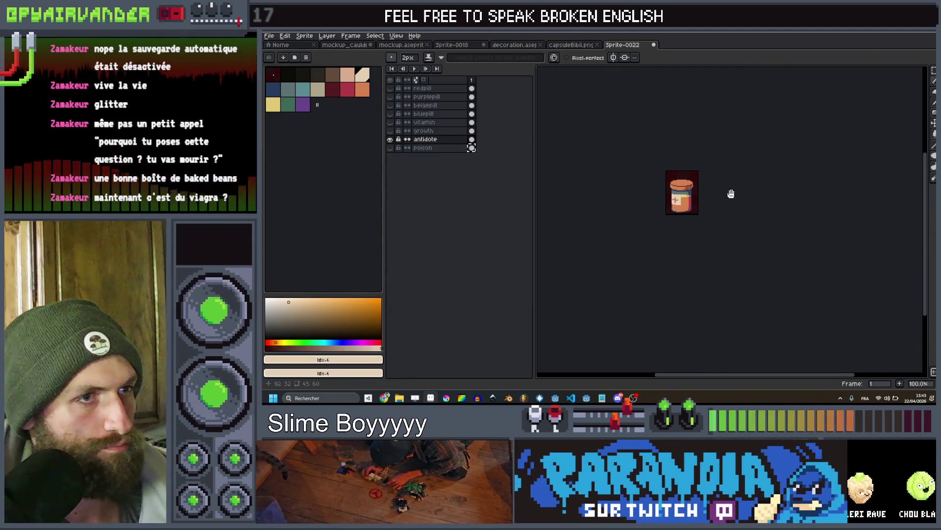
scroll(684, 206, up, 3)
click(348, 88)
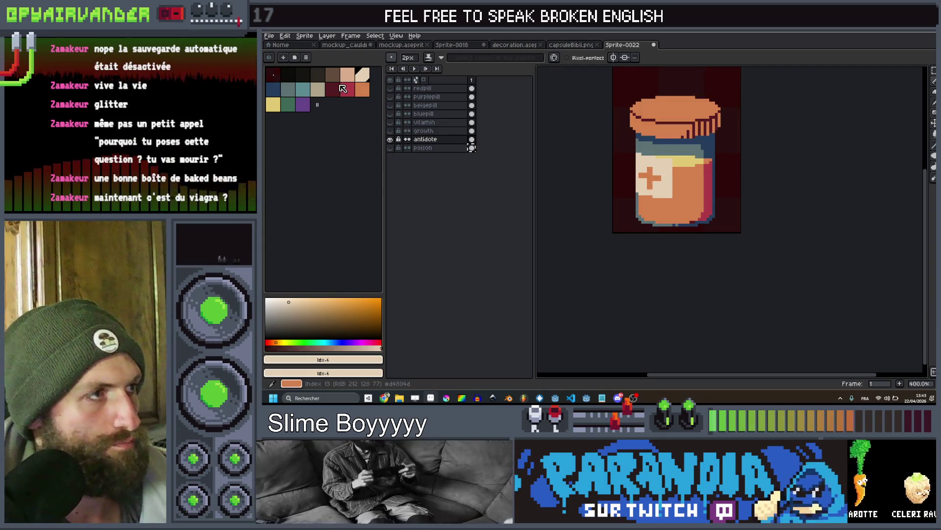
key(g)
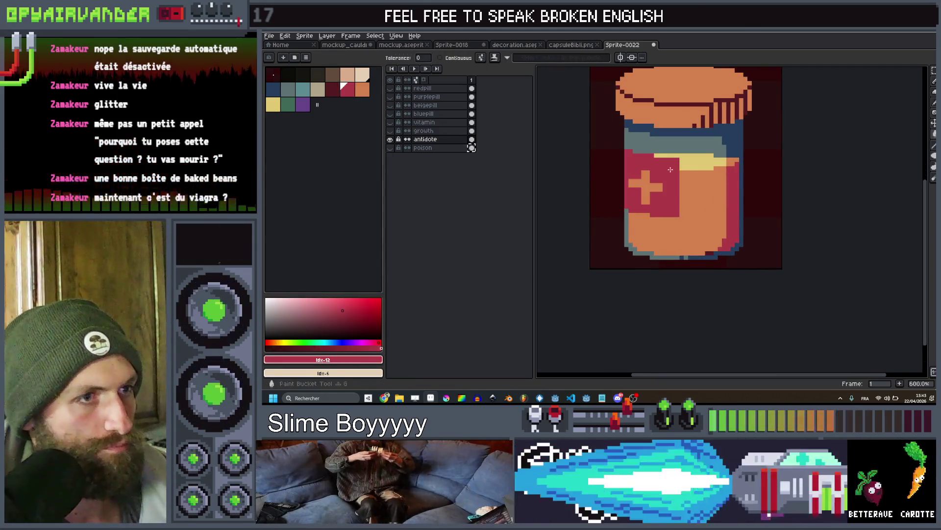
scroll(688, 156, down, 5)
drag(688, 156, 689, 164)
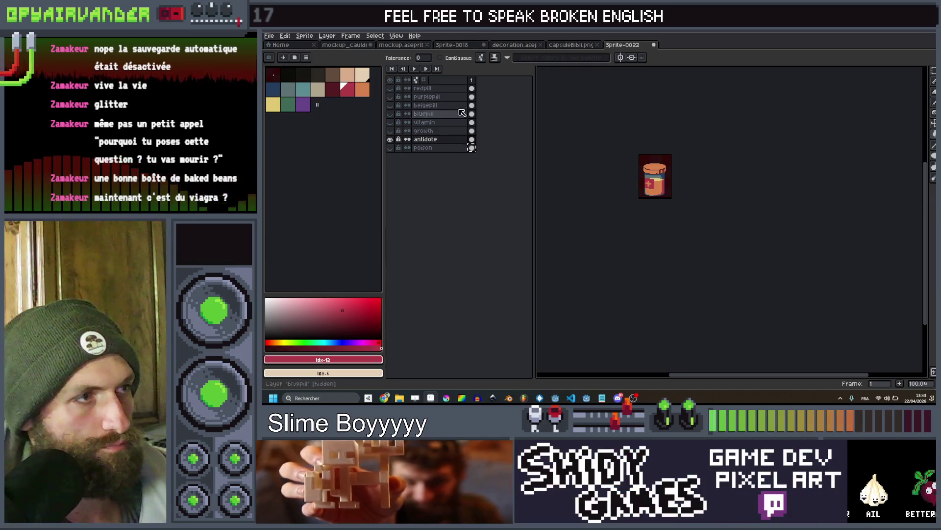
Hide the antidote layer, compare the poison jar on and off, and make poison active
click(389, 139)
click(390, 148)
click(390, 147)
click(389, 147)
click(390, 147)
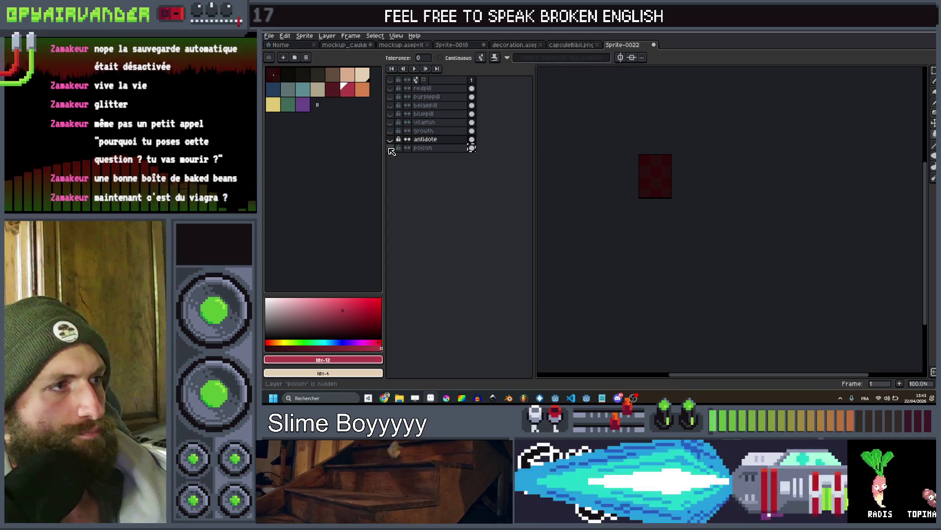
click(390, 148)
click(432, 148)
scroll(653, 185, up, 6)
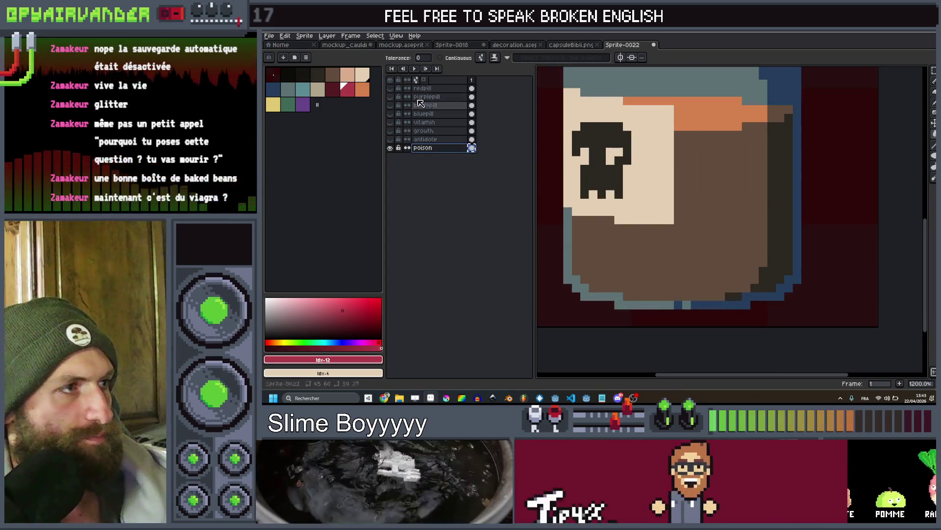
Try a peach recolour on the poison jar, undo it, and audition darker swatches
click(347, 74)
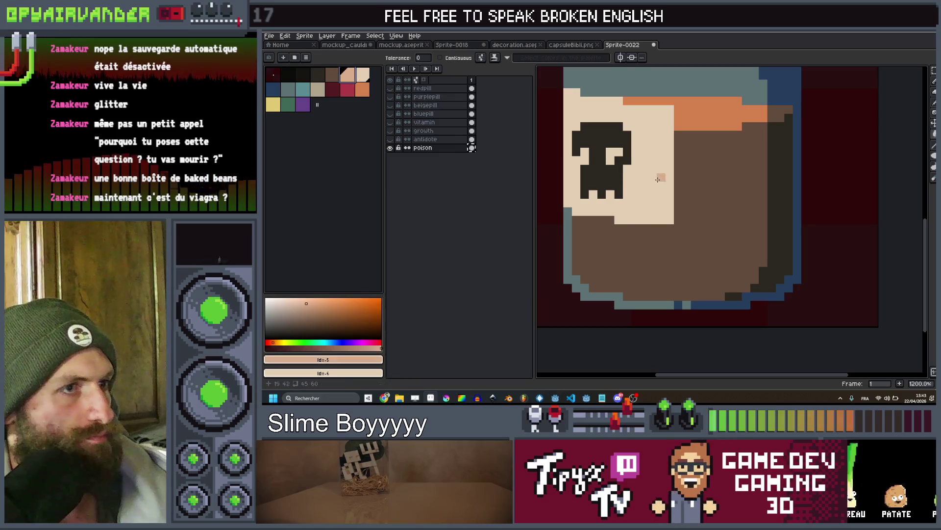
click(606, 173)
key(ctrl+z)
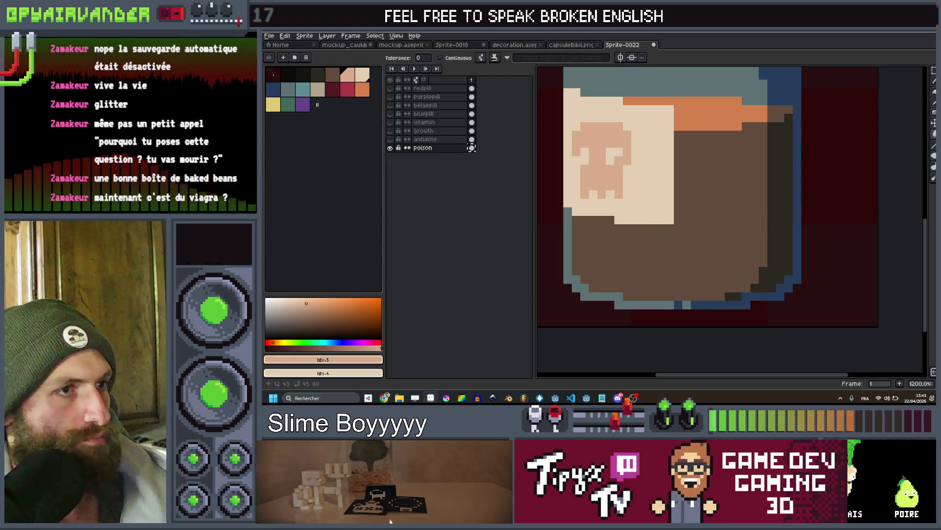
click(304, 77)
scroll(660, 177, down, 6)
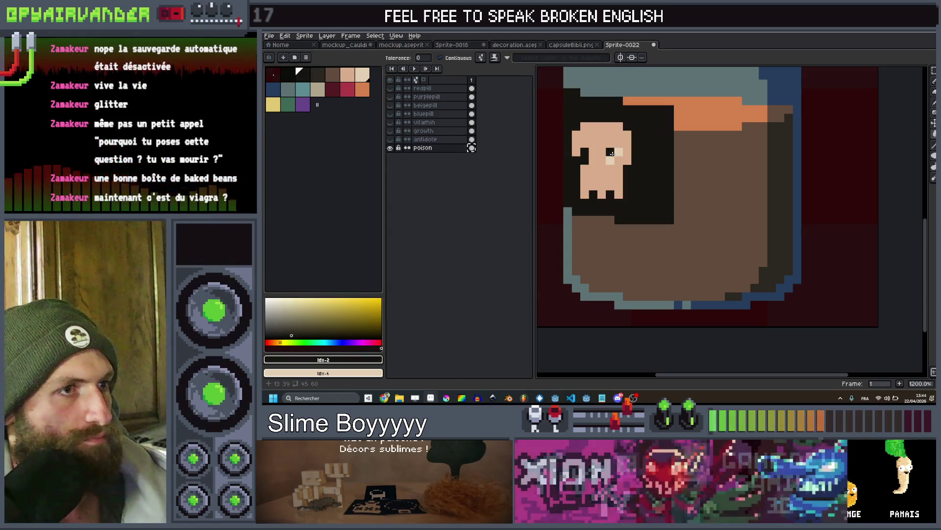
scroll(625, 156, up, 3)
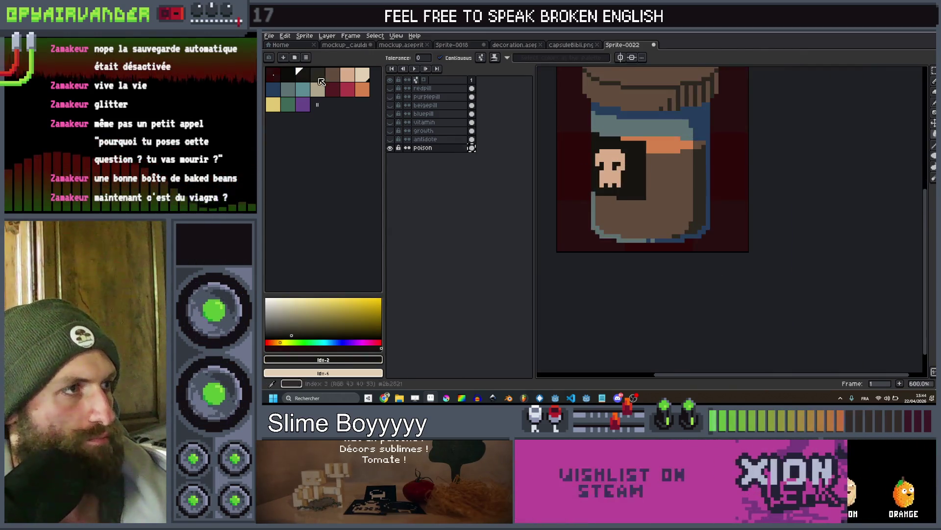
click(366, 90)
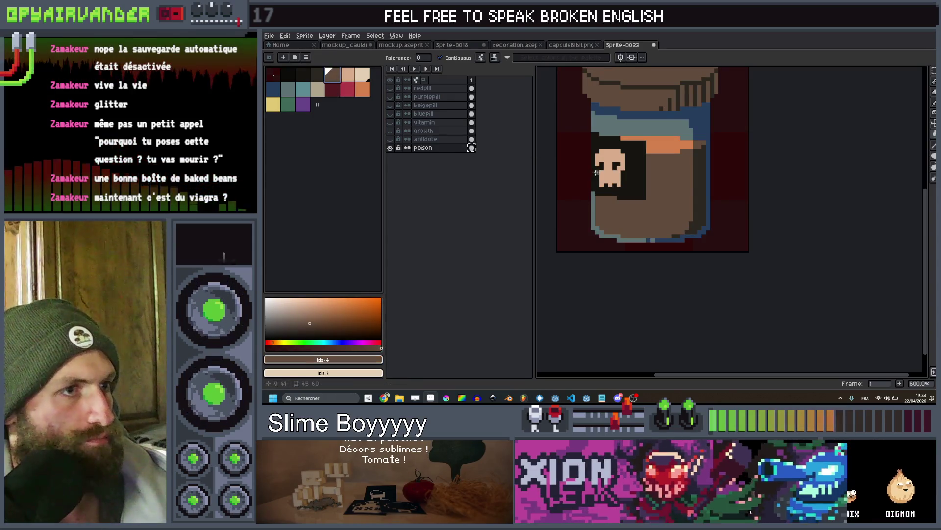
click(330, 82)
scroll(636, 164, down, 5)
scroll(628, 162, up, 4)
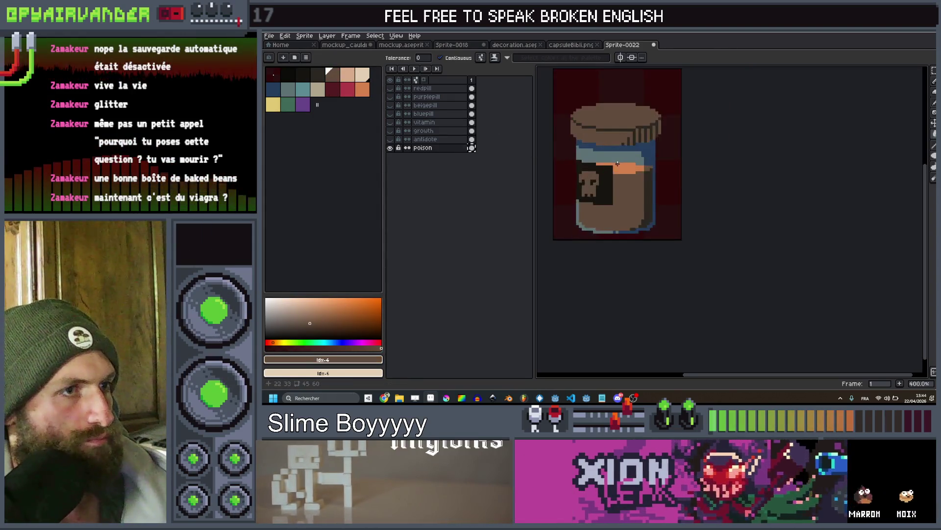
scroll(622, 161, down, 4)
scroll(687, 181, up, 4)
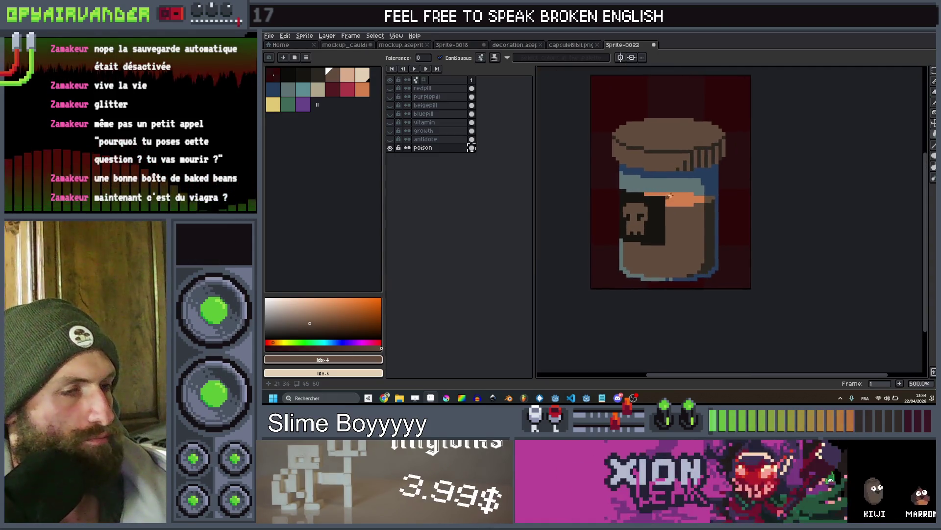
scroll(697, 183, down, 4)
scroll(696, 183, up, 3)
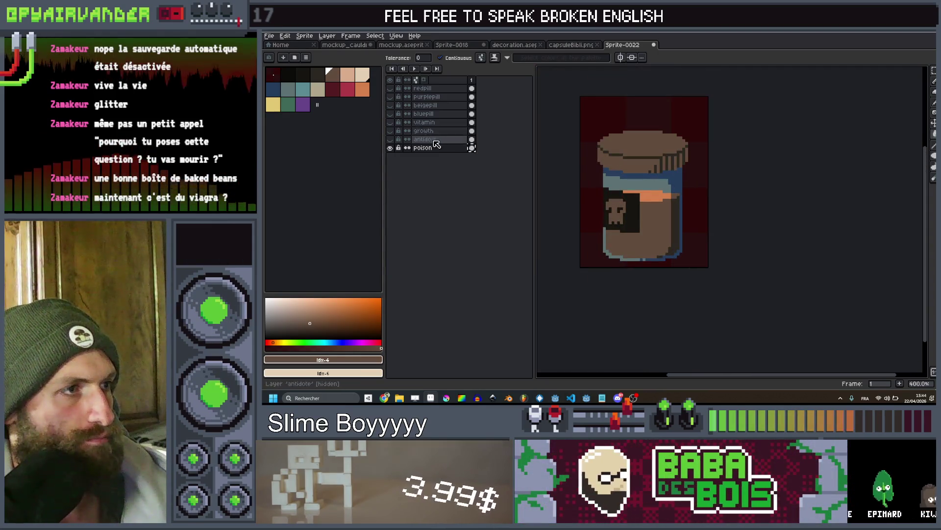
Apply a black Outline effect to the poison jar, then to the antidote jar
click(285, 76)
key(shift+o)
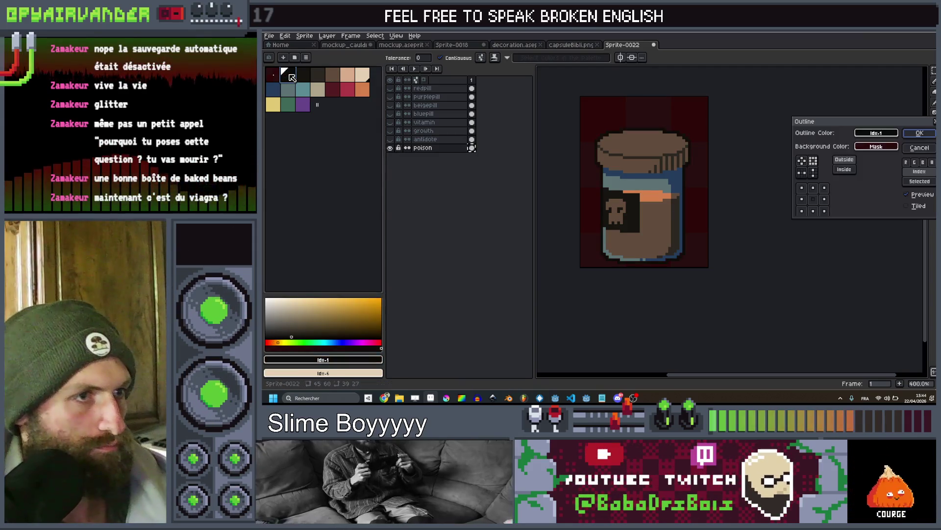
key(Return)
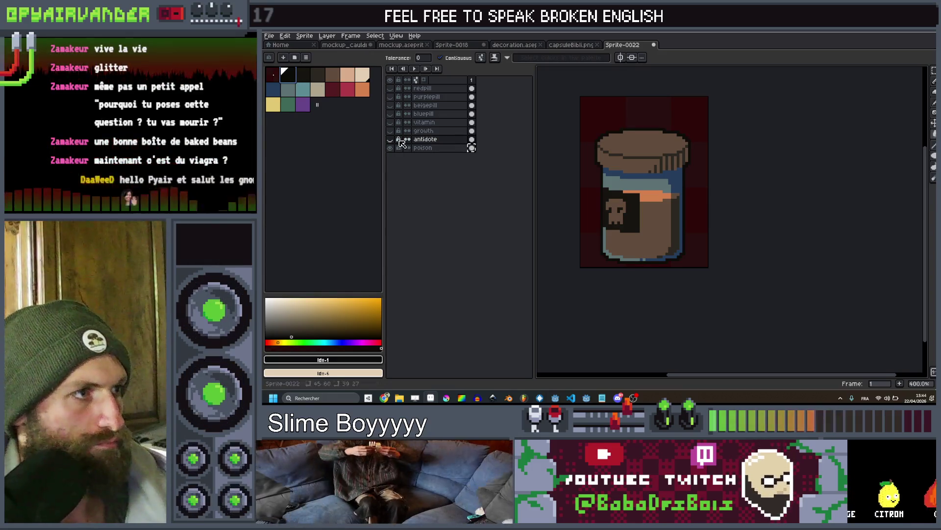
click(394, 139)
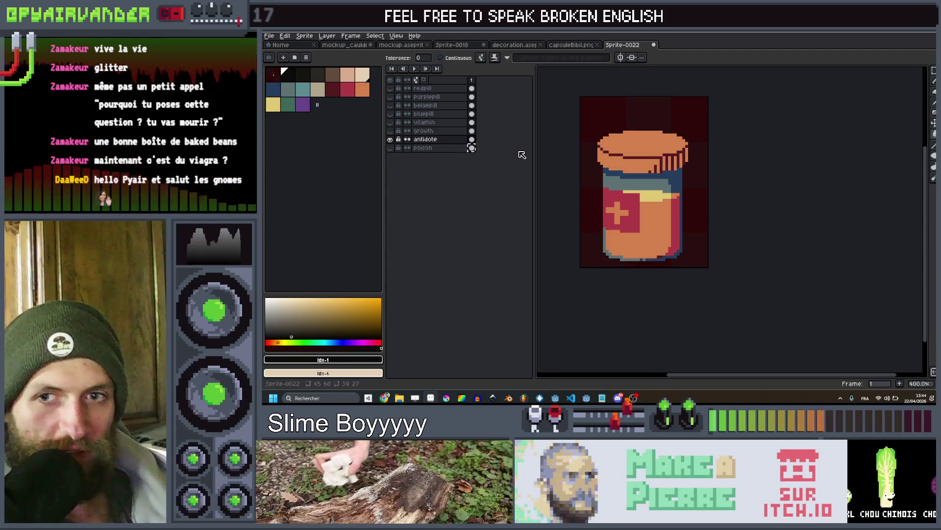
key(shift+o)
key(Return)
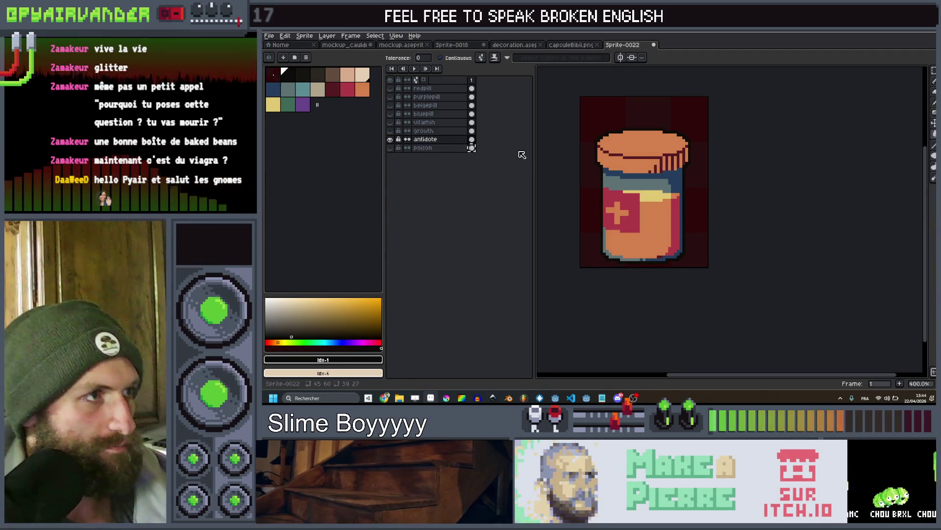
Outline the growth jar, then the vitamin jar, each shown on its own
click(390, 139)
click(390, 131)
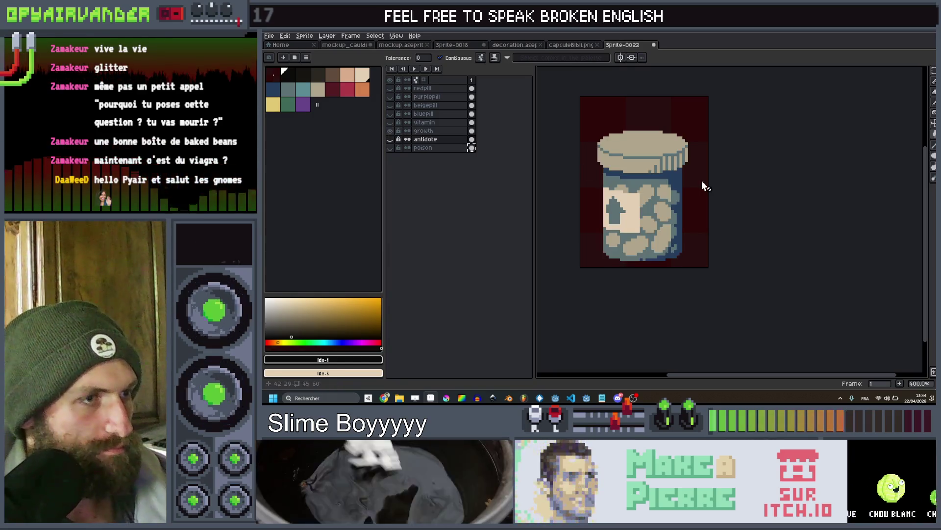
key(shift+o)
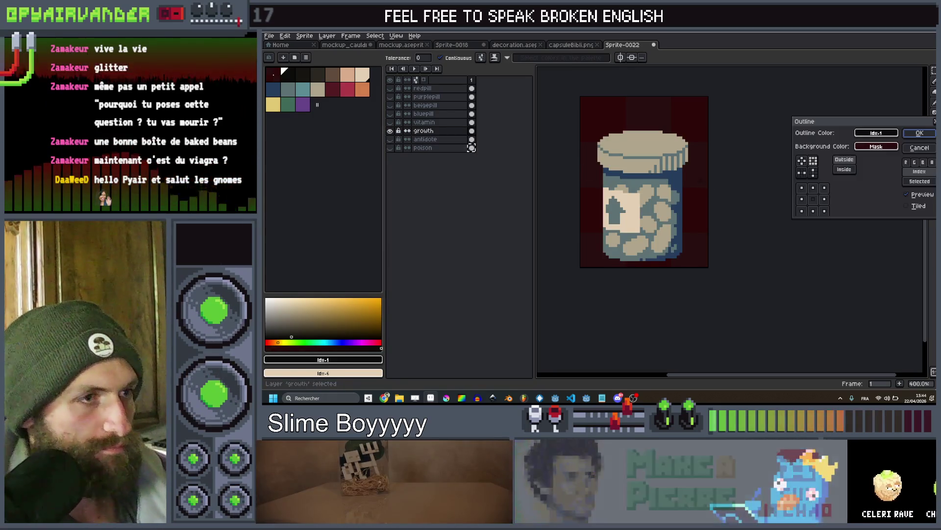
key(Return)
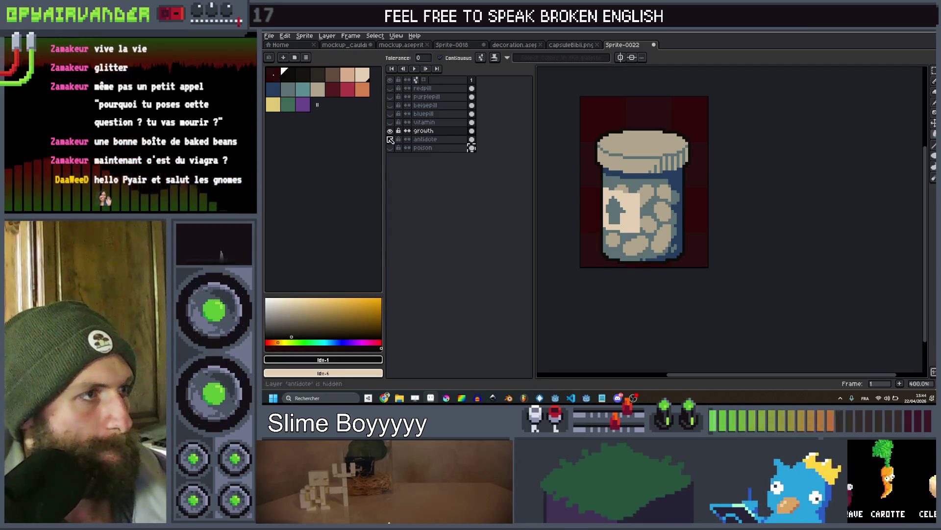
click(391, 130)
click(391, 131)
click(391, 130)
click(390, 122)
click(420, 123)
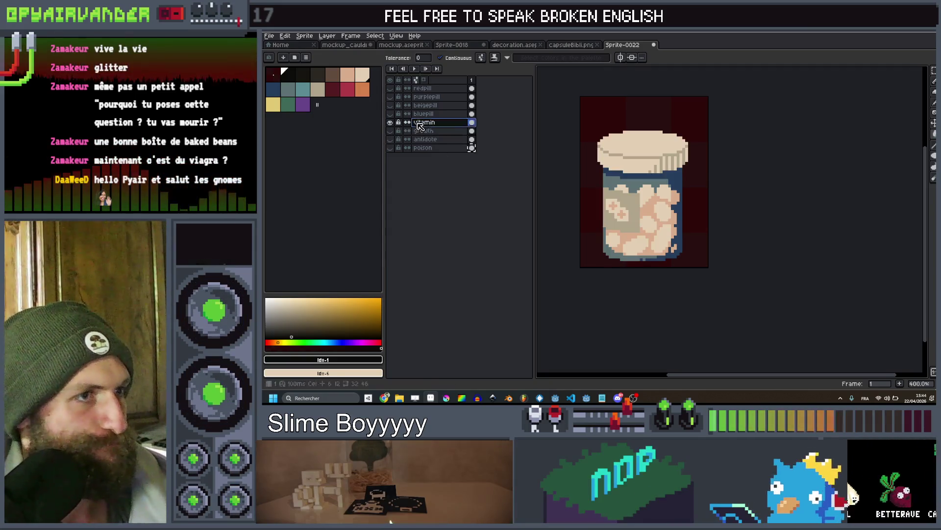
key(shift+o)
key(Return)
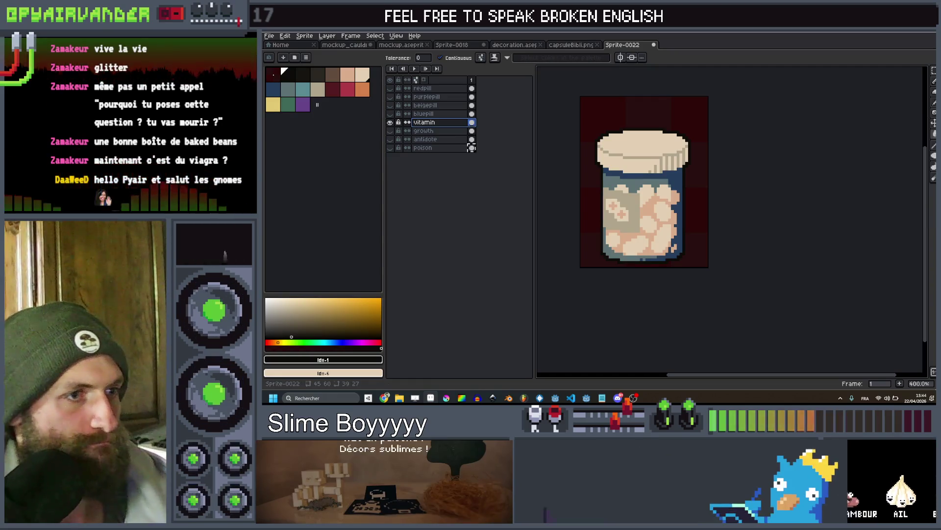
Outline the bluepill and beigepill jar layers in turn
click(390, 122)
click(390, 114)
click(424, 114)
key(shift+o)
key(Return)
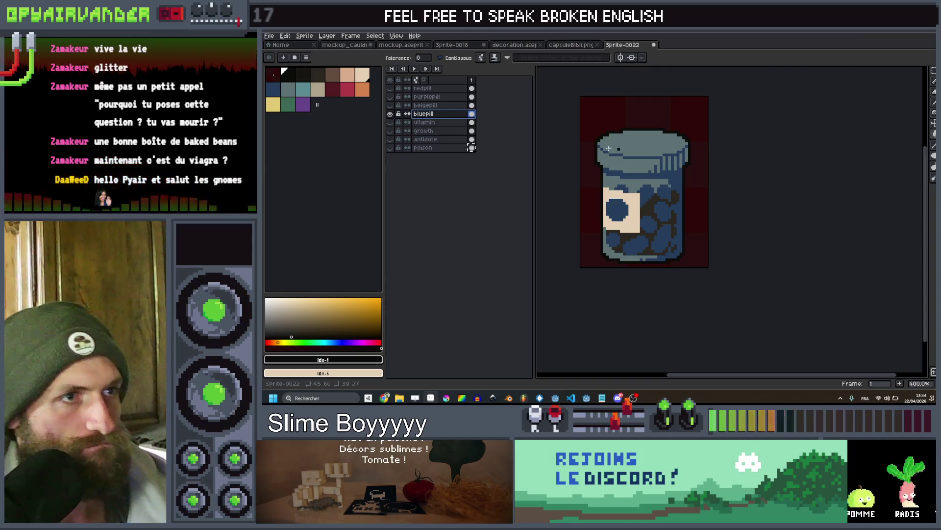
click(390, 114)
click(390, 105)
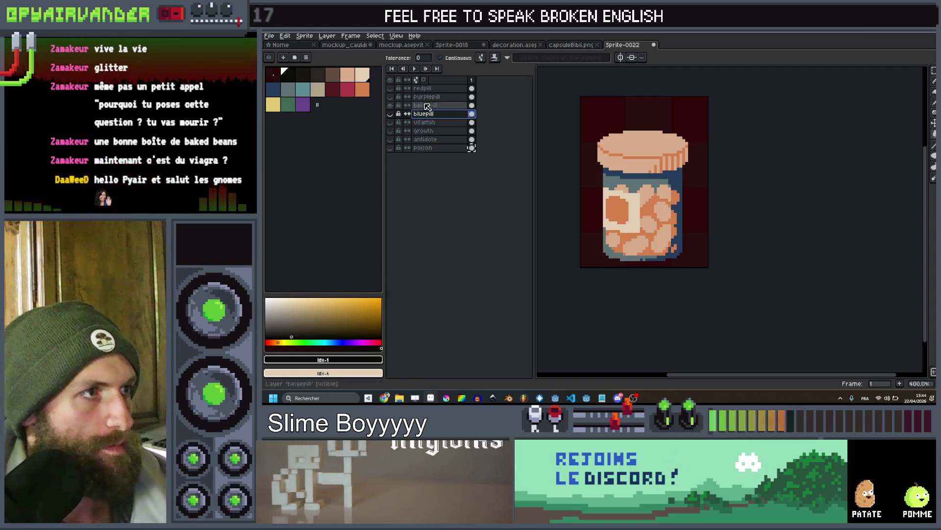
key(shift+o)
key(Return)
Outline the purplepill jar, then show and select the redpill layer
click(389, 105)
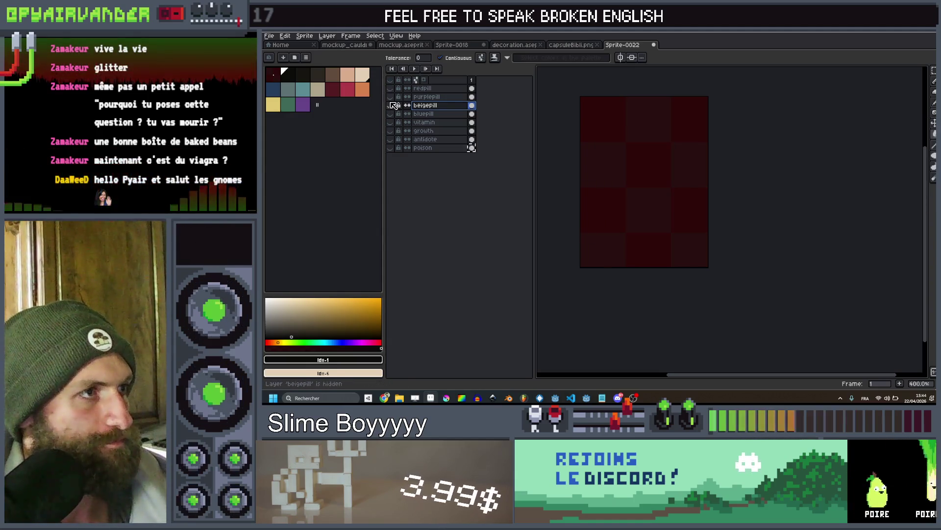
click(390, 97)
click(426, 96)
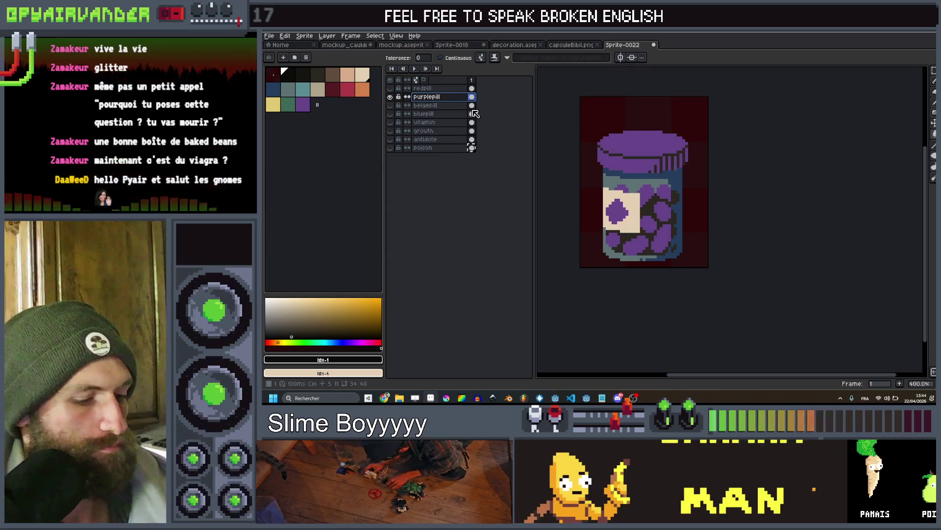
key(shift+o)
key(Return)
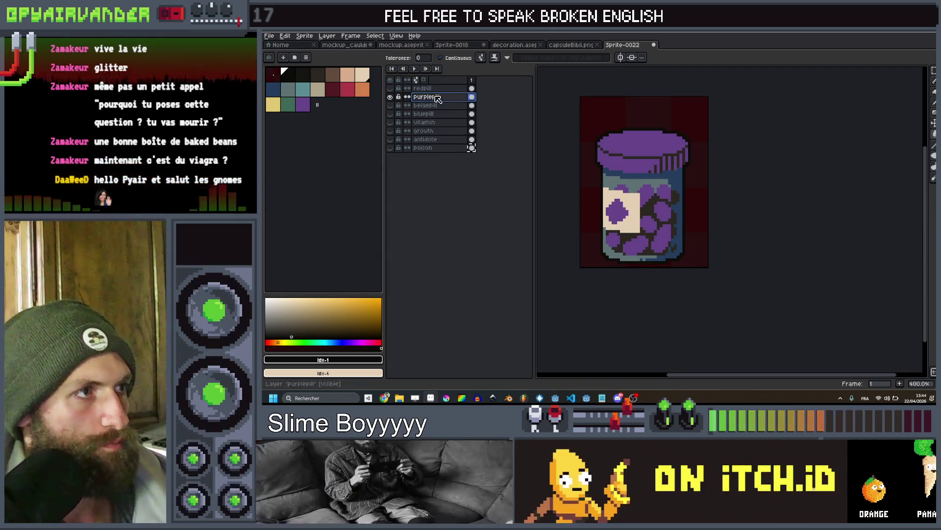
click(390, 96)
click(390, 89)
click(423, 88)
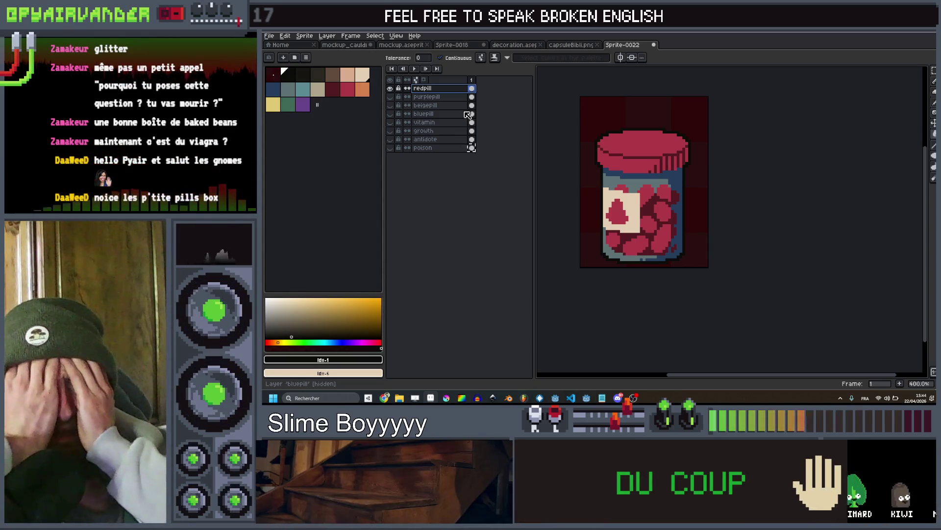
In decoration.aseprite, toggle the cash_sock, fork, bus_ticket and bandaid layers on and off
click(520, 44)
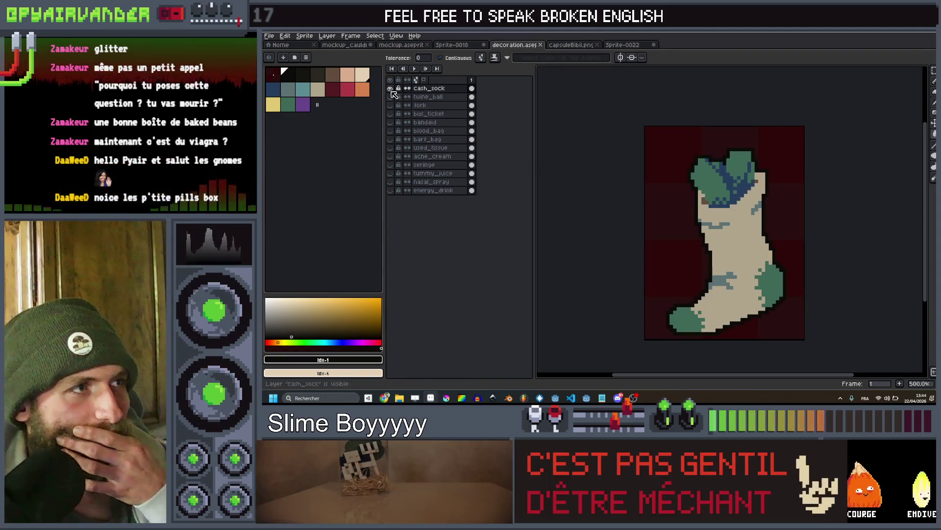
click(390, 88)
click(390, 97)
click(390, 97)
click(390, 105)
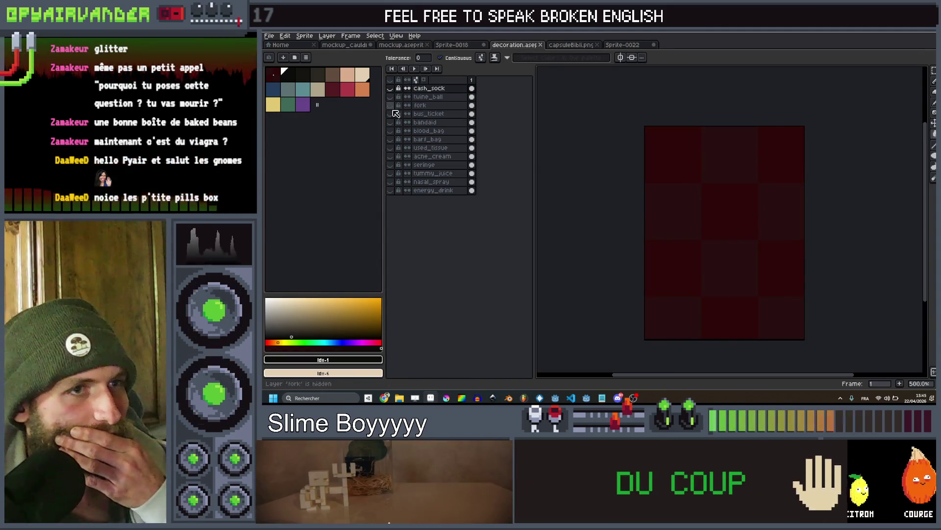
click(396, 113)
click(396, 113)
click(396, 122)
Preview the blood_bag, barf_bag, used_tissue and seringe layers, leaving them hidden
drag(396, 122, 395, 131)
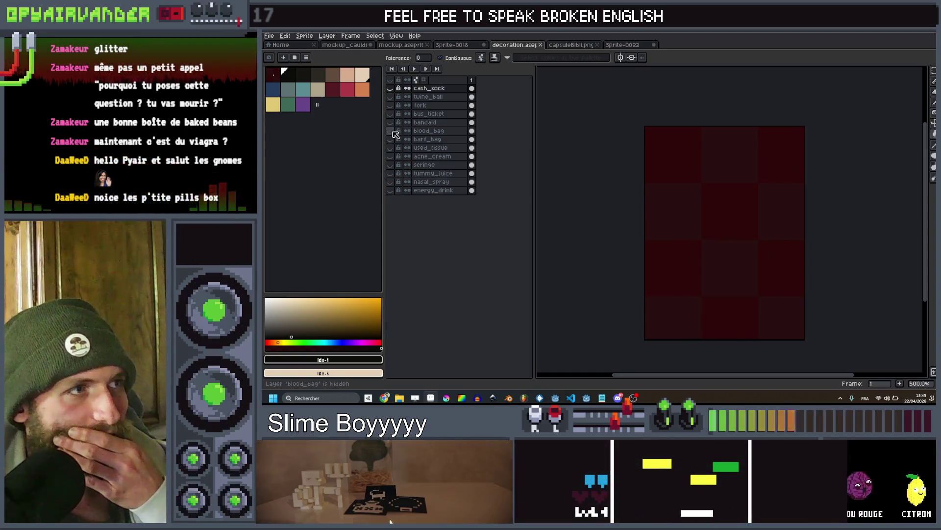
click(396, 132)
click(395, 131)
click(396, 140)
click(395, 140)
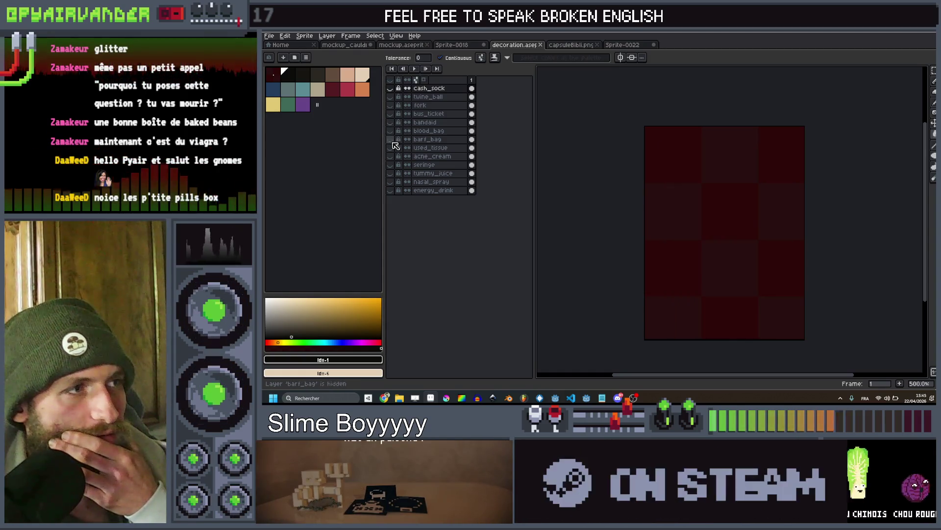
click(395, 147)
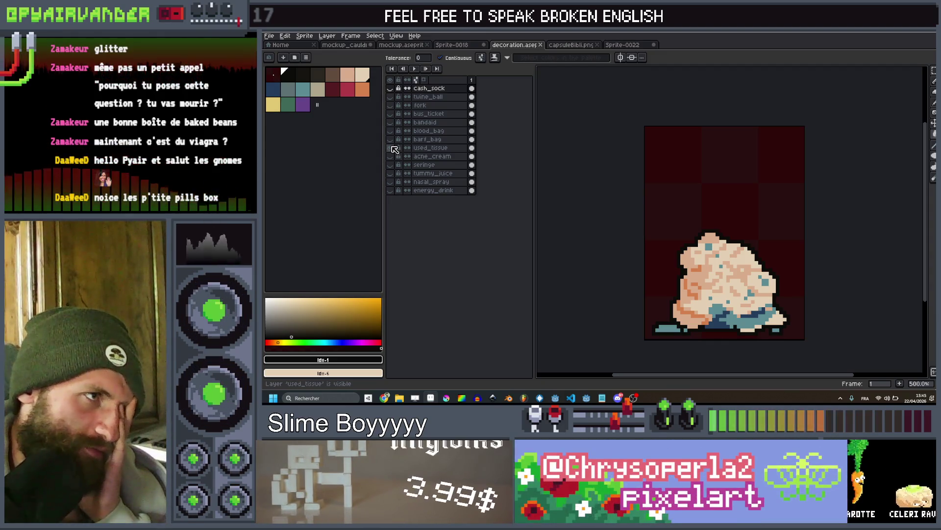
click(391, 148)
click(393, 164)
click(393, 165)
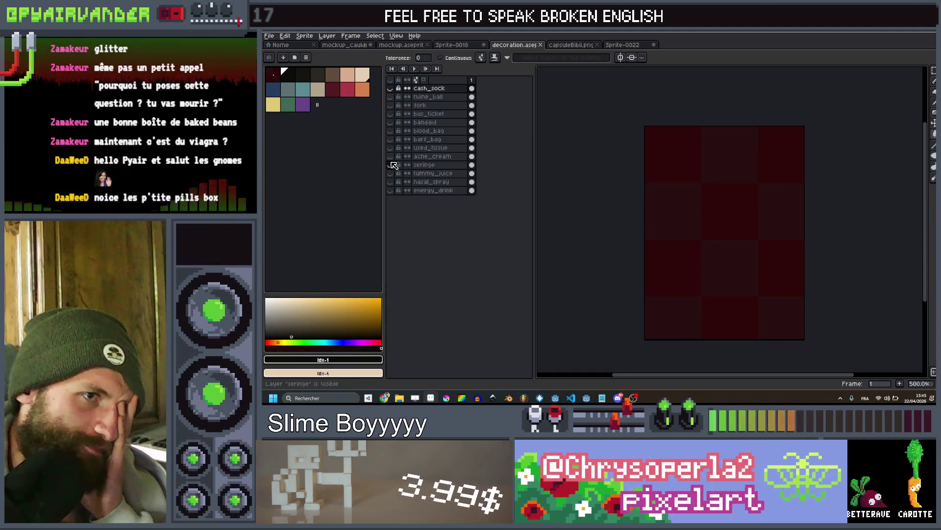
click(393, 165)
click(392, 165)
click(391, 148)
click(391, 148)
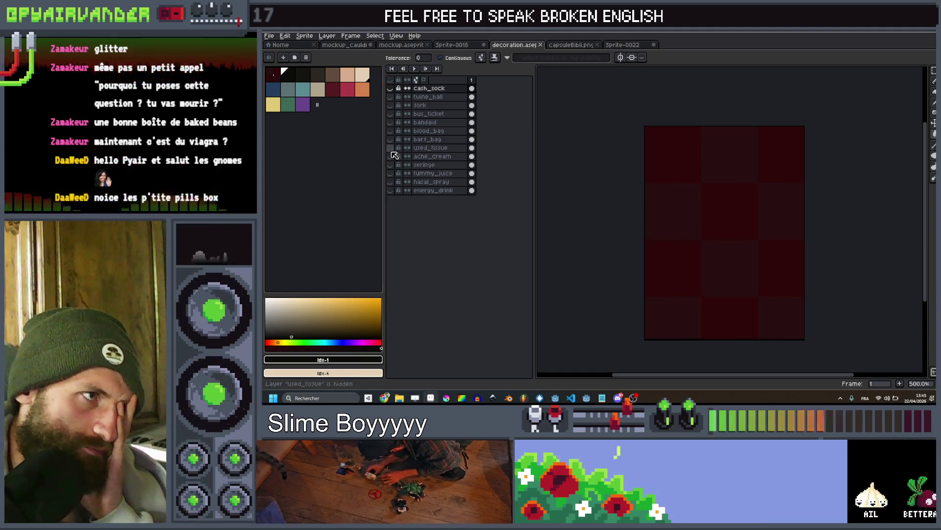
Preview the seringe, yummy_juice, nasal_spray and energy_drink layers, then return to the pill-jar sprite
click(393, 165)
click(392, 164)
click(393, 182)
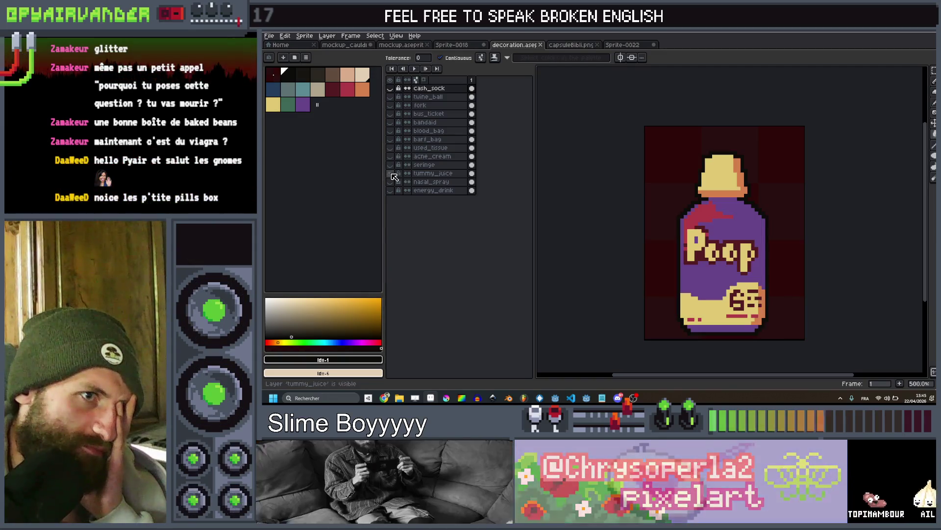
click(392, 182)
click(392, 182)
click(393, 182)
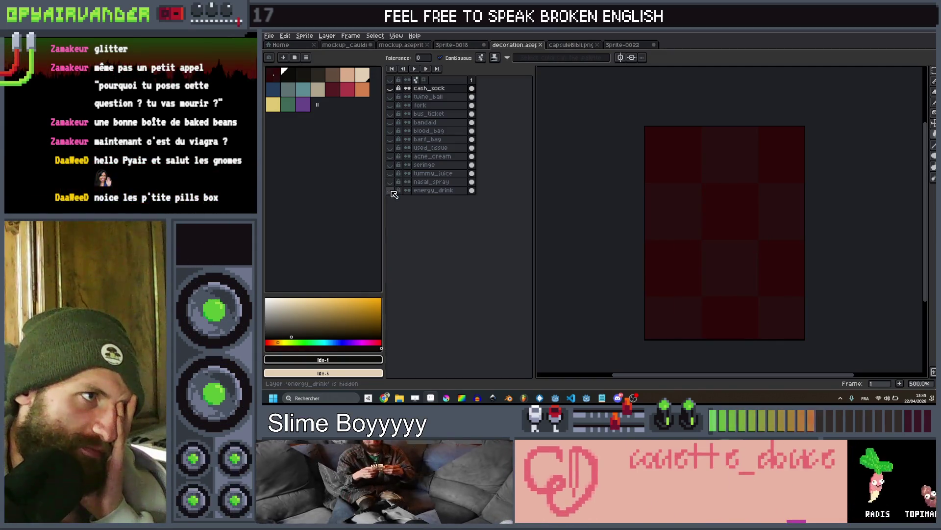
click(393, 191)
click(393, 191)
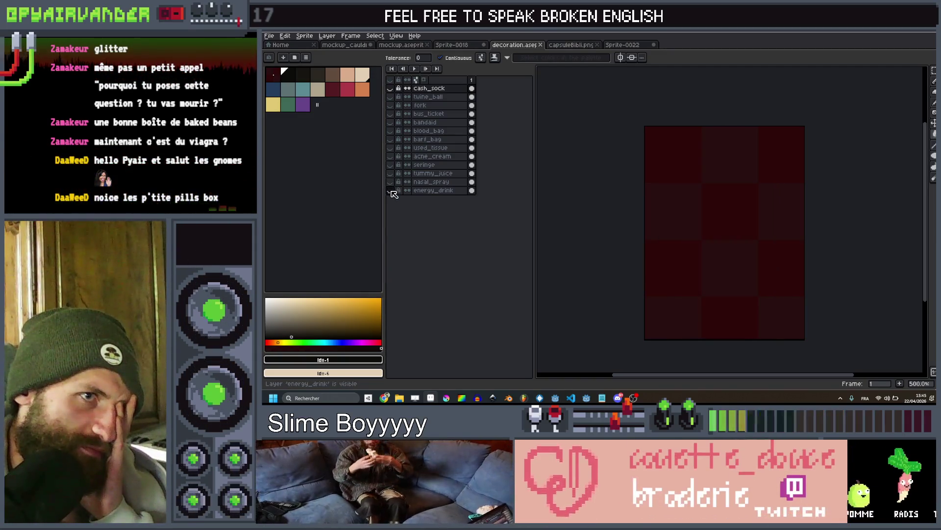
click(614, 46)
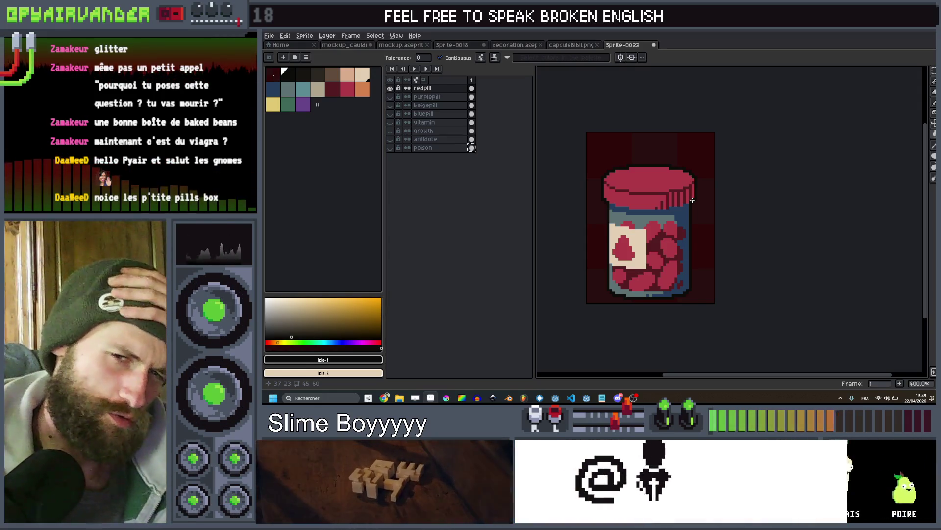
Add a new Layer 1 above poison, drag it above redpill, and sample the jar border's dark blue
click(426, 148)
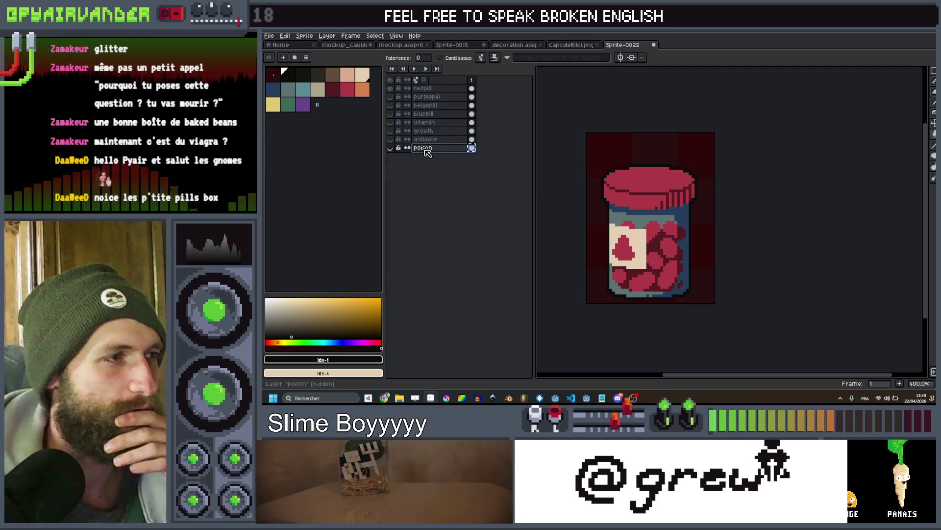
key(shift+n)
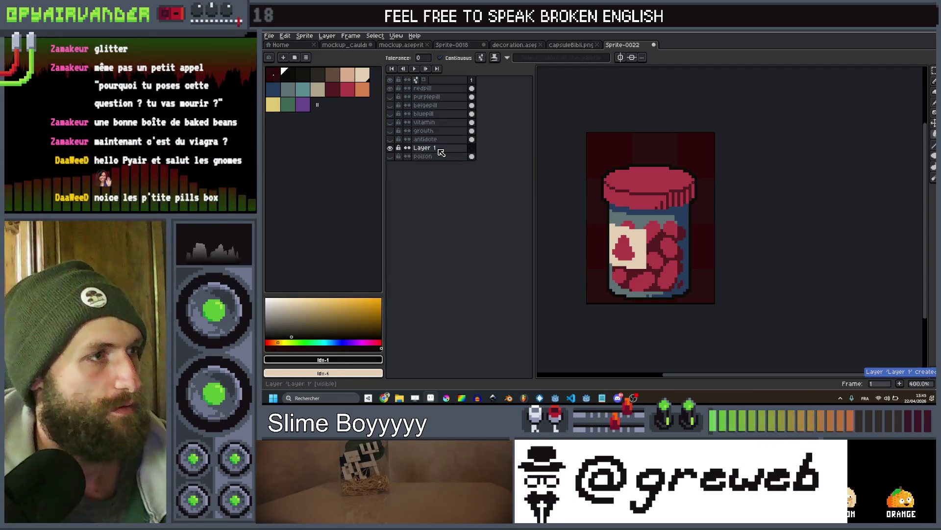
drag(449, 112, 451, 89)
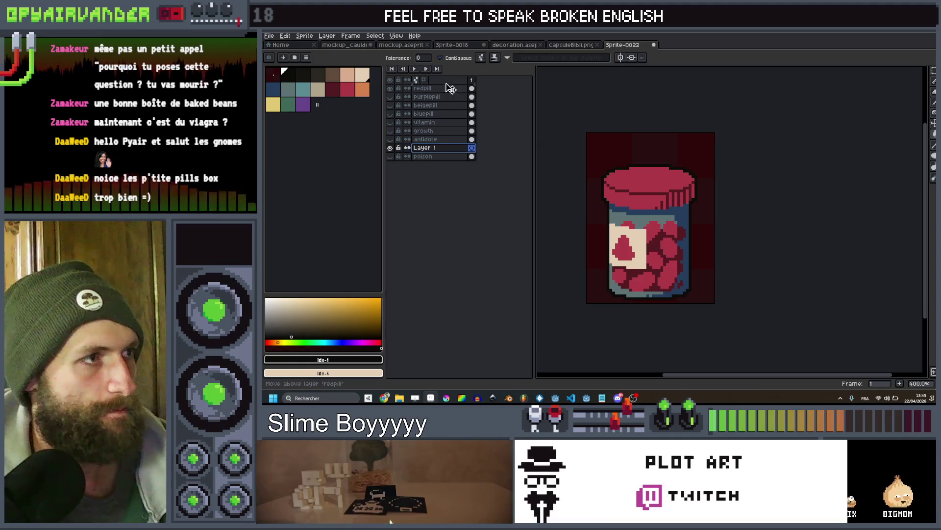
click(473, 155)
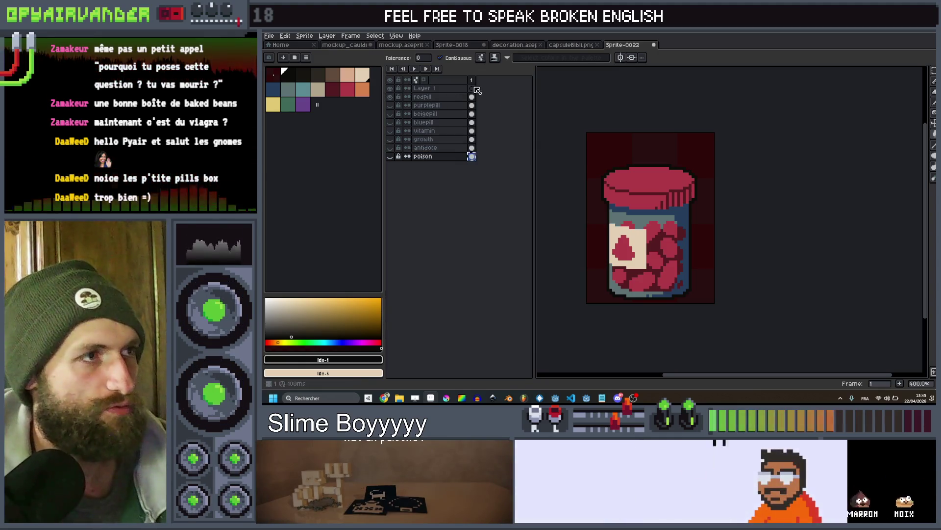
click(472, 88)
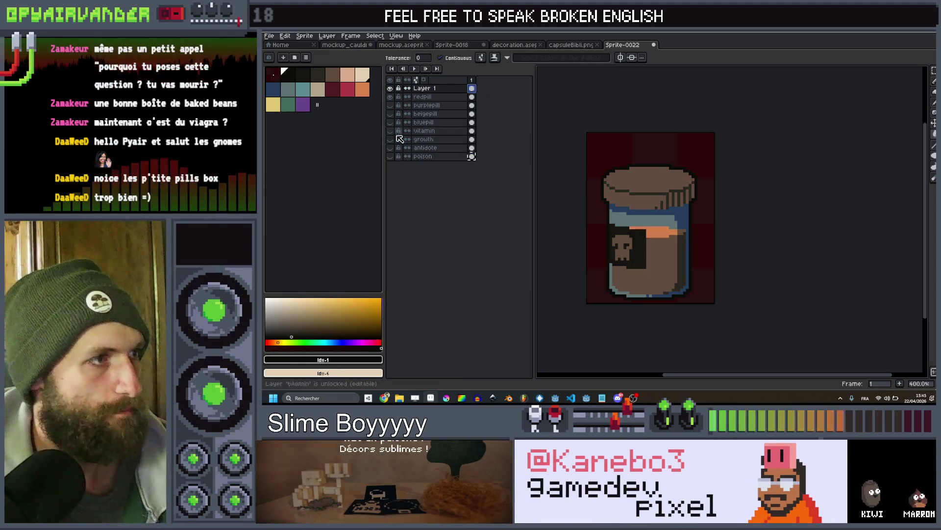
scroll(681, 214, up, 3)
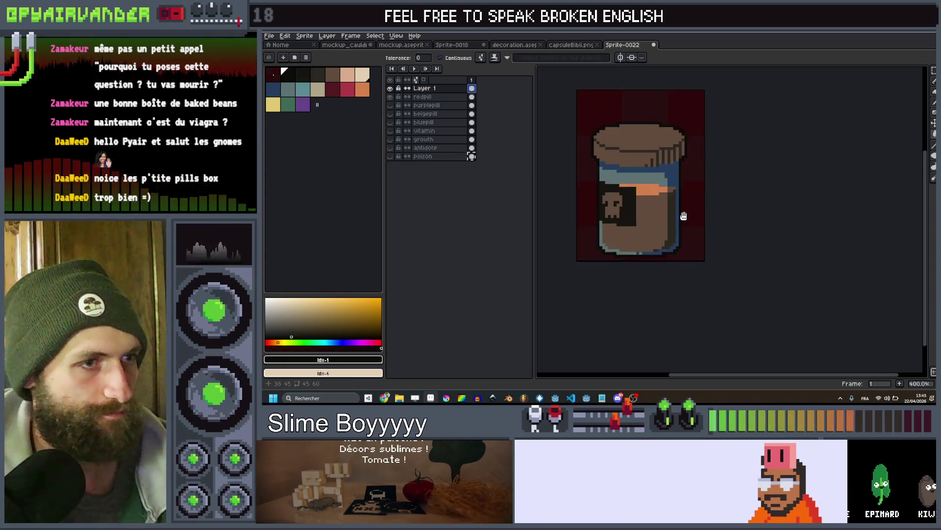
key(i)
click(683, 163)
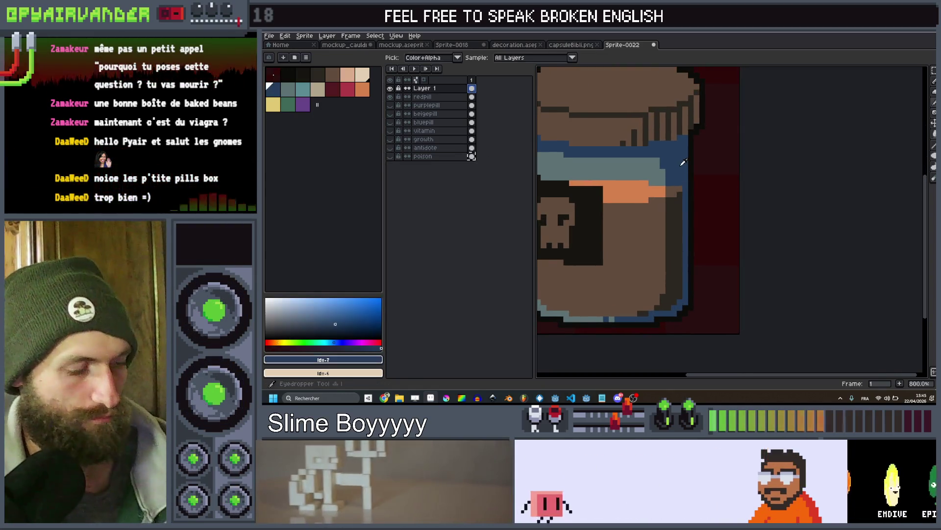
Fill the jar body on Layer 1 with grey-blue, discarding the dark-blue and darker trial fills
key(g)
click(676, 216)
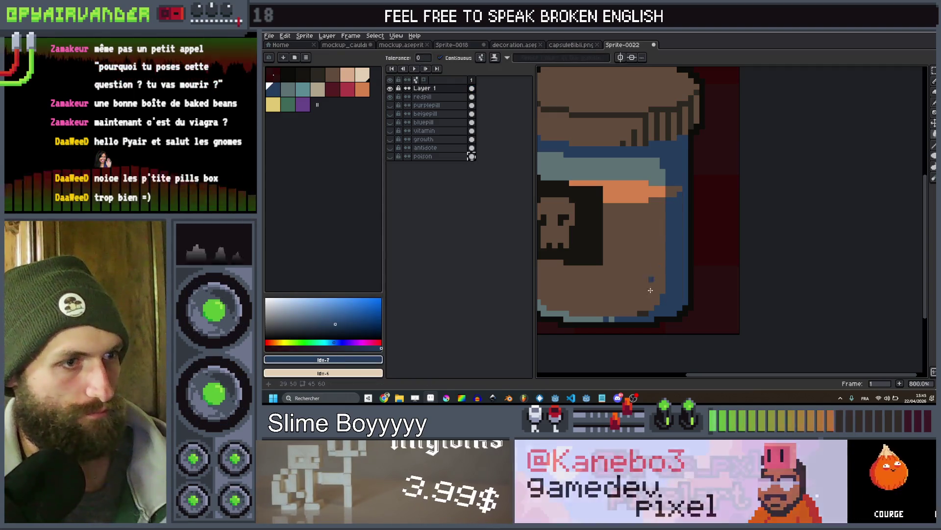
scroll(644, 317, down, 1)
scroll(646, 309, down, 1)
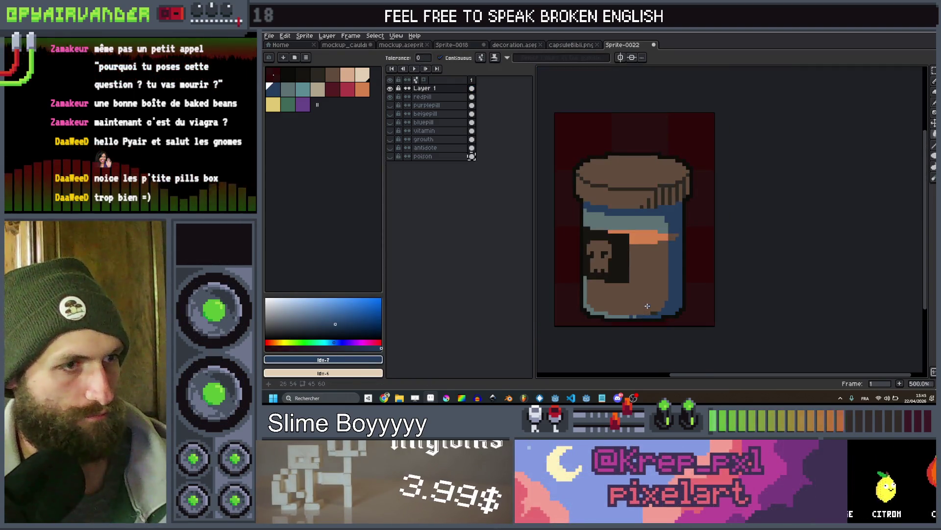
key(ctrl+z)
drag(651, 247, 647, 228)
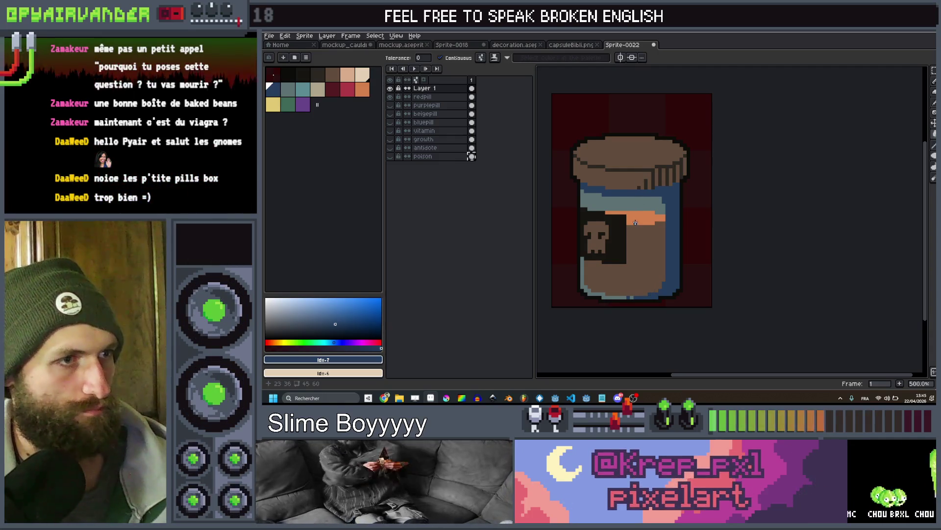
scroll(639, 228, up, 1)
click(288, 89)
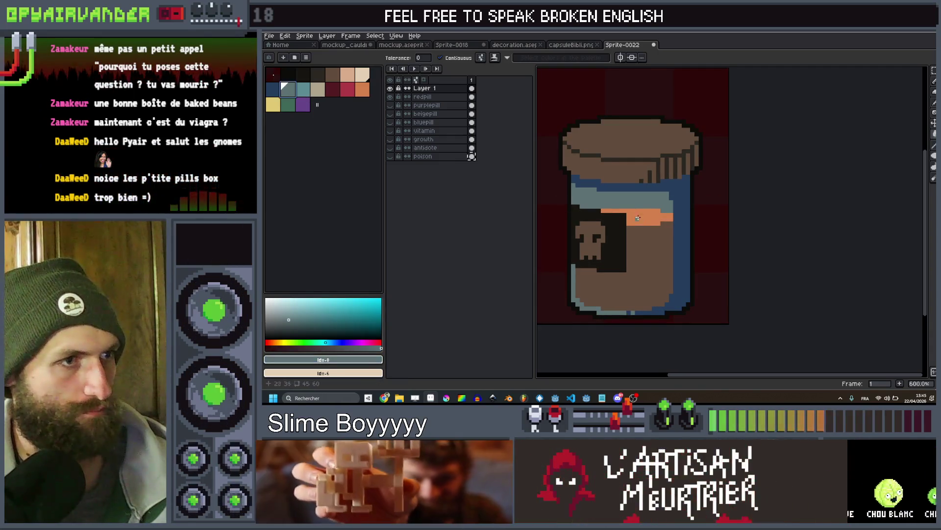
click(642, 250)
scroll(640, 249, down, 4)
scroll(632, 248, up, 4)
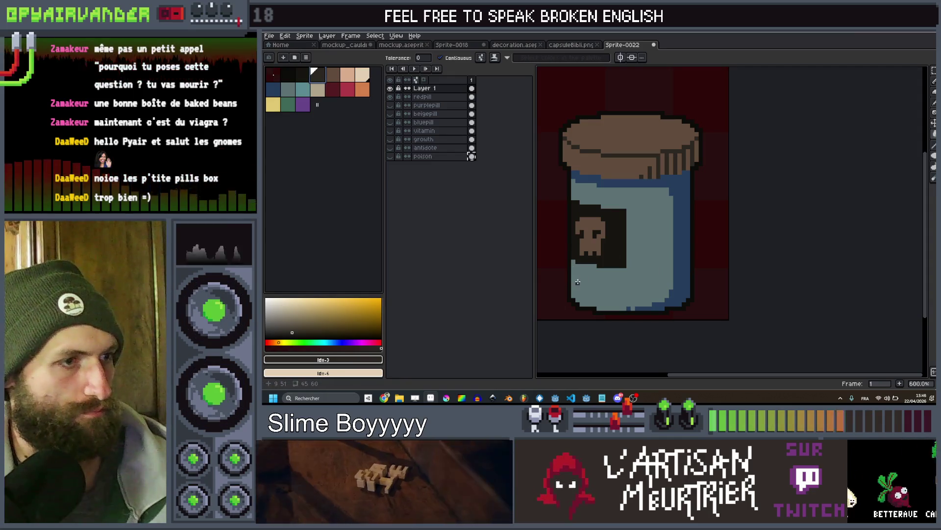
click(576, 266)
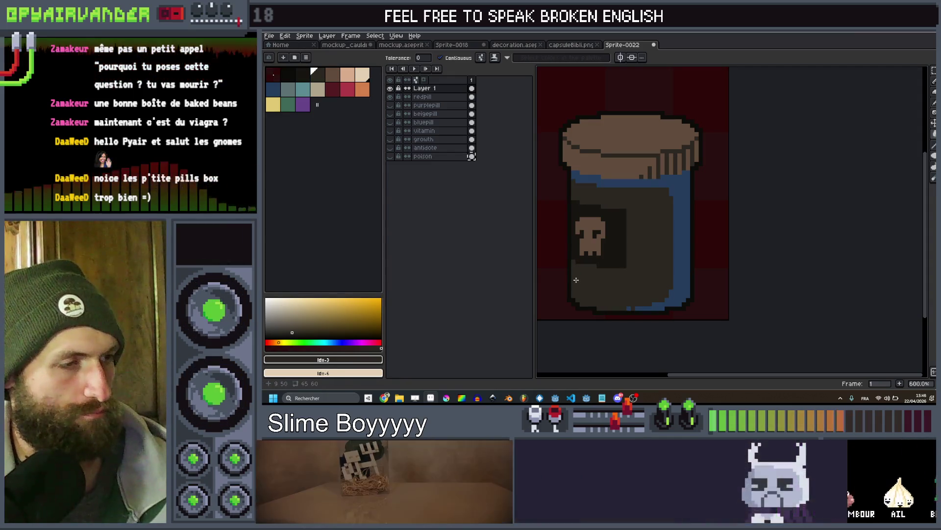
key(ctrl+z)
Toggle Layer 1, poison and redpill visibility to compare the jar labels, returning to the skull-label jar
key(b)
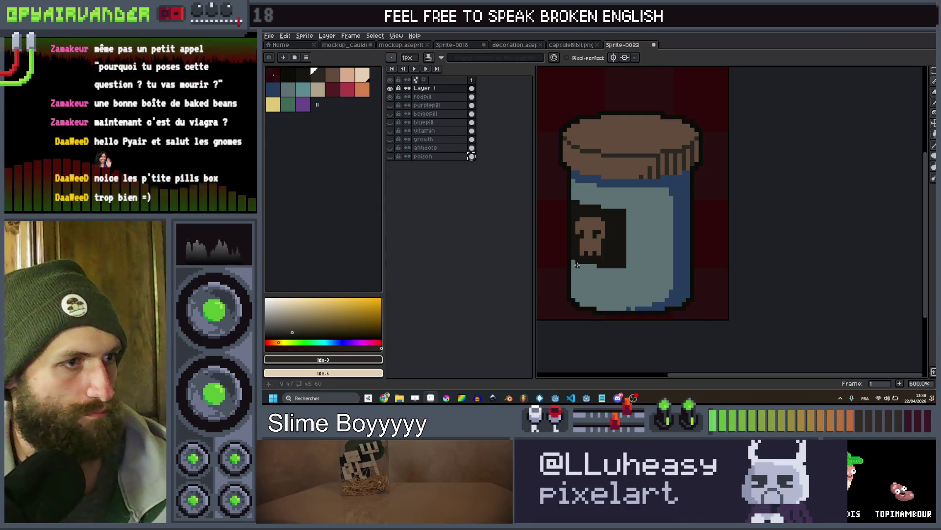
click(389, 88)
click(392, 157)
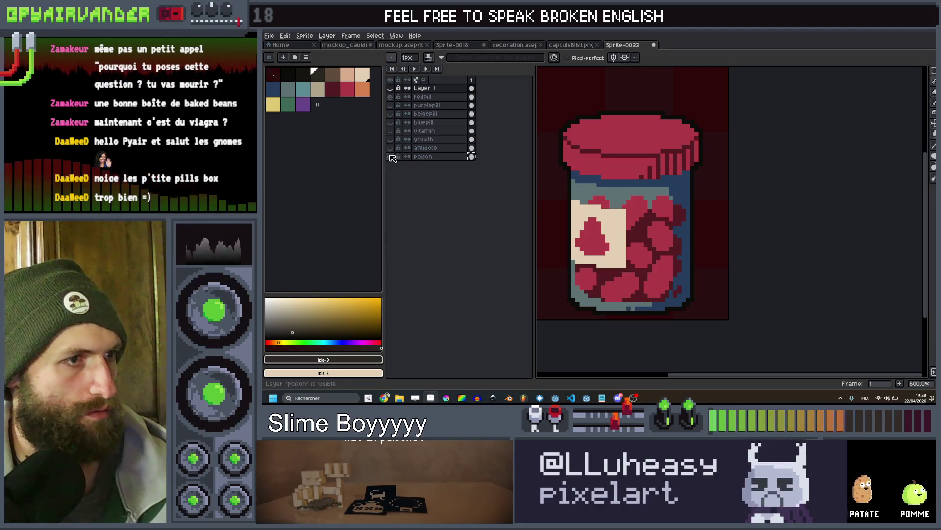
click(391, 98)
click(391, 98)
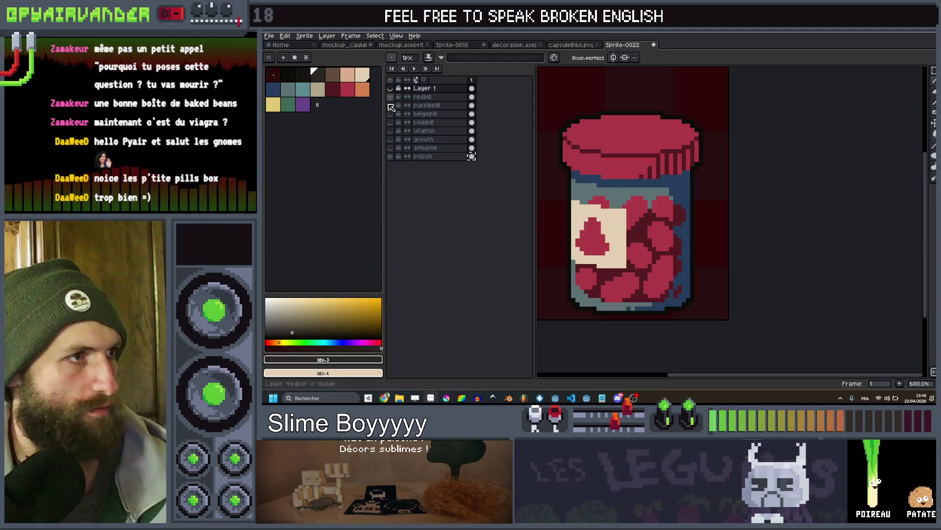
key(ctrl+z)
key(ctrl+z)
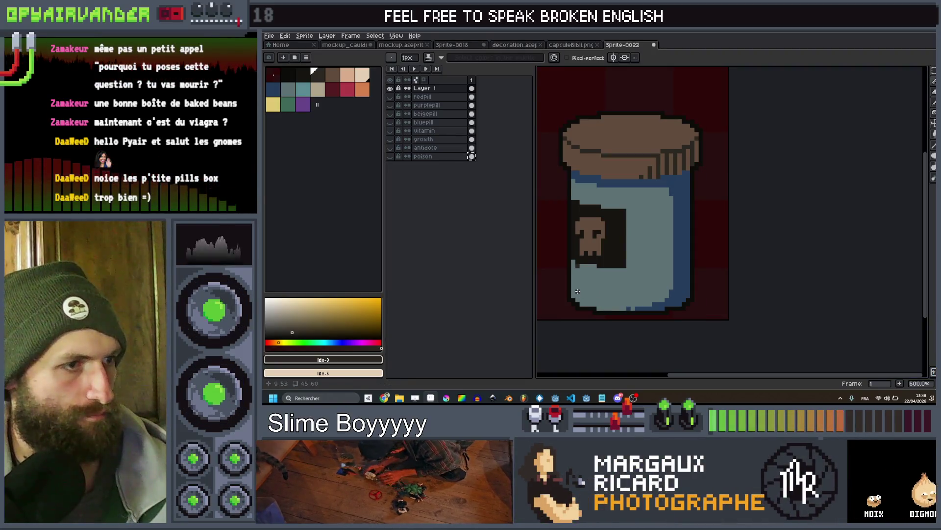
Draw a dark diagonal outline across the jar glass and down its right inner side
drag(581, 292, 646, 304)
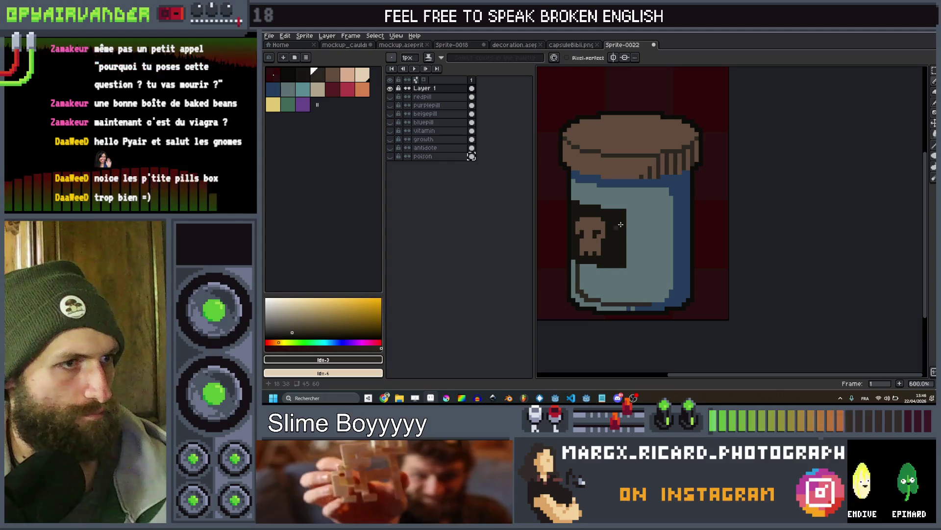
mouse_move(603, 201)
mouse_down()
mouse_move(638, 194)
mouse_move(666, 227)
mouse_move(659, 224)
mouse_up()
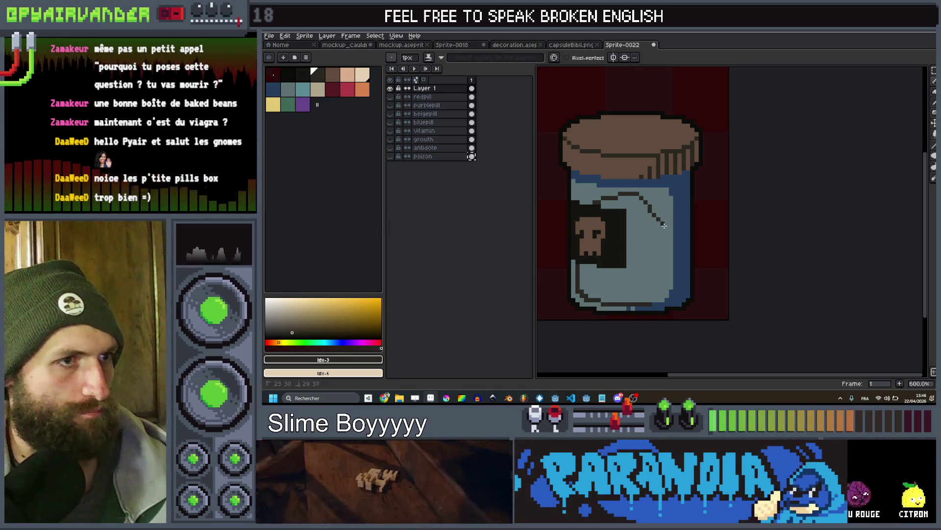
scroll(689, 222, down, 4)
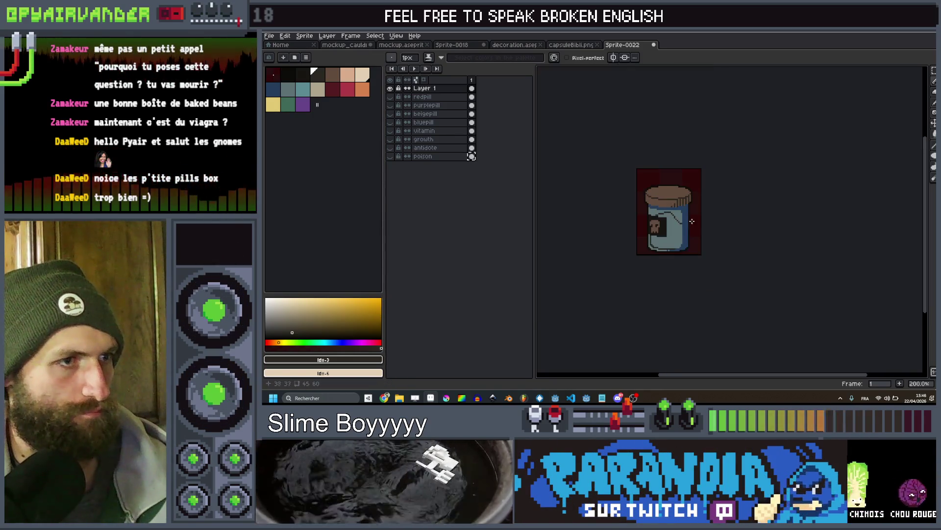
scroll(692, 224, up, 4)
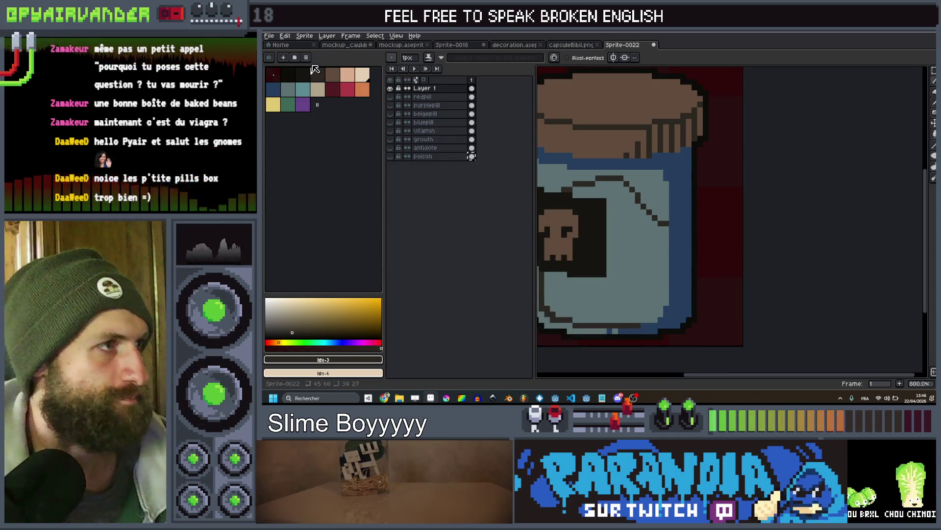
key(bracketleft)
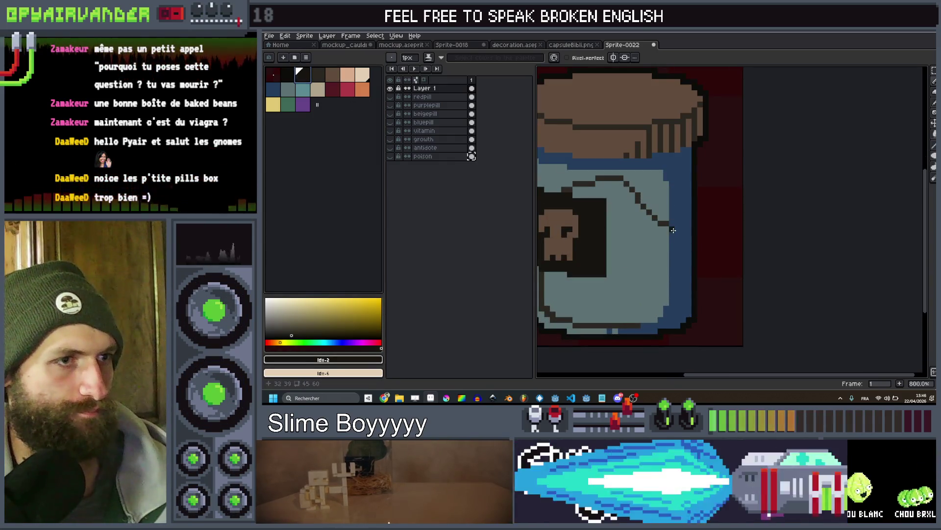
click(681, 234)
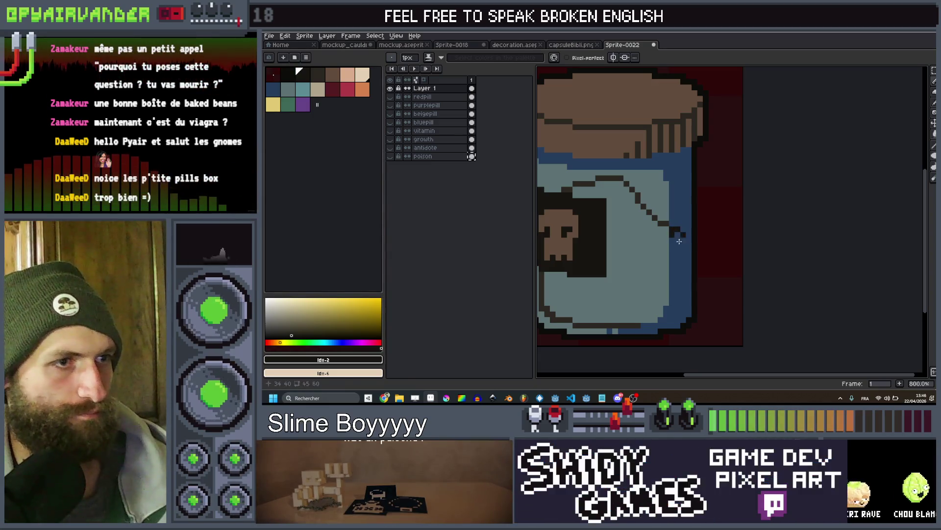
click(678, 318)
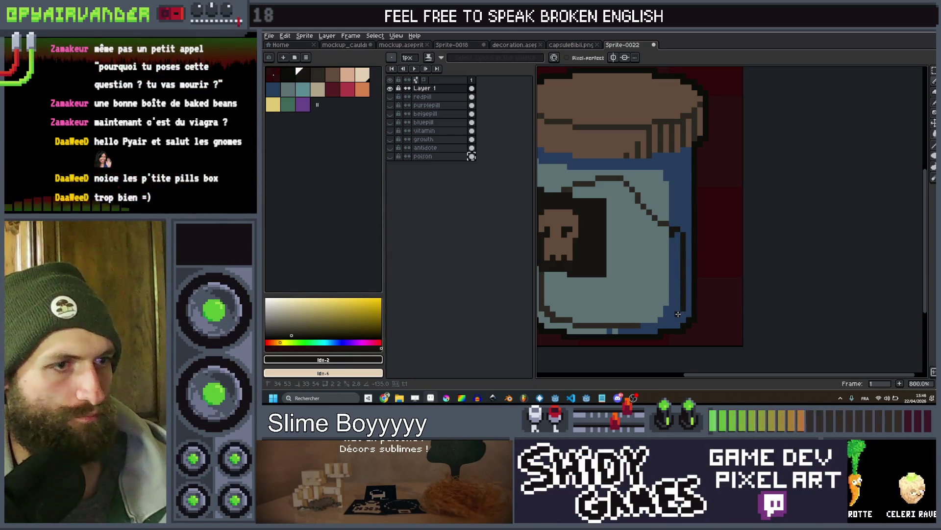
click(662, 320)
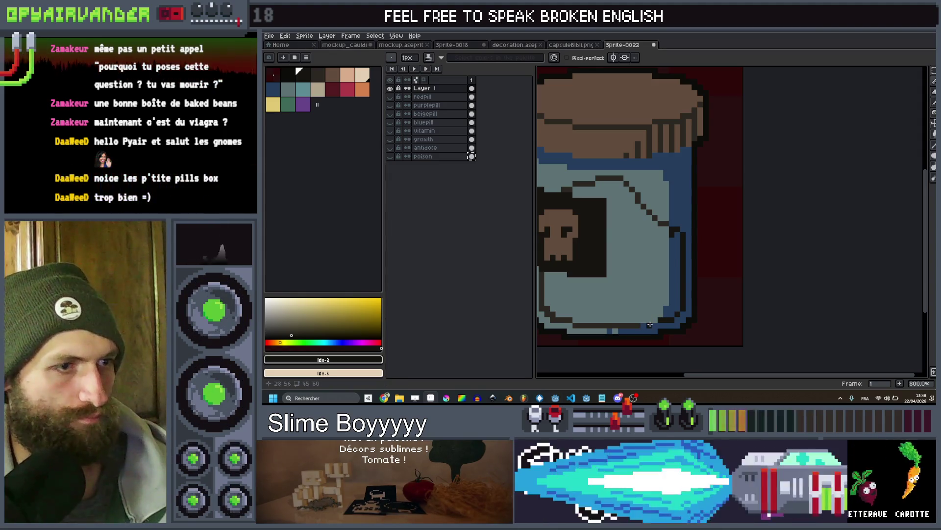
scroll(677, 273, down, 4)
scroll(677, 273, up, 2)
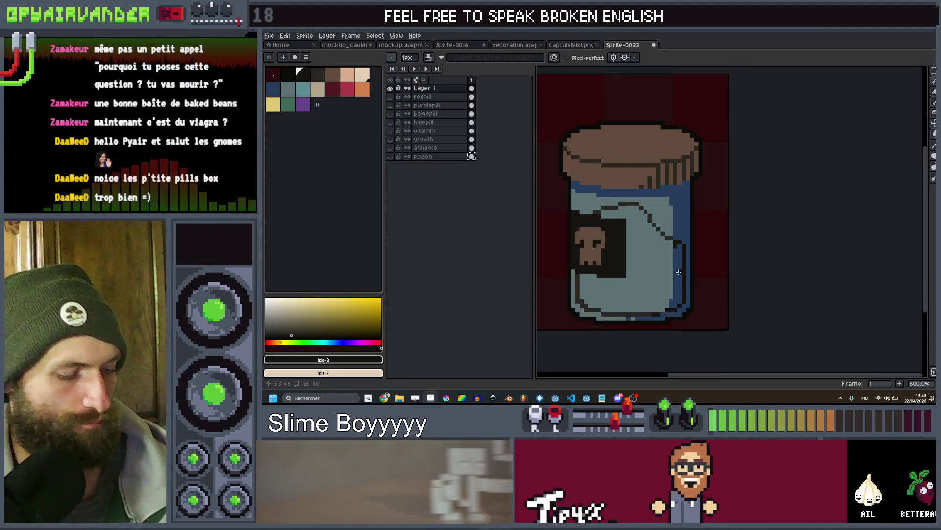
scroll(677, 273, down, 3)
scroll(676, 273, up, 2)
Bucket-fill the jar contents below the outline with the dark swatch
key(g)
click(320, 79)
click(656, 274)
scroll(657, 274, down, 4)
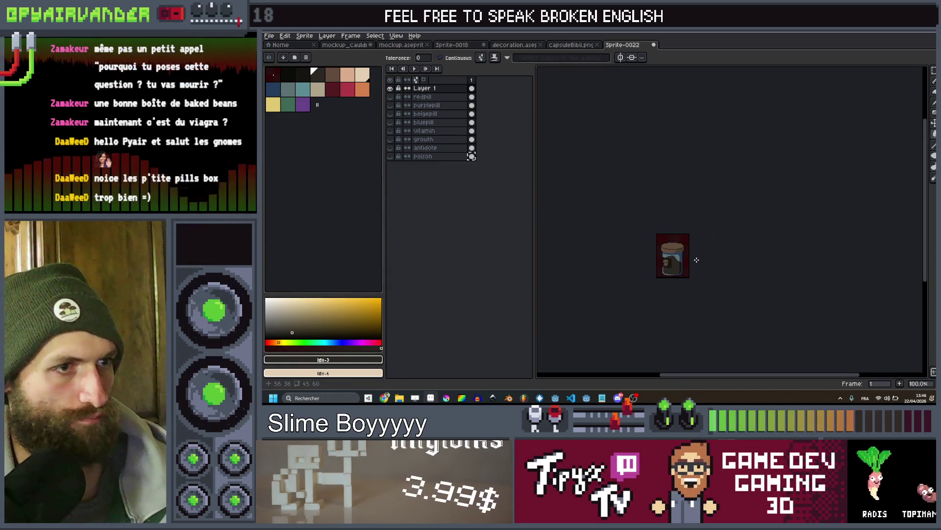
scroll(686, 229, up, 4)
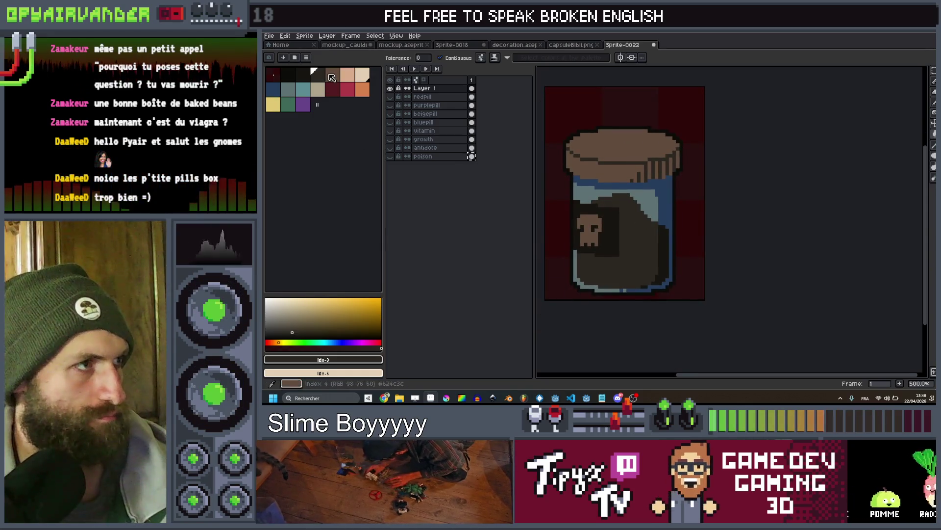
click(332, 78)
key(x)
right_click(317, 74)
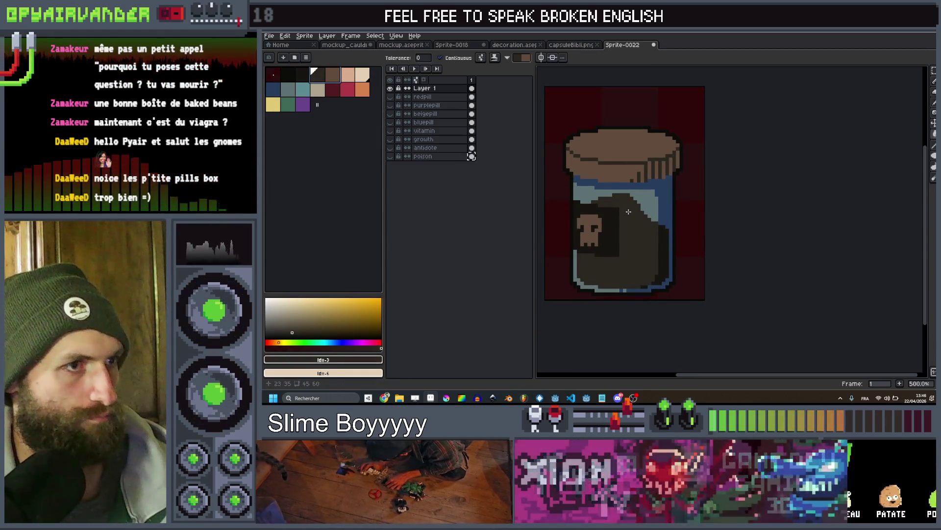
key(b)
key(minus)
key(minus)
drag(619, 197, 642, 217)
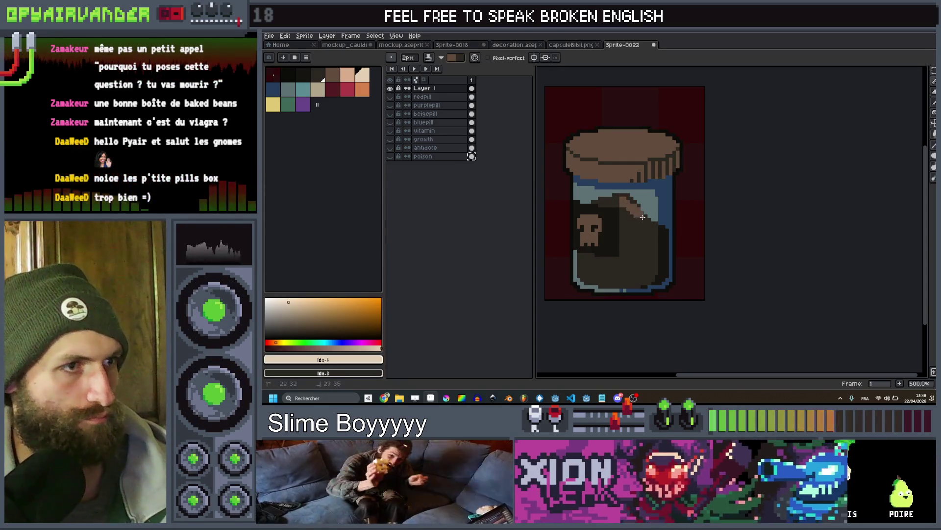
scroll(625, 216, up, 2)
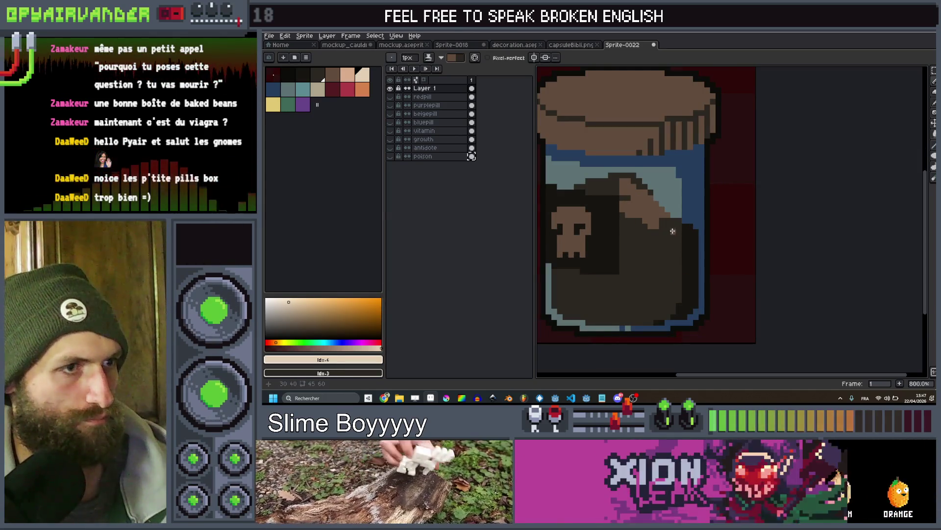
click(667, 225)
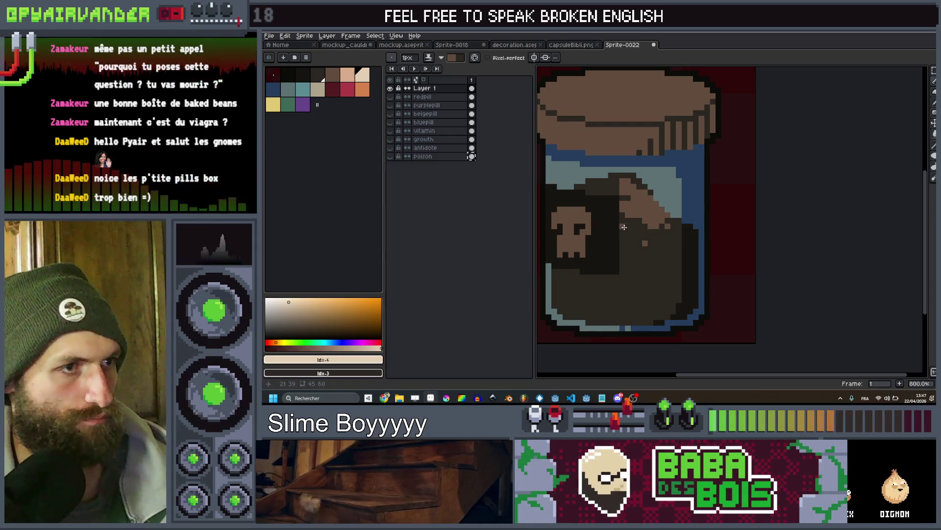
key(plus)
key(plus)
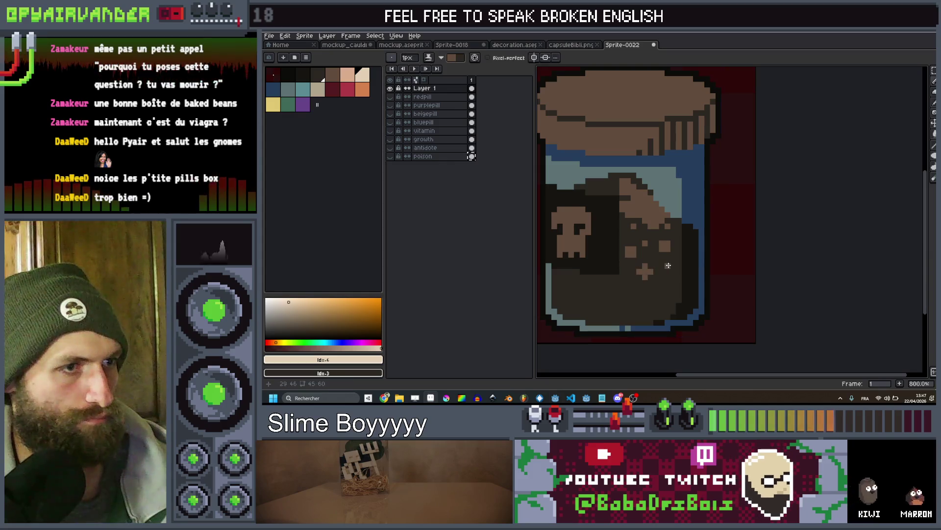
key(v)
key(v)
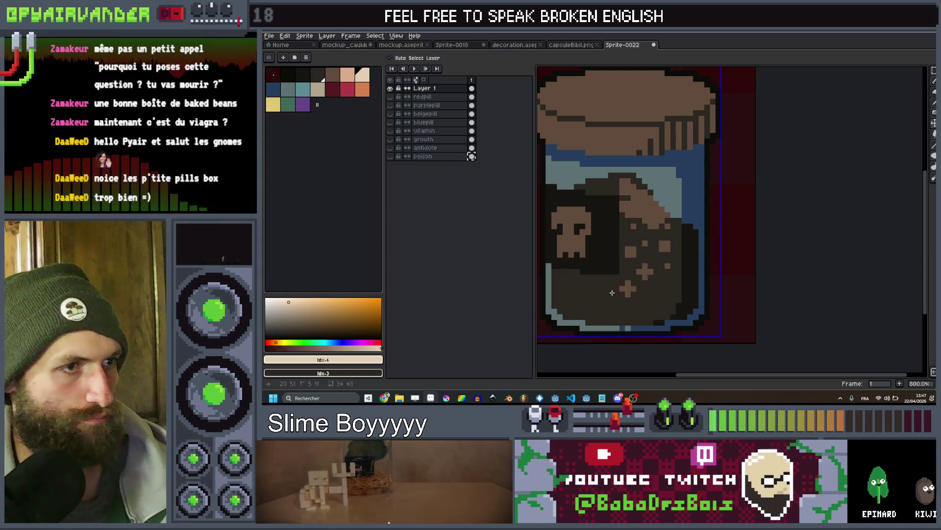
key(minus)
key(plus)
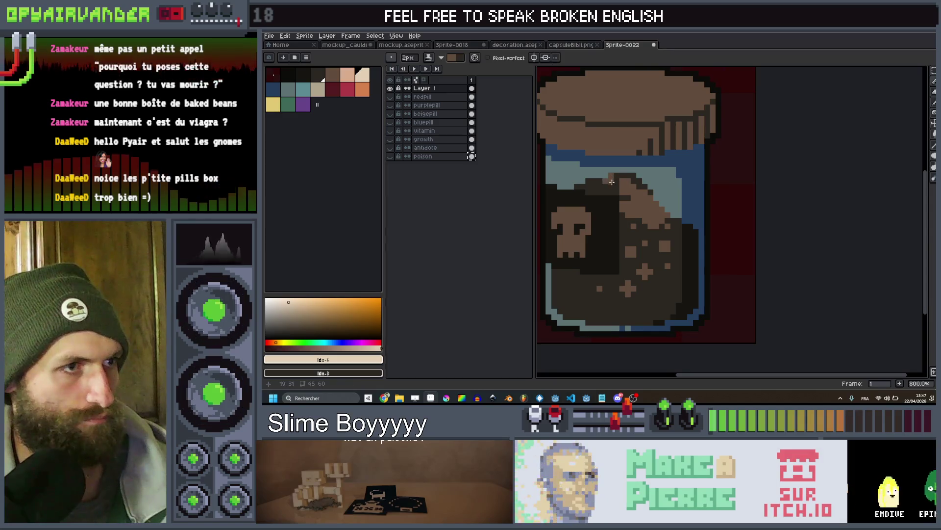
click(600, 191)
scroll(593, 190, down, 4)
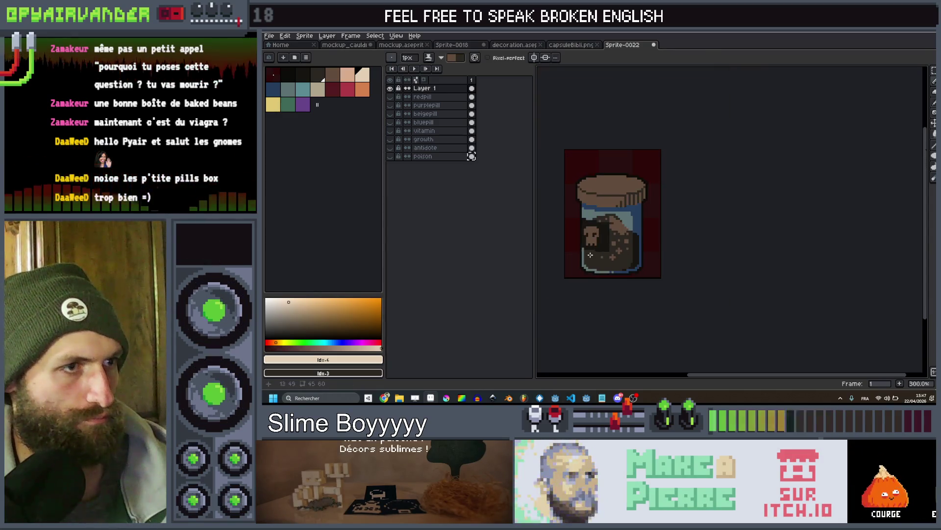
scroll(590, 255, up, 2)
key(plus)
key(plus)
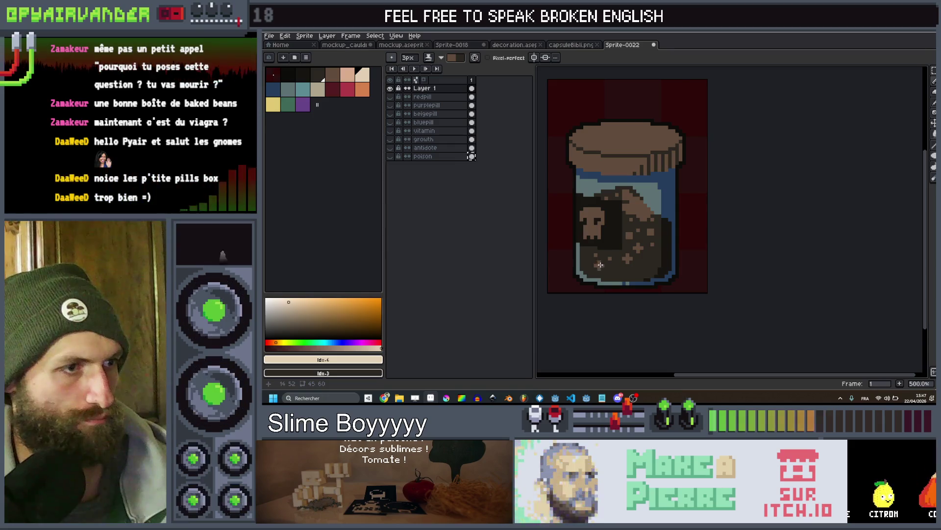
click(603, 265)
key(minus)
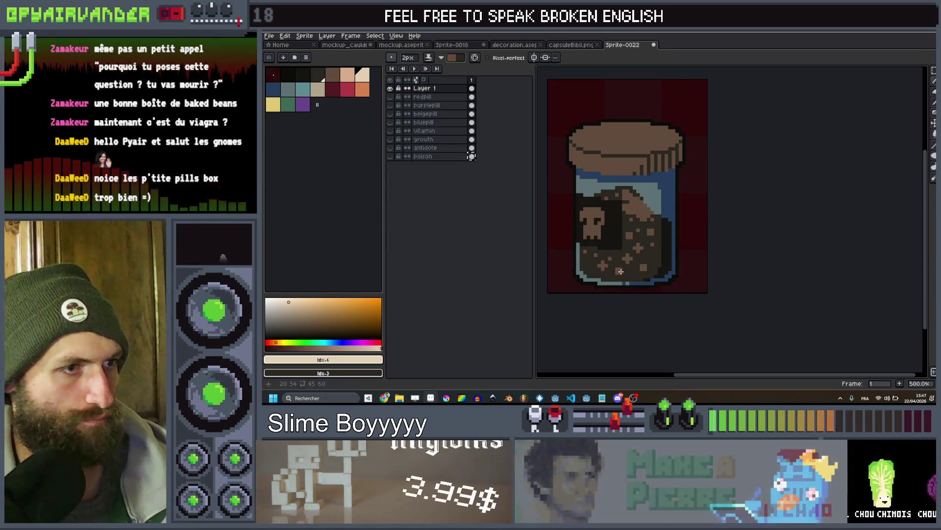
scroll(654, 243, down, 4)
scroll(663, 231, up, 4)
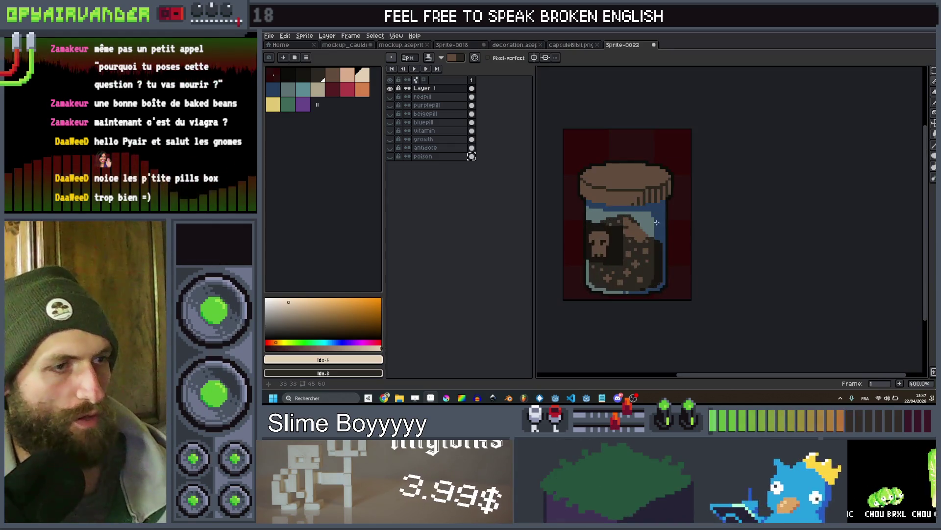
scroll(614, 231, up, 1)
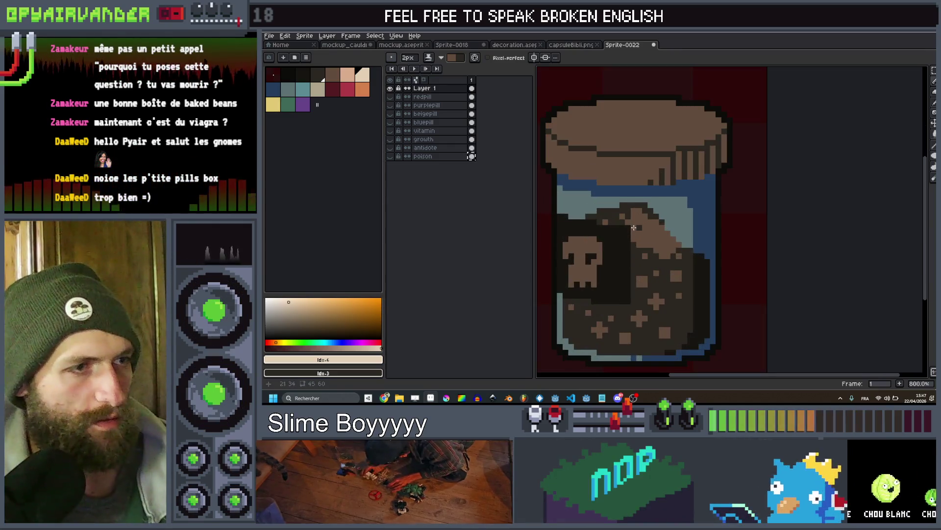
scroll(625, 228, down, 5)
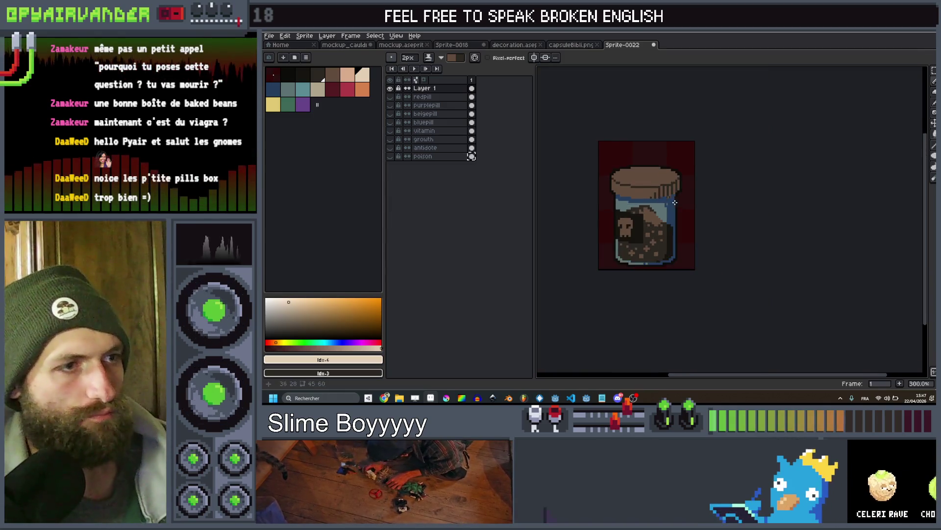
scroll(684, 203, up, 2)
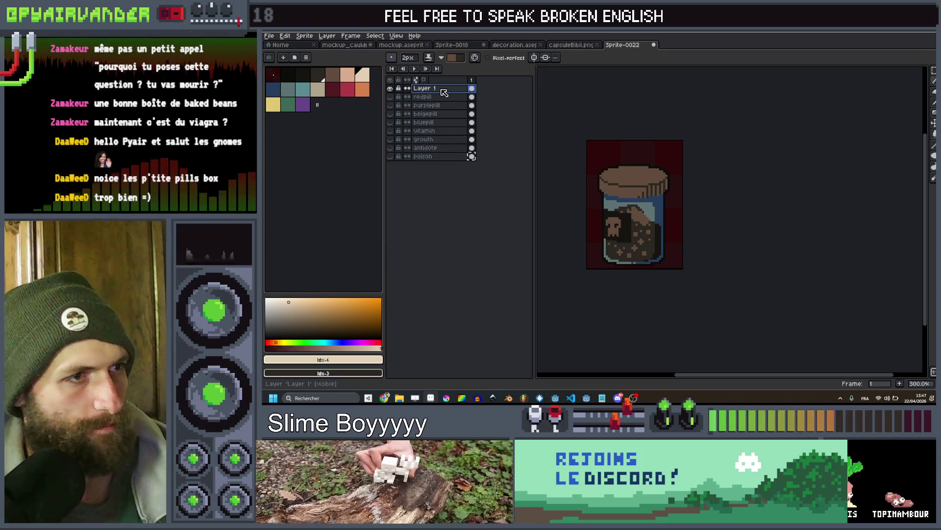
Fill the label background and the skull plain beige, and choose black as the colour
key(plus)
key(plus)
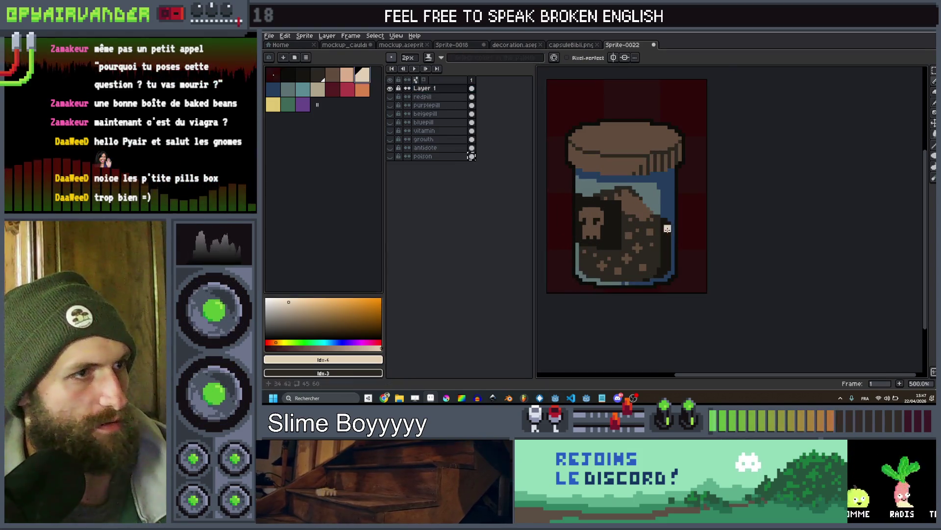
scroll(610, 239, up, 2)
key(g)
click(591, 214)
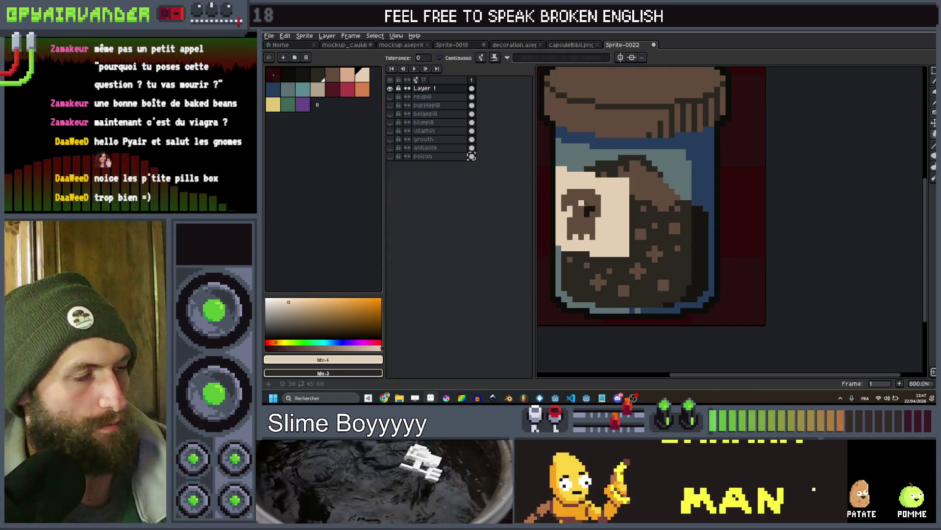
click(591, 214)
scroll(616, 201, down, 3)
scroll(616, 201, down, 4)
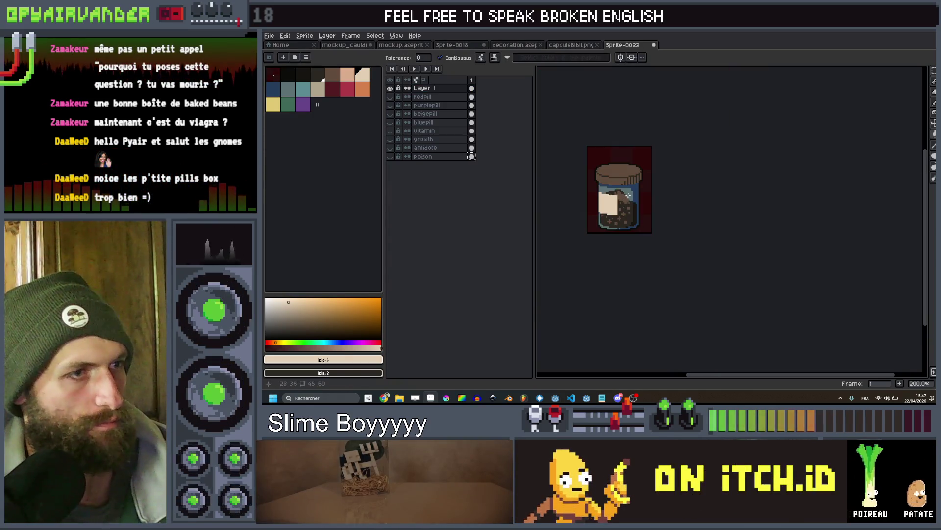
scroll(581, 146, up, 4)
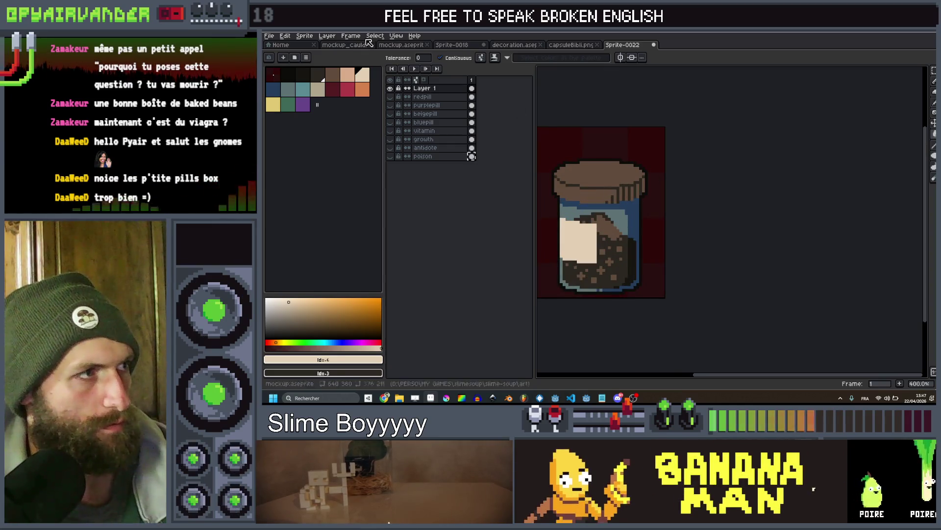
alt+click(584, 161)
Add Layer 2 above and rename Layer 1 to gunpowder
scroll(612, 172, up, 2)
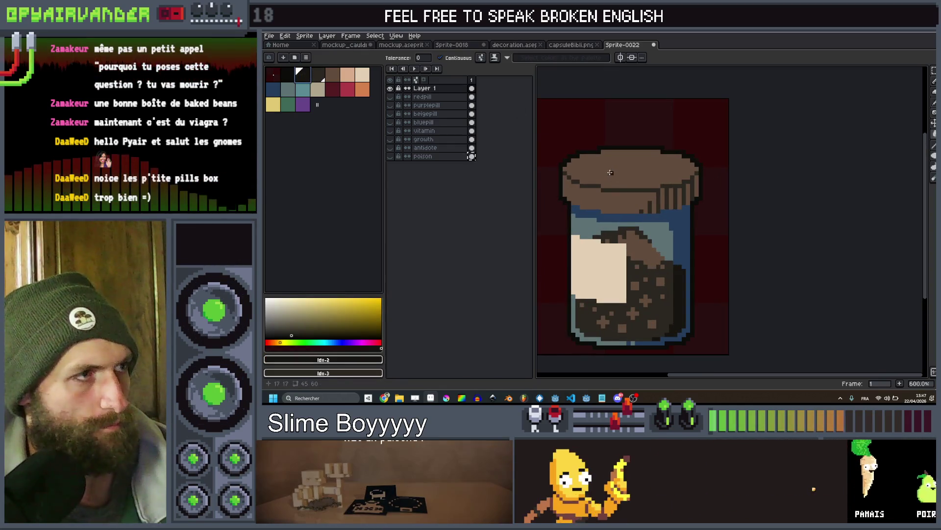
click(461, 89)
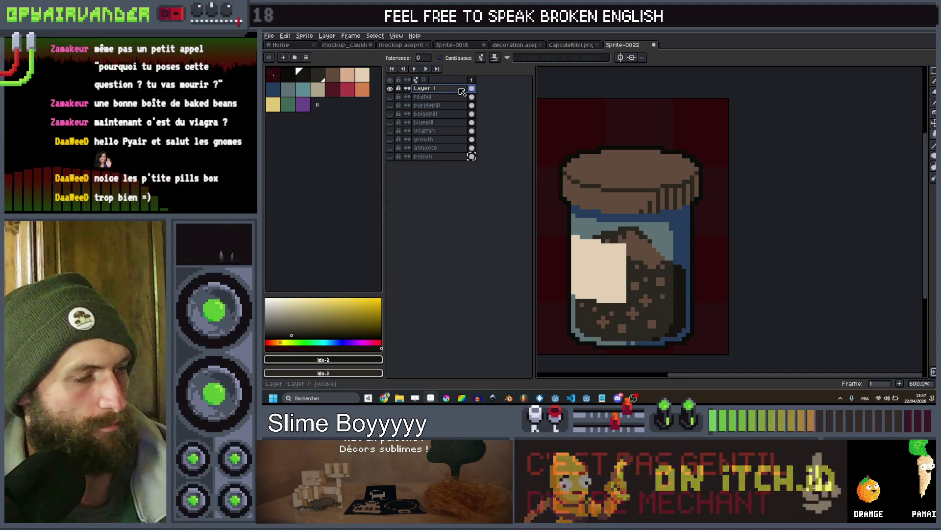
click(472, 97)
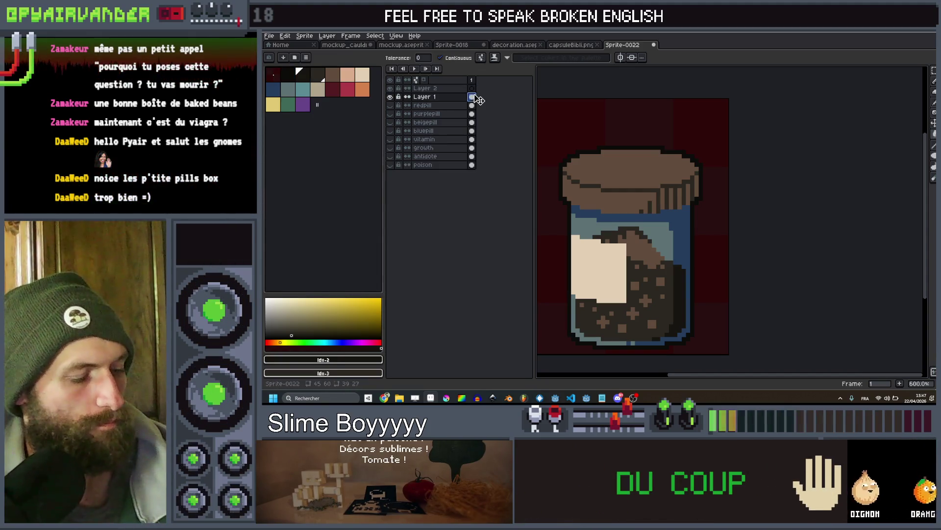
double_click(458, 97)
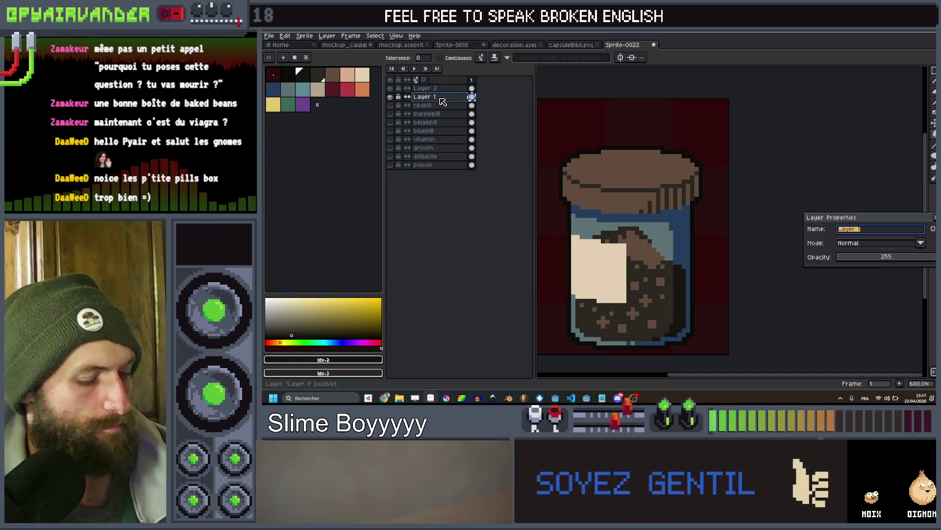
text(gunpowde)
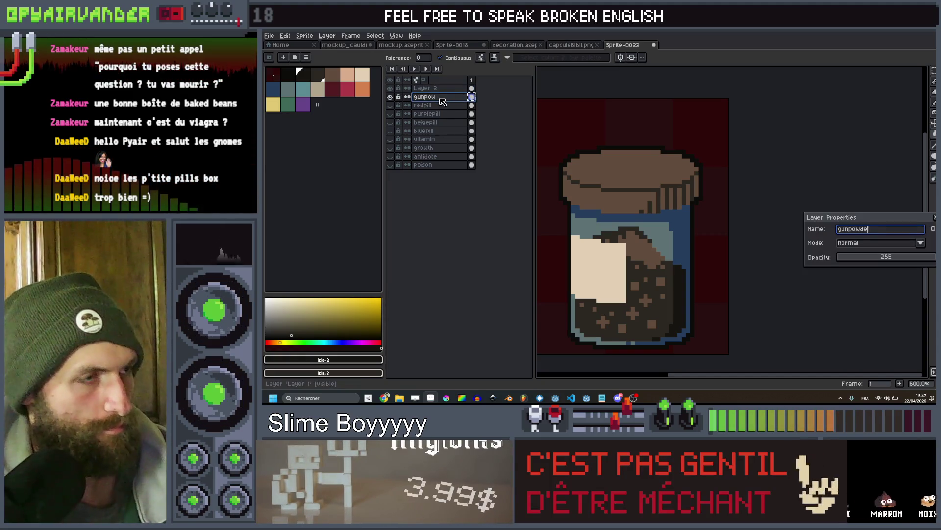
text(r)
key(Return)
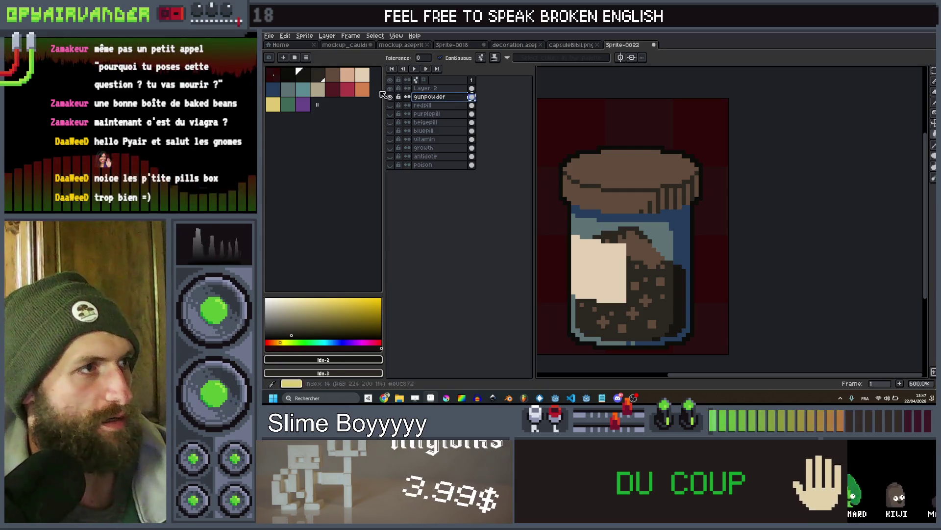
scroll(585, 173, up, 1)
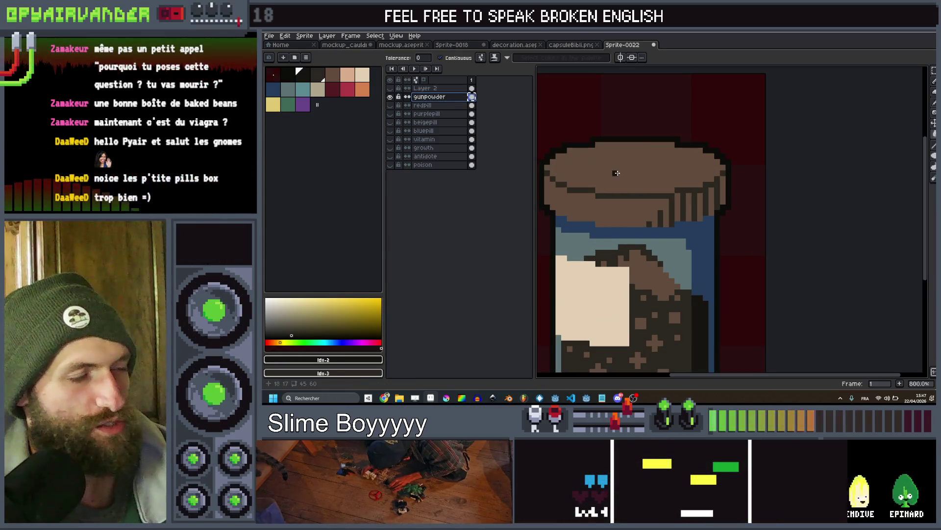
With Contiguous off, bucket-fill every brown lid and jar pixel near-black
key(v)
key(w)
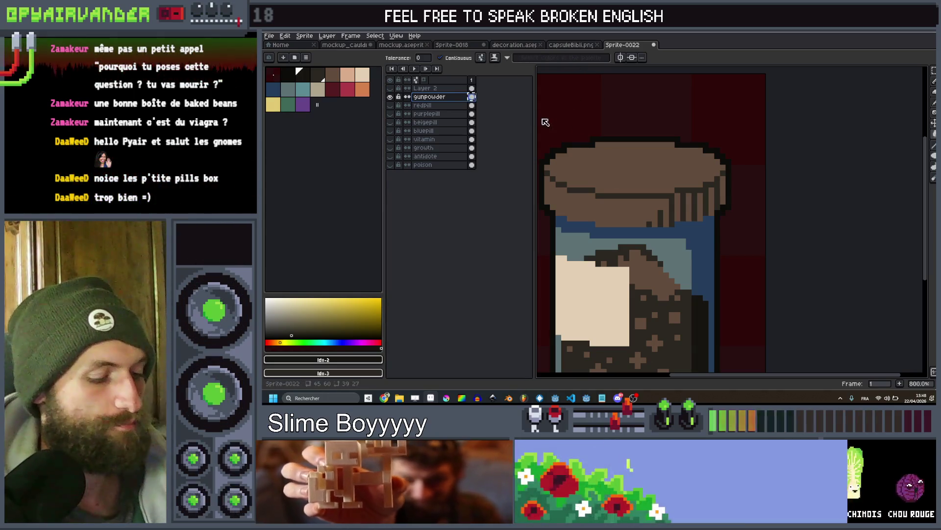
click(599, 159)
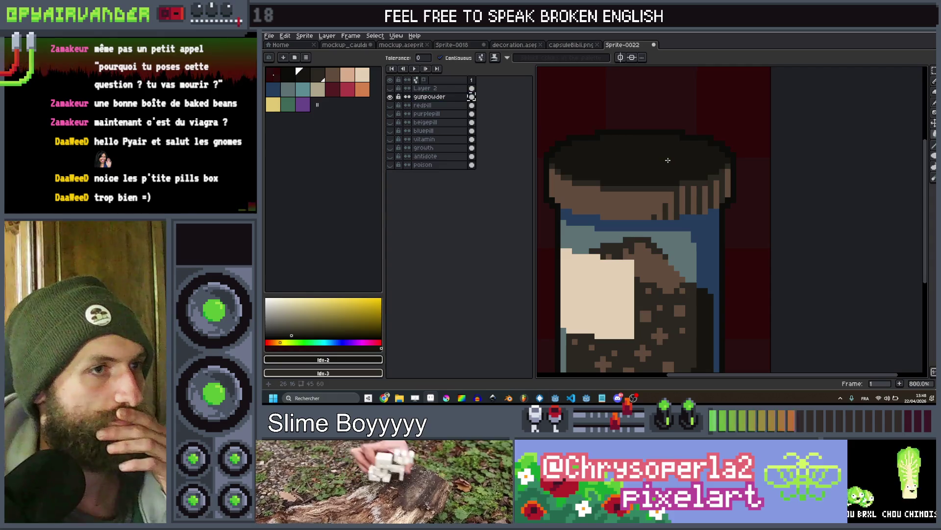
key(ctrl+z)
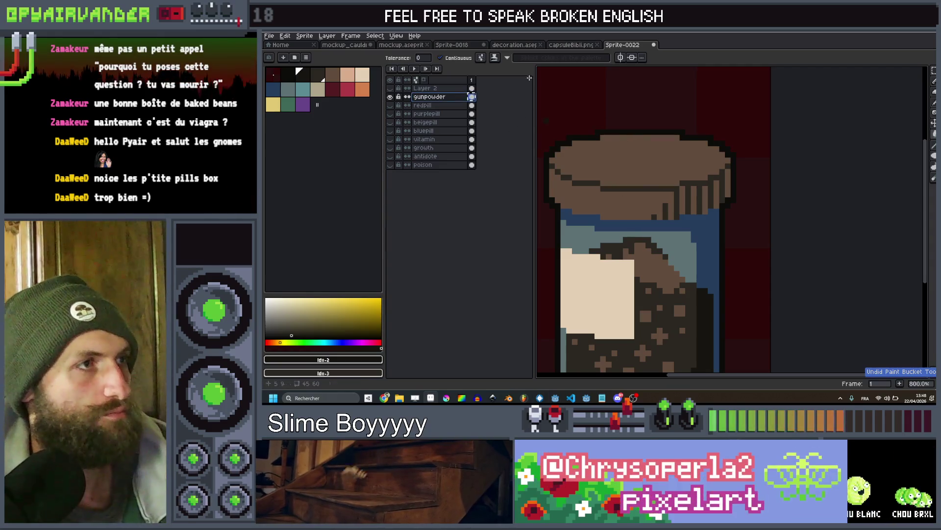
click(456, 58)
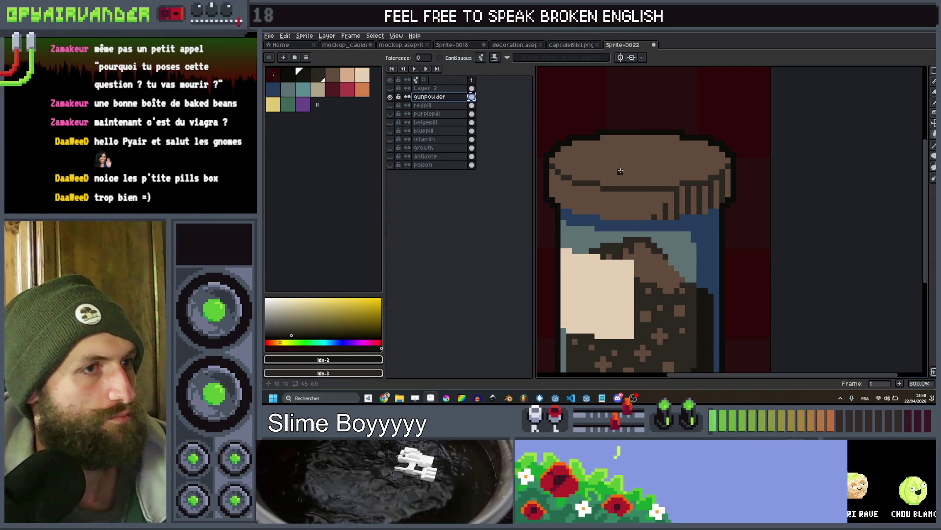
click(620, 172)
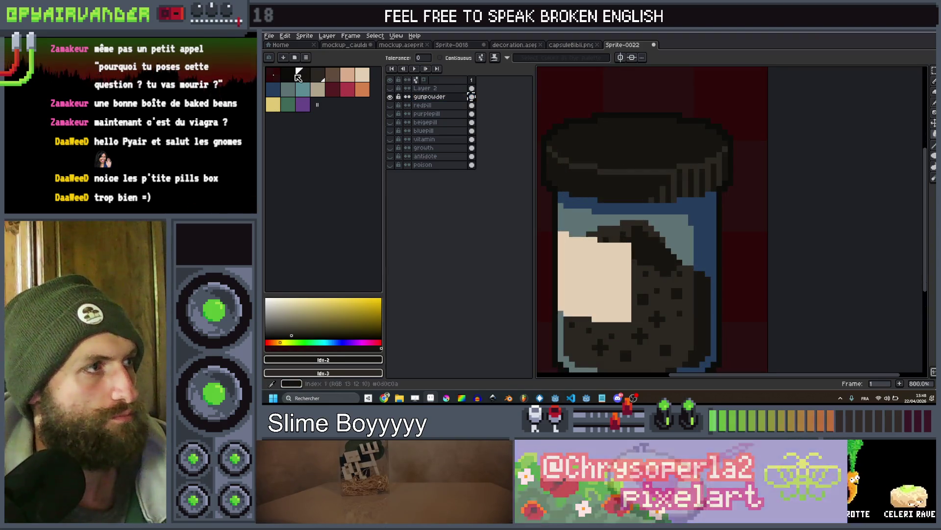
Draw a round black blob on the beige label with the Pencil
click(285, 75)
scroll(670, 179, down, 3)
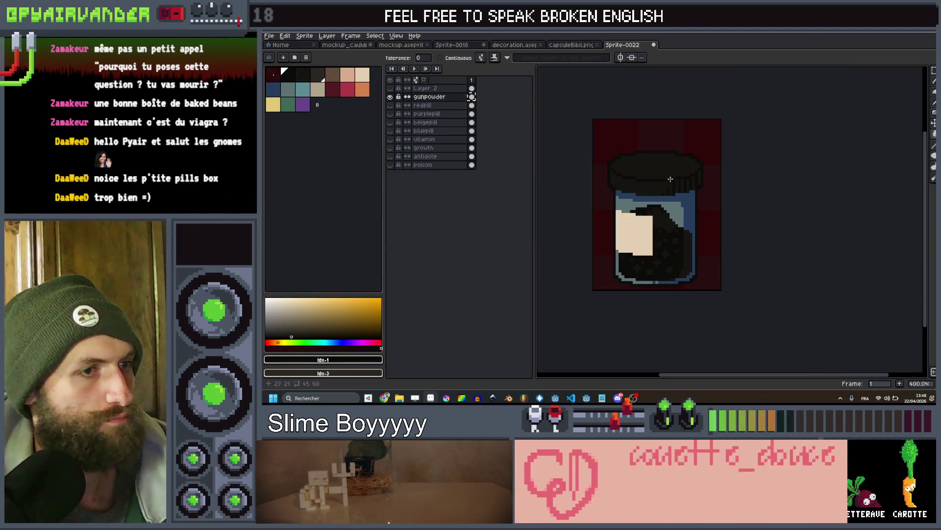
scroll(690, 224, up, 2)
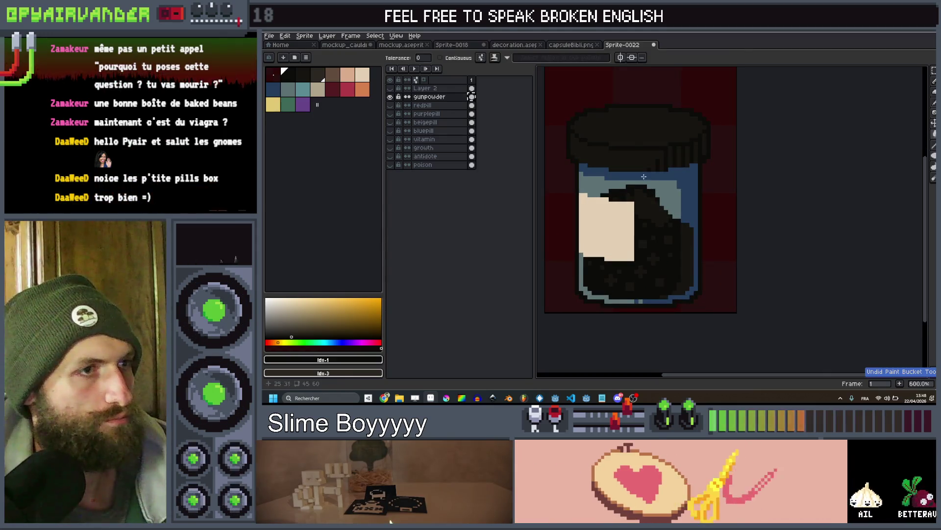
scroll(691, 196, down, 4)
scroll(697, 147, up, 3)
scroll(696, 146, up, 1)
scroll(637, 161, down, 5)
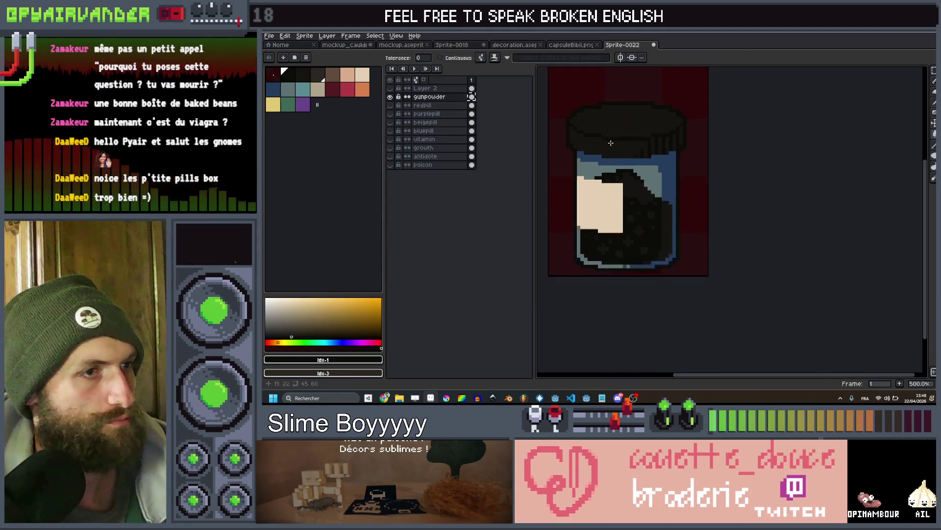
scroll(611, 172, up, 2)
scroll(611, 173, up, 3)
key(b)
click(600, 171)
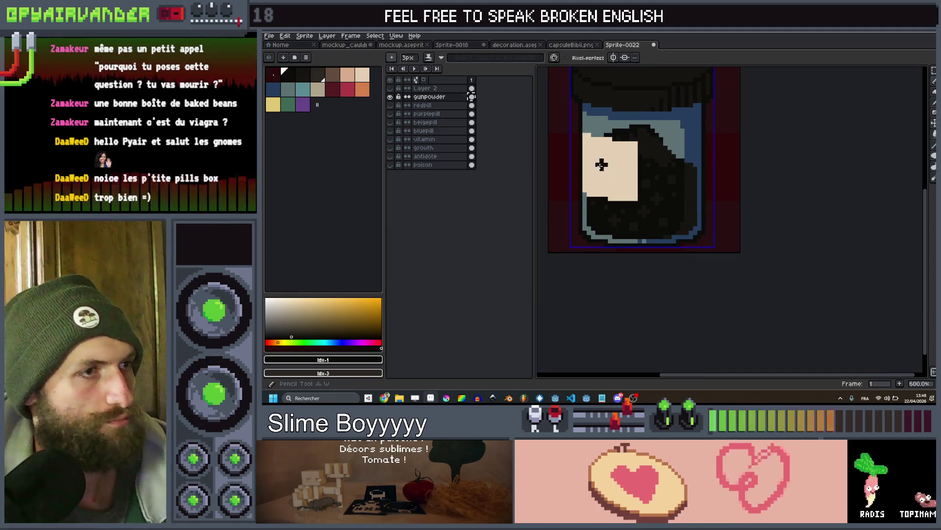
drag(603, 171, 601, 158)
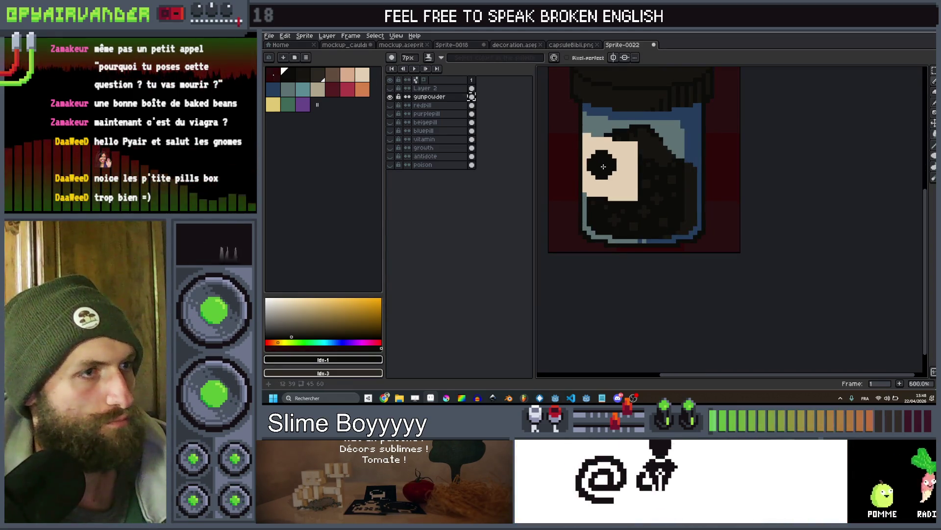
Add a stroke of orange spark pixels beside the black blob using a 1-pixel brush
key(minus)
key(minus)
key(minus)
scroll(612, 155, up, 3)
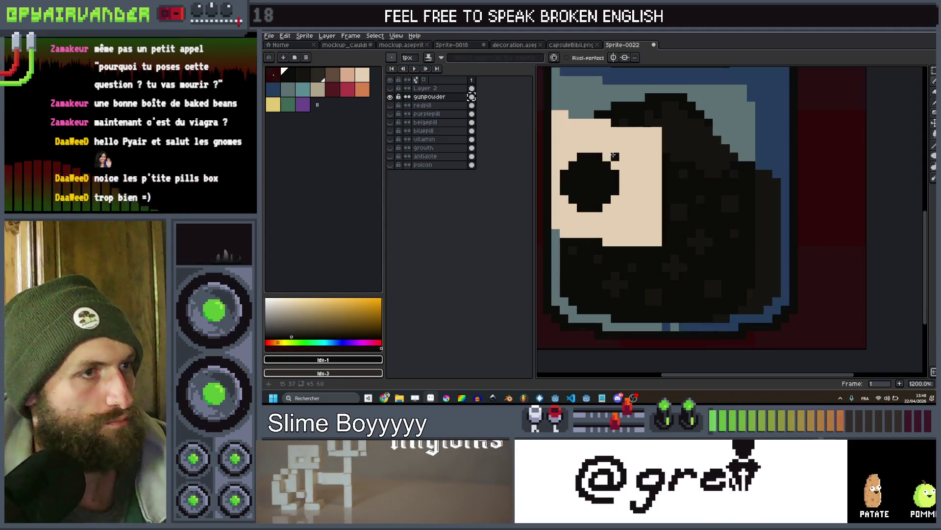
click(362, 89)
click(597, 157)
drag(607, 158, 618, 152)
scroll(626, 155, down, 6)
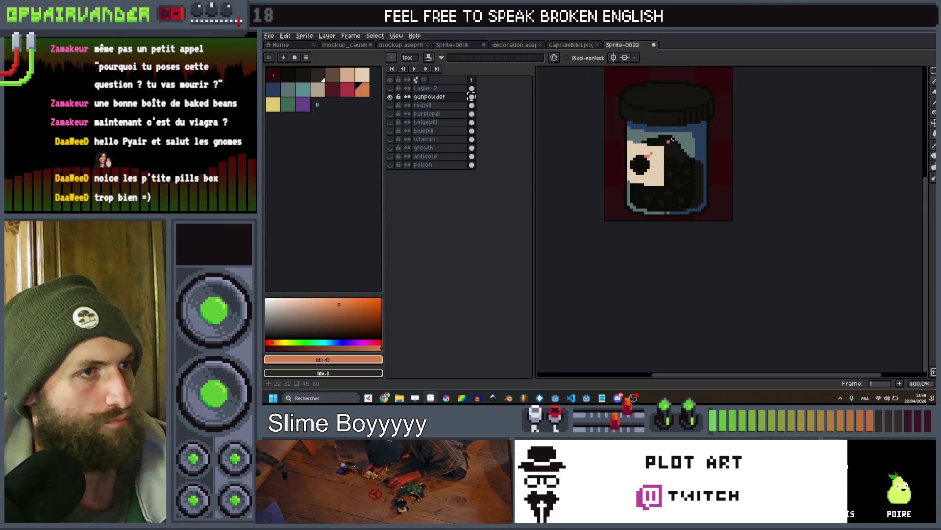
scroll(661, 122, up, 5)
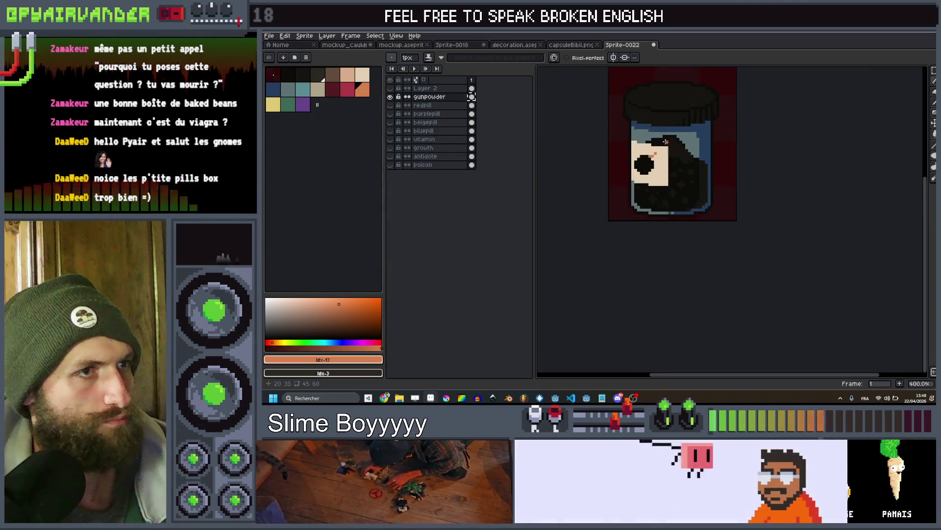
Stamp a 3-pixel crimson plus on the label, then return to the dark colour and 1-pixel brush
click(351, 92)
key(plus)
key(plus)
click(669, 165)
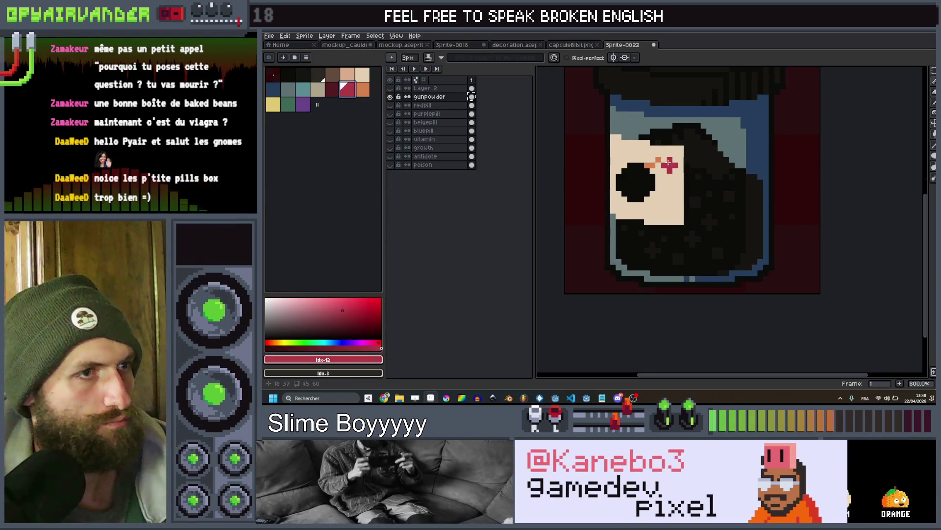
scroll(705, 195, down, 6)
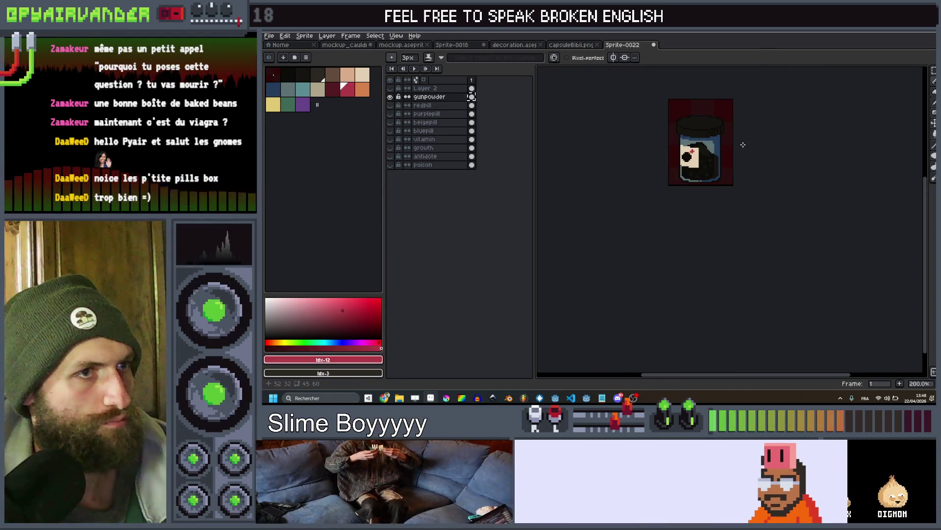
scroll(705, 196, up, 1)
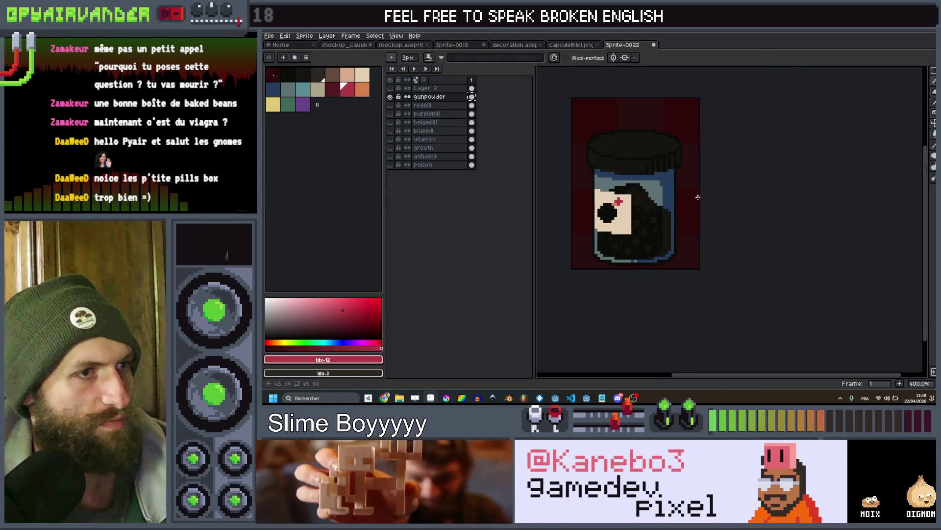
click(304, 79)
scroll(609, 212, up, 8)
key(minus)
key(minus)
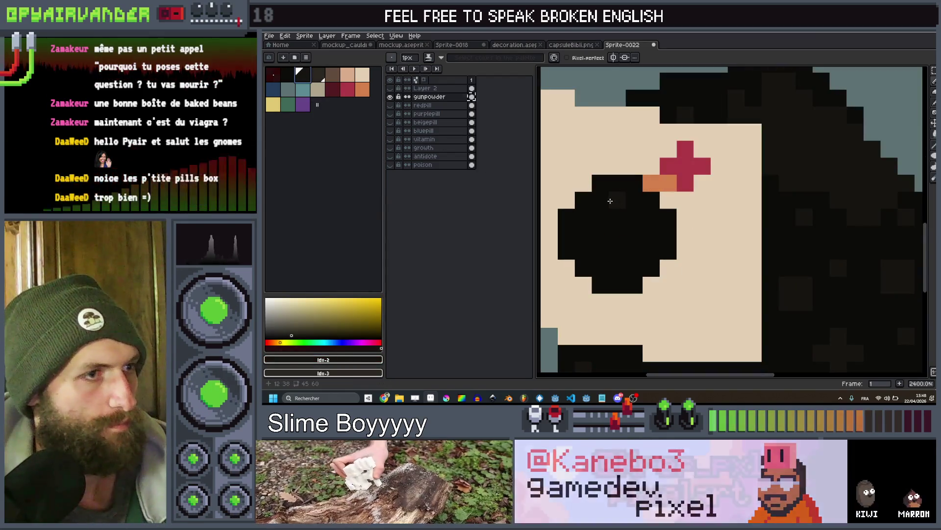
scroll(663, 180, down, 9)
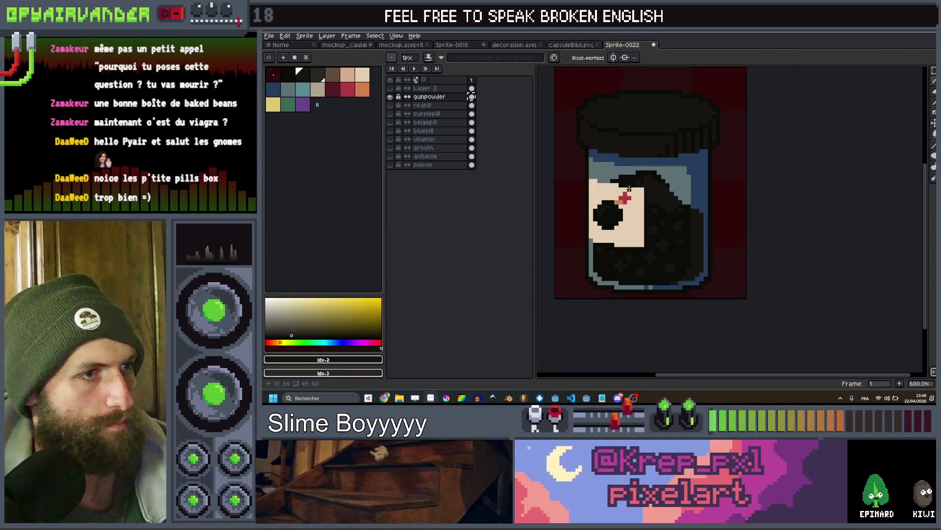
click(429, 88)
Make Layer 2 visible, select it, and rename it goldflakes
click(390, 97)
click(390, 88)
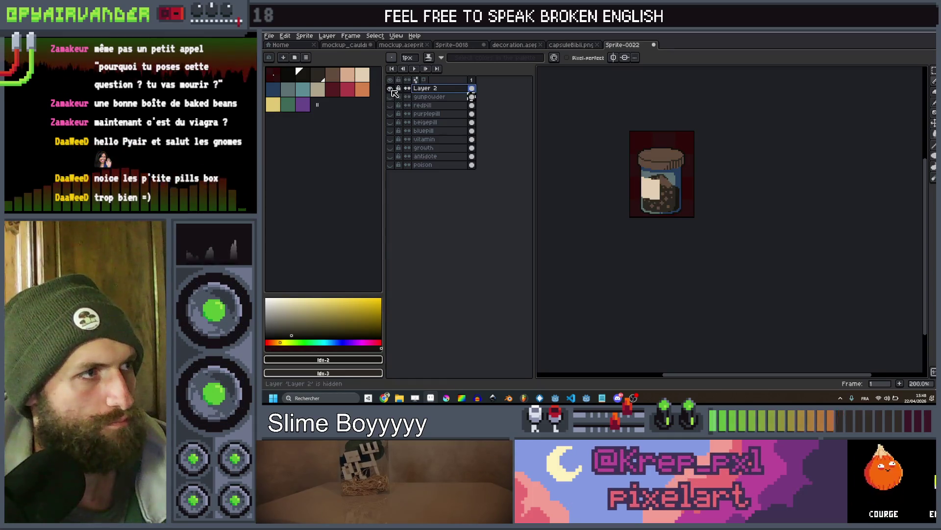
double_click(435, 88)
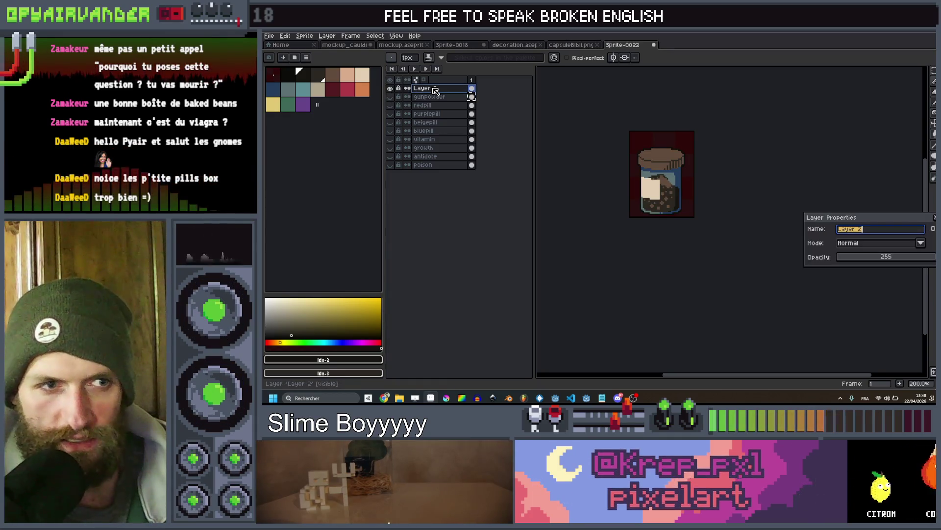
text(goldf)
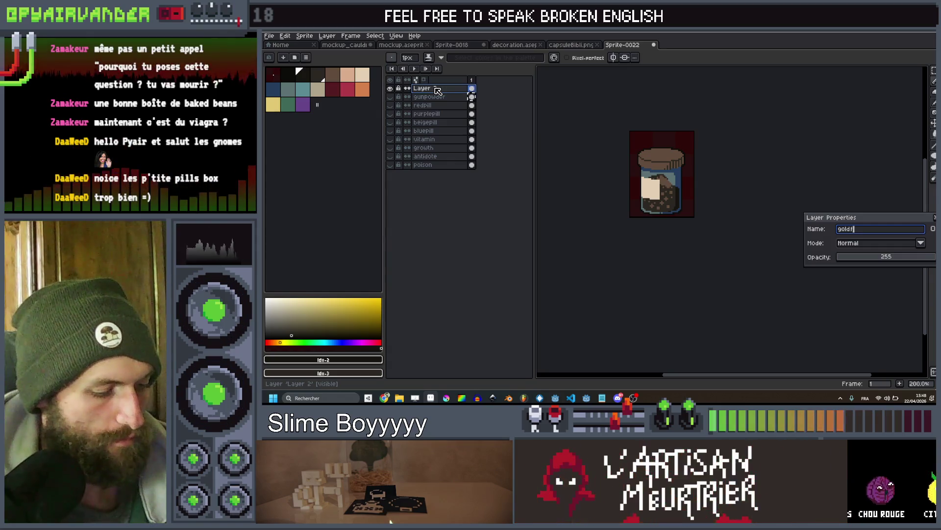
text(lakes)
key(Return)
Try bucket-filling the jar contents yellow and the jar lid beige
scroll(686, 186, up, 4)
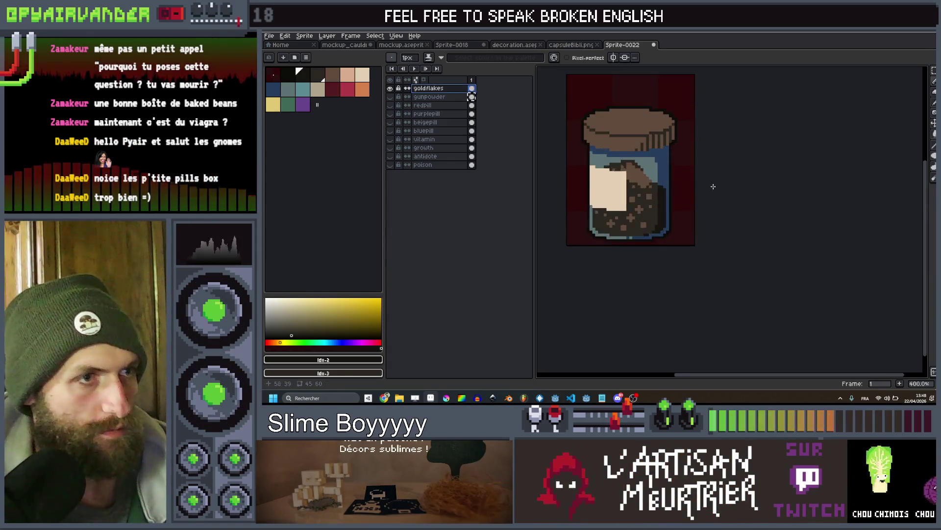
click(282, 113)
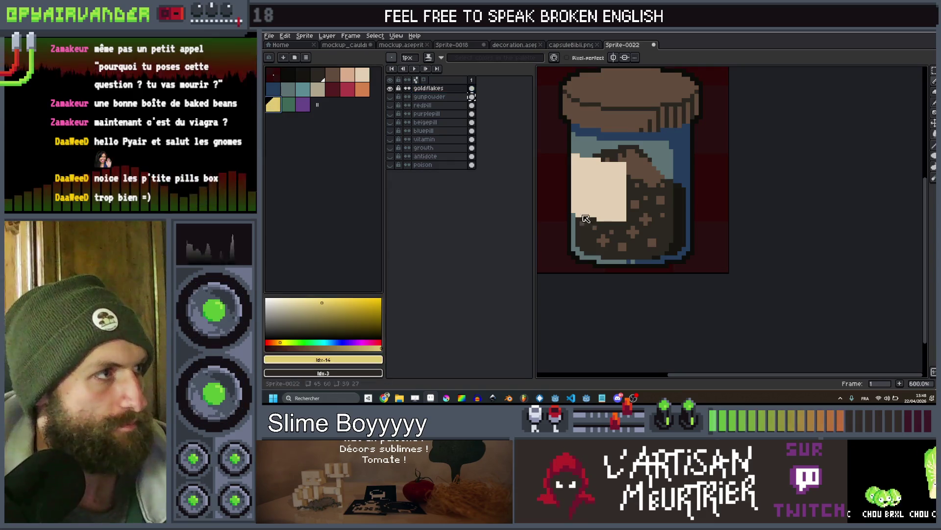
scroll(669, 188, up, 3)
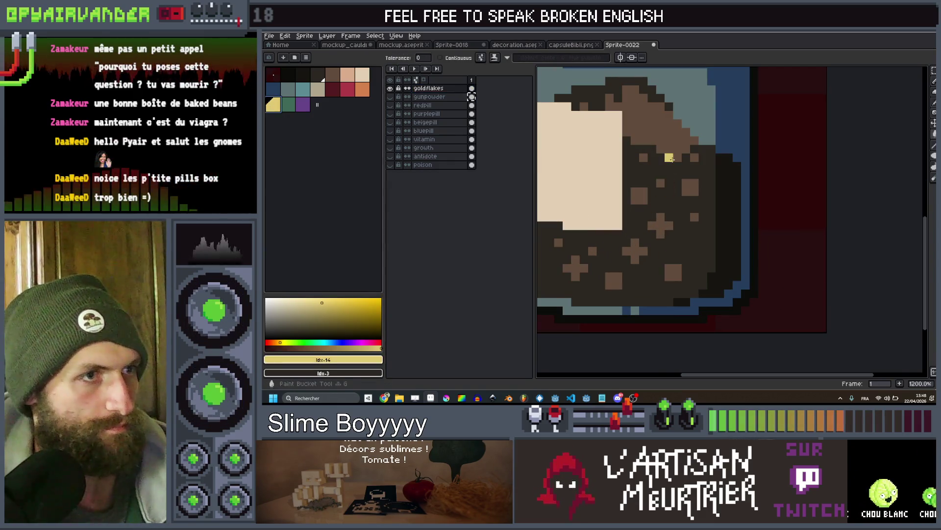
click(670, 158)
scroll(670, 167, down, 4)
key(ctrl+z)
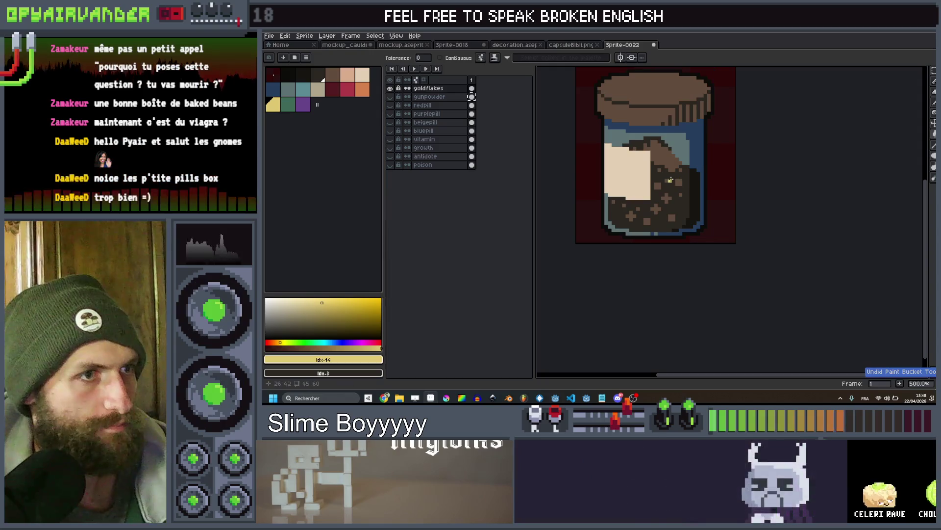
click(670, 180)
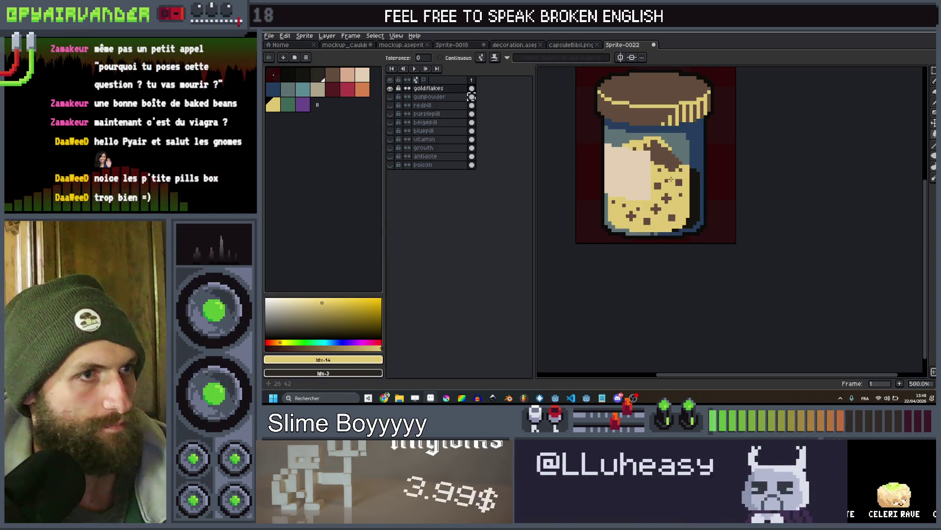
click(361, 80)
click(653, 91)
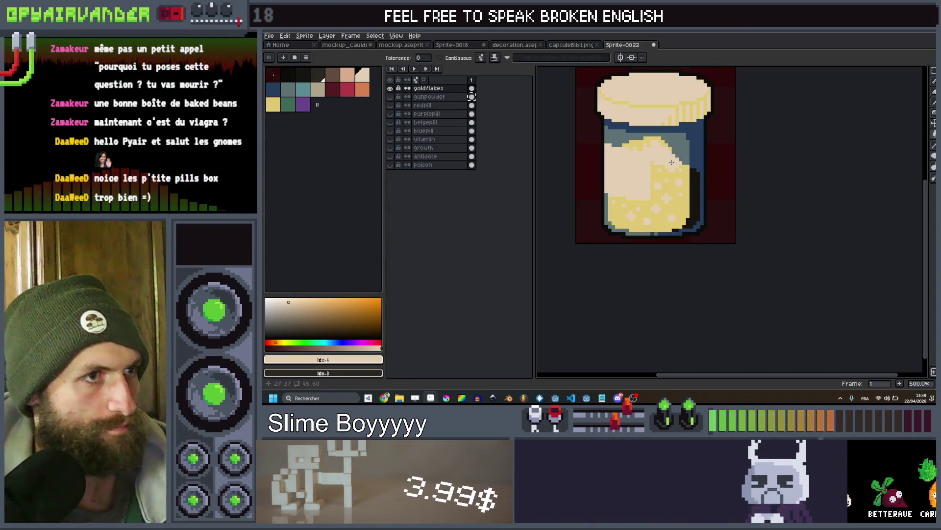
Undo the beige and yellow trial fills, then marquee-select the jar body
scroll(684, 163, down, 3)
scroll(684, 164, up, 3)
scroll(683, 166, down, 4)
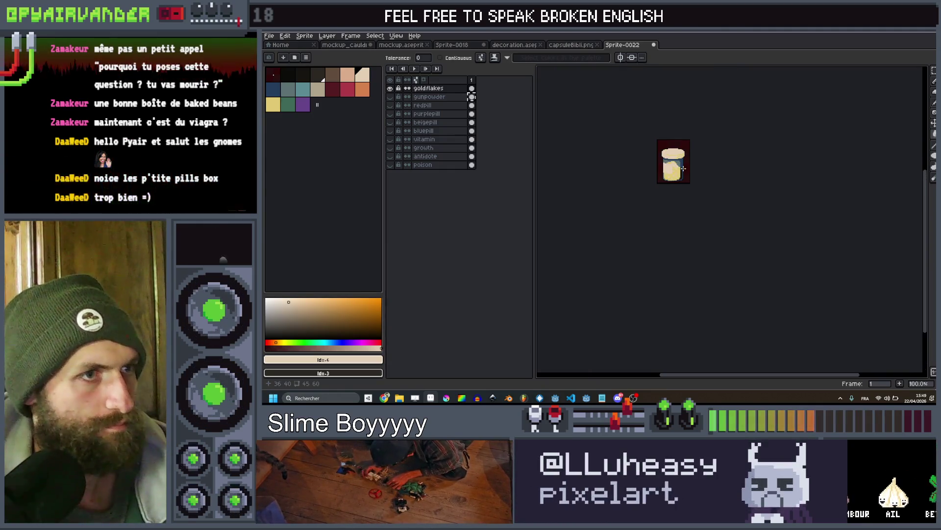
scroll(683, 168, up, 3)
key(ctrl+z)
scroll(654, 165, up, 2)
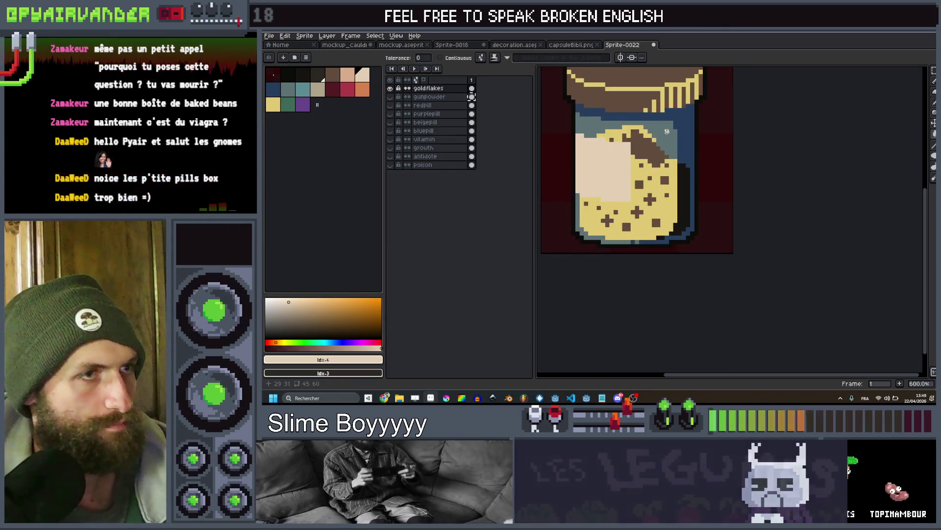
key(ctrl+z)
key(ctrl+z)
key(m)
mouse_move(591, 147)
mouse_down()
mouse_move(773, 250)
mouse_move(776, 276)
mouse_up()
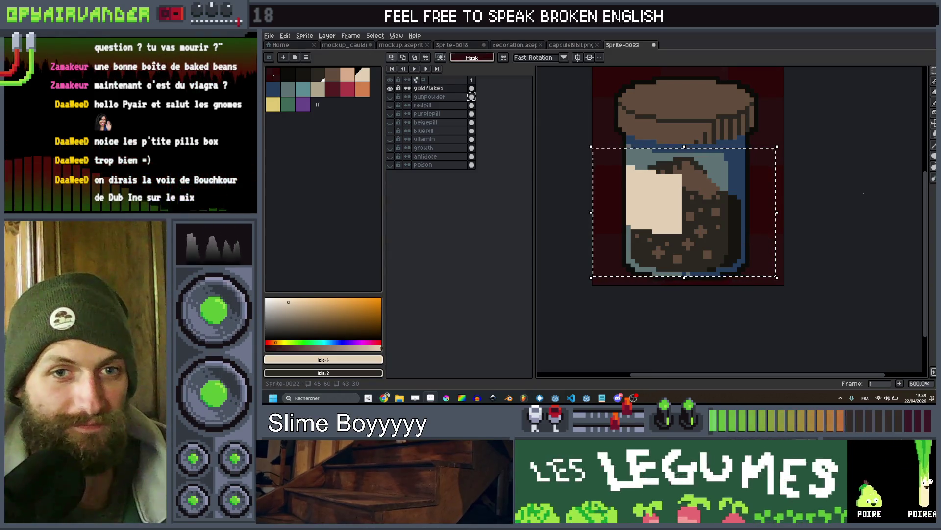
Bucket-fill the jar's dark contents with yellow
scroll(708, 195, up, 3)
scroll(708, 195, down, 2)
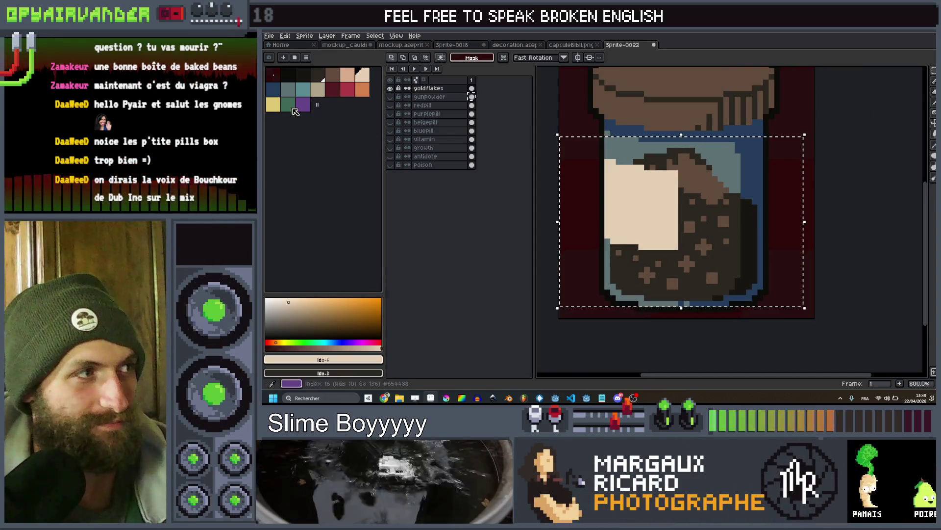
click(273, 105)
scroll(695, 221, up, 2)
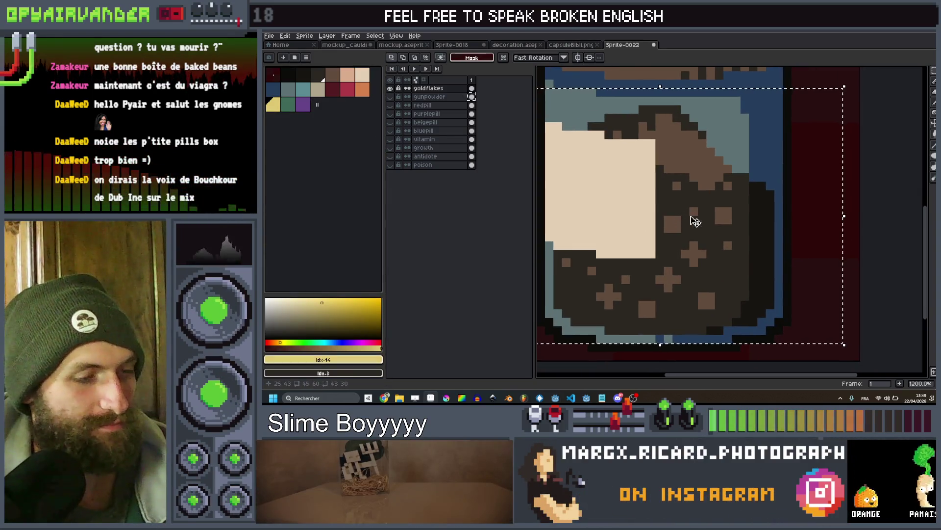
key(g)
click(696, 223)
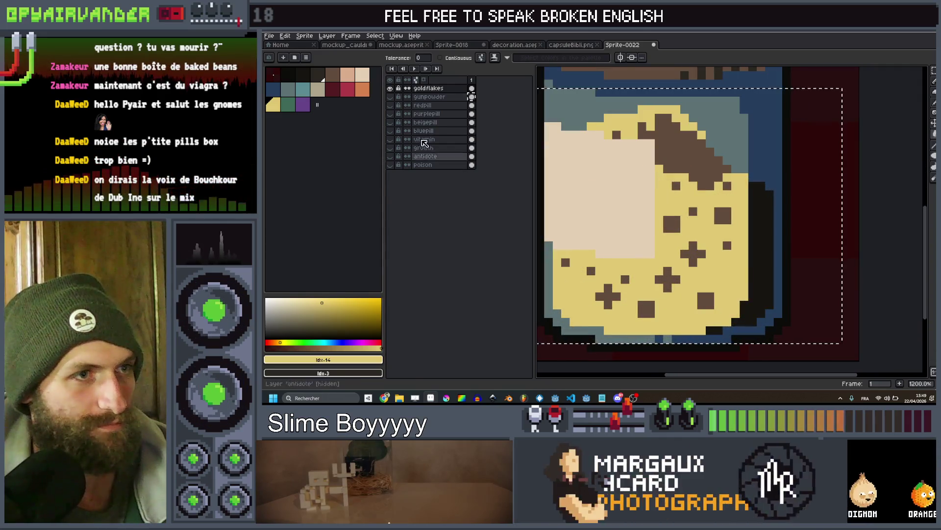
Fill the brown patch inside the contents with peach, then pick orange
click(348, 78)
click(702, 169)
scroll(702, 169, down, 2)
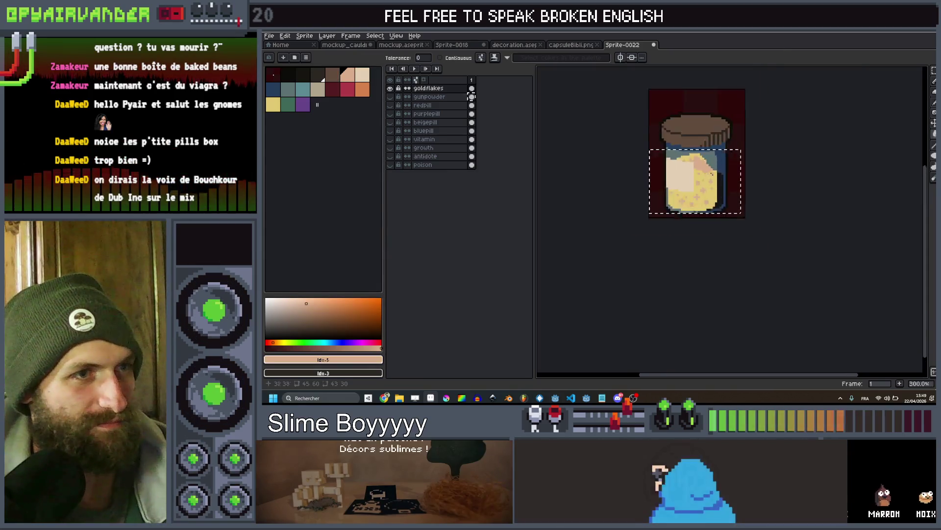
click(362, 91)
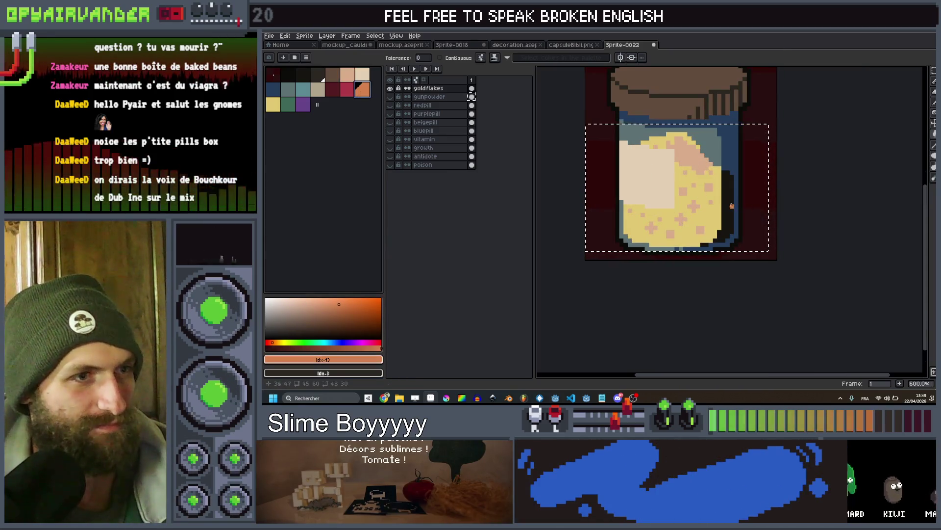
scroll(729, 206, down, 4)
scroll(721, 169, up, 2)
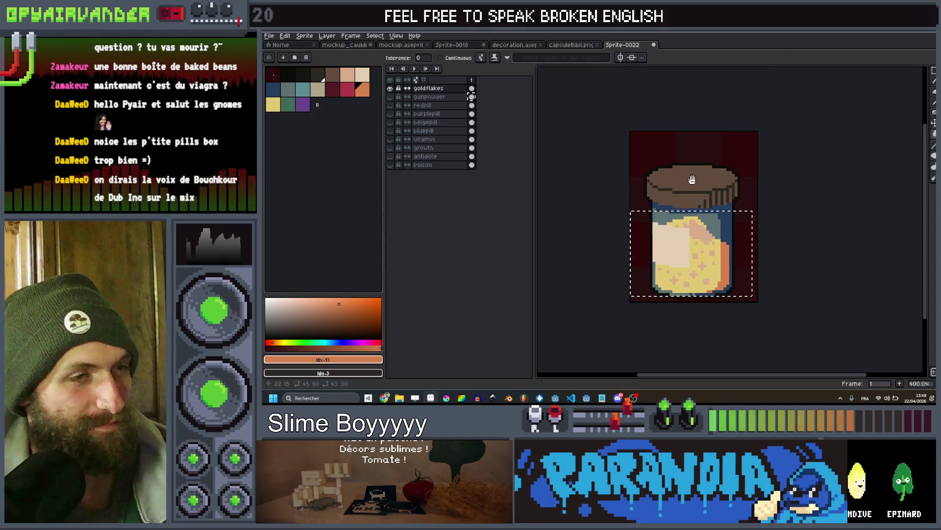
Select the jar lid, turn its dark ridge lines orange, and fill the lid pale yellow
key(m)
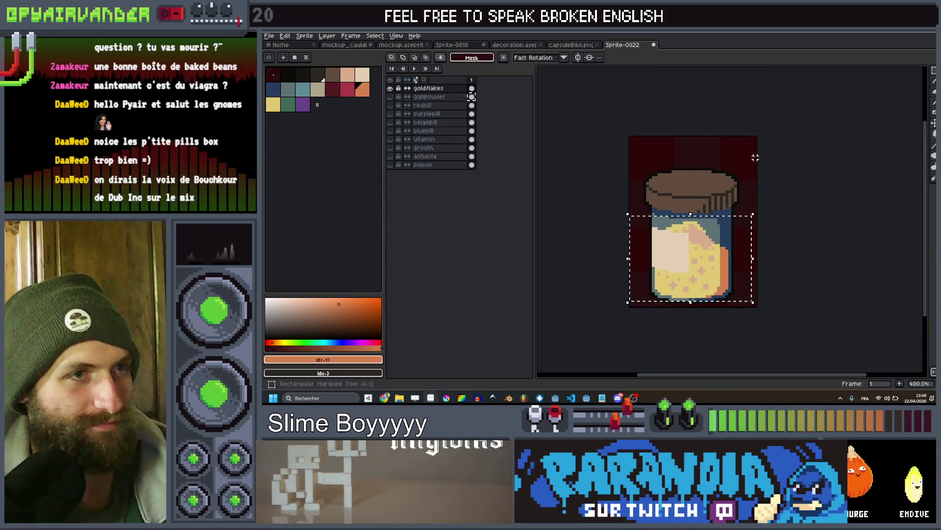
drag(755, 157, 626, 216)
scroll(685, 197, up, 1)
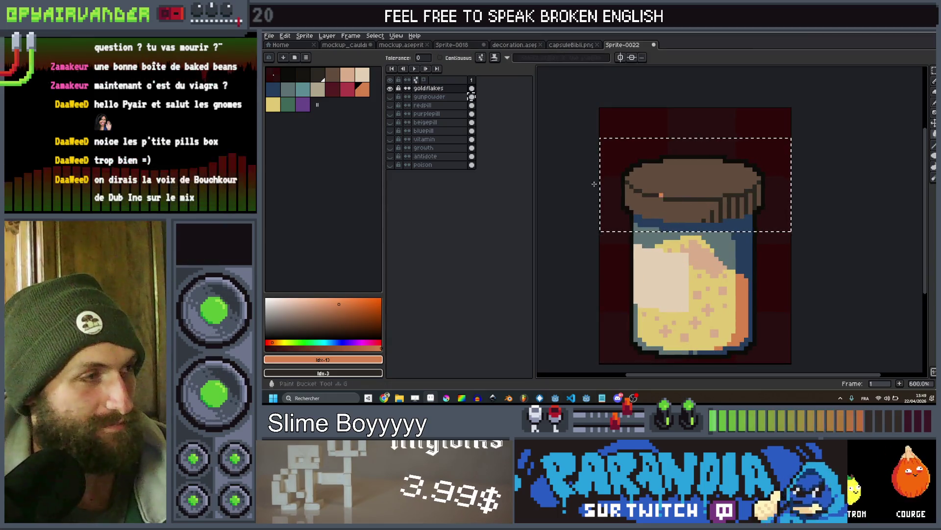
key(w)
scroll(726, 211, up, 3)
click(726, 211)
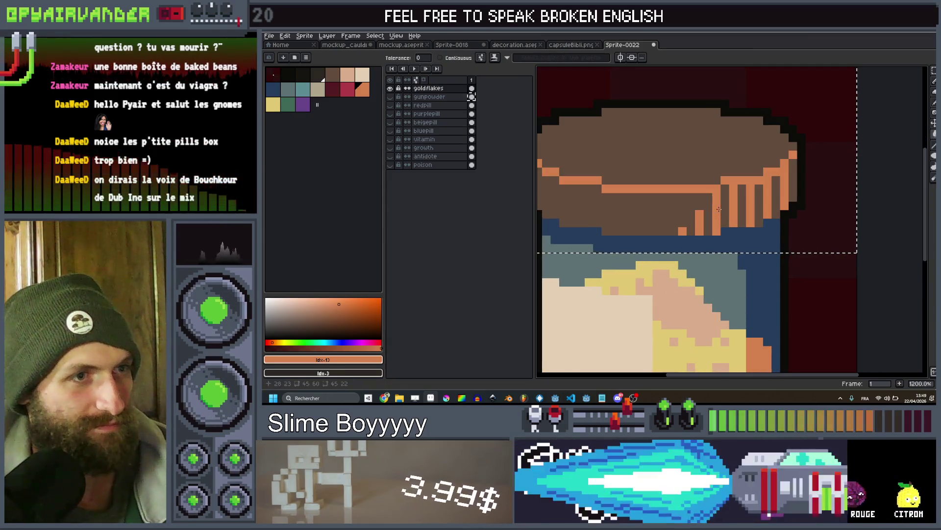
scroll(704, 196, down, 4)
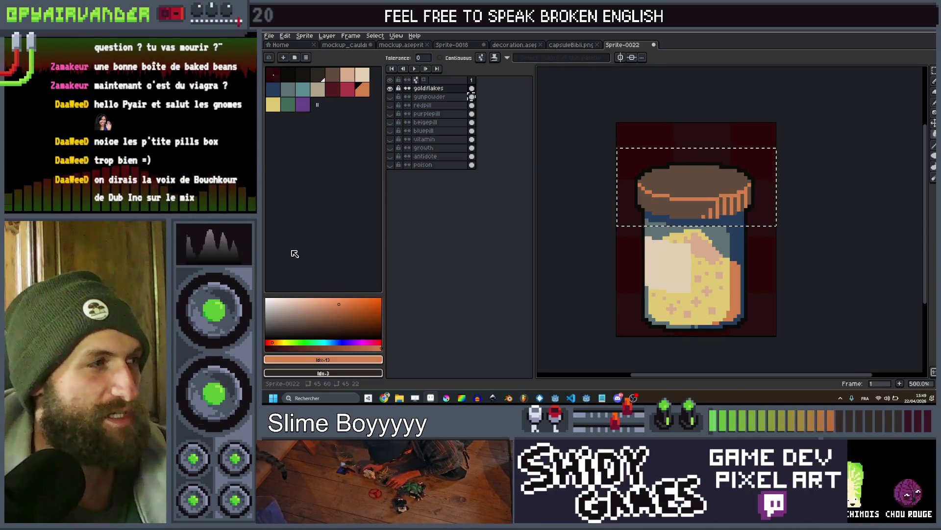
click(273, 104)
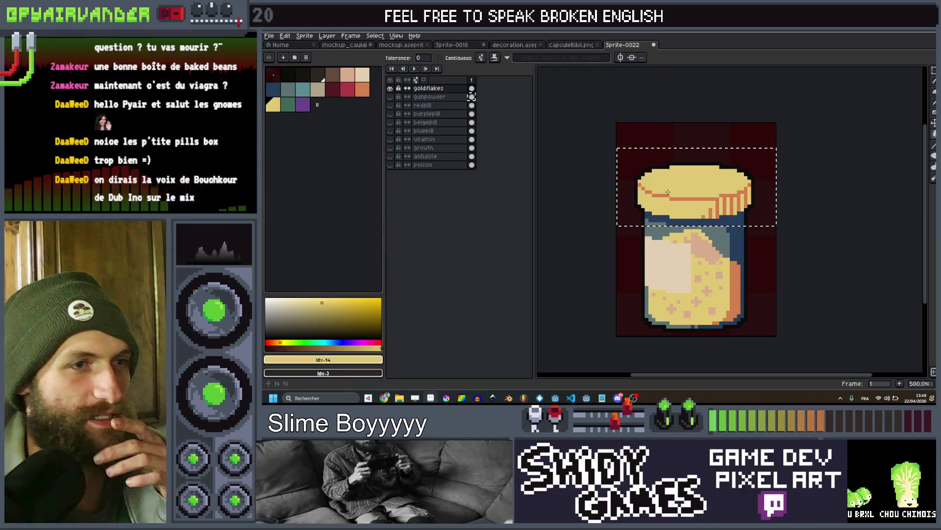
scroll(668, 191, down, 4)
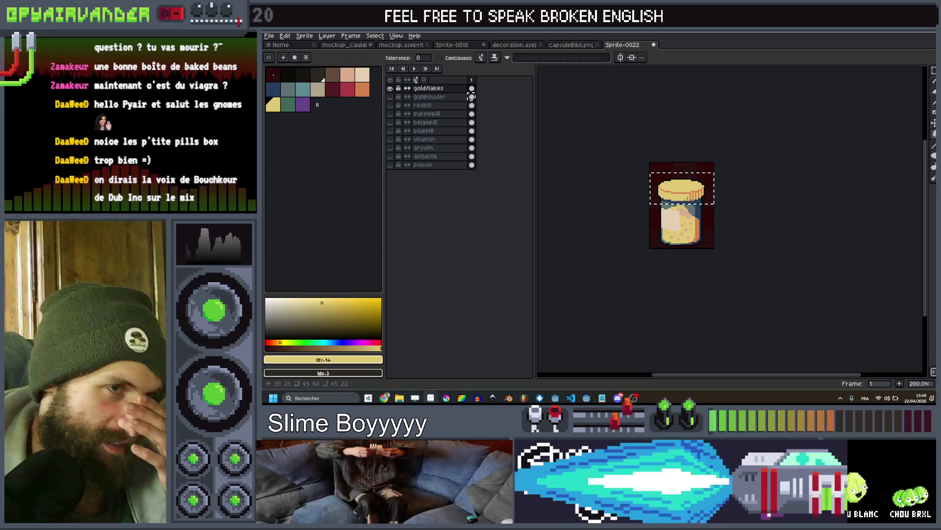
scroll(691, 169, up, 3)
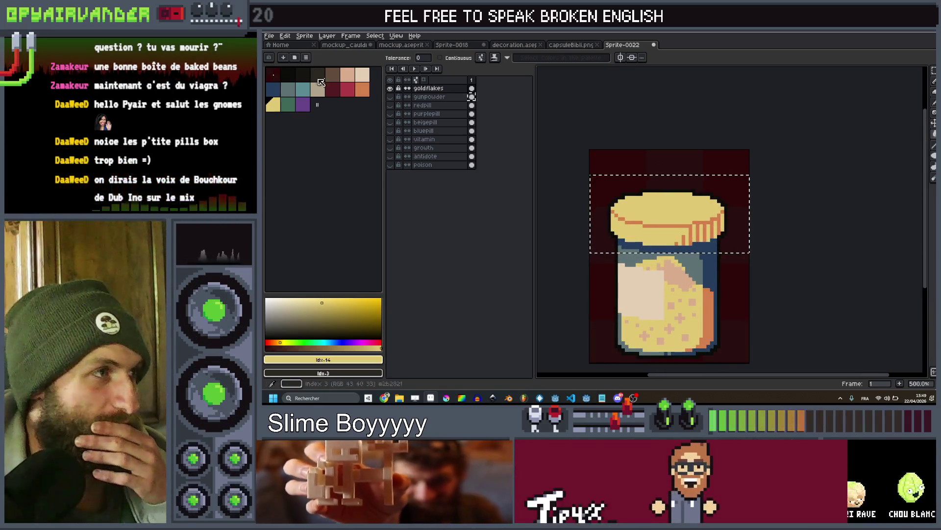
scroll(739, 262, up, 4)
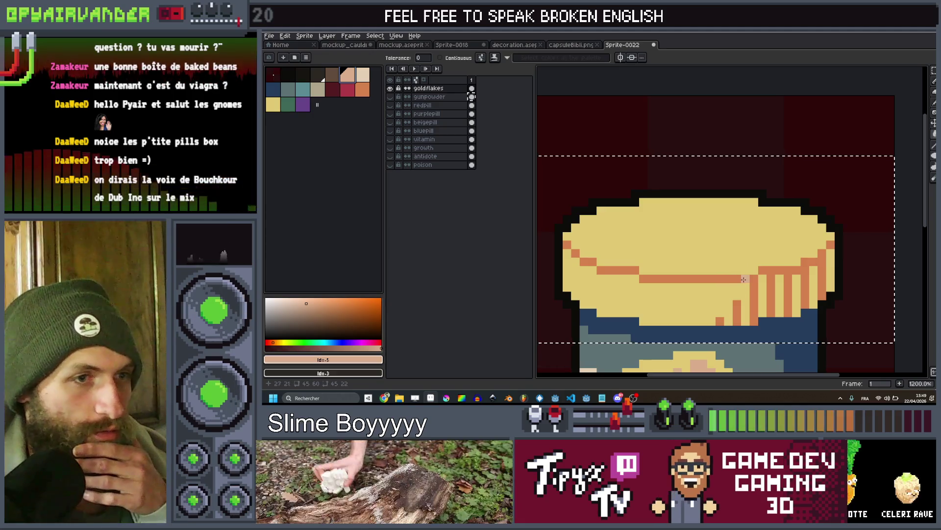
scroll(744, 279, down, 8)
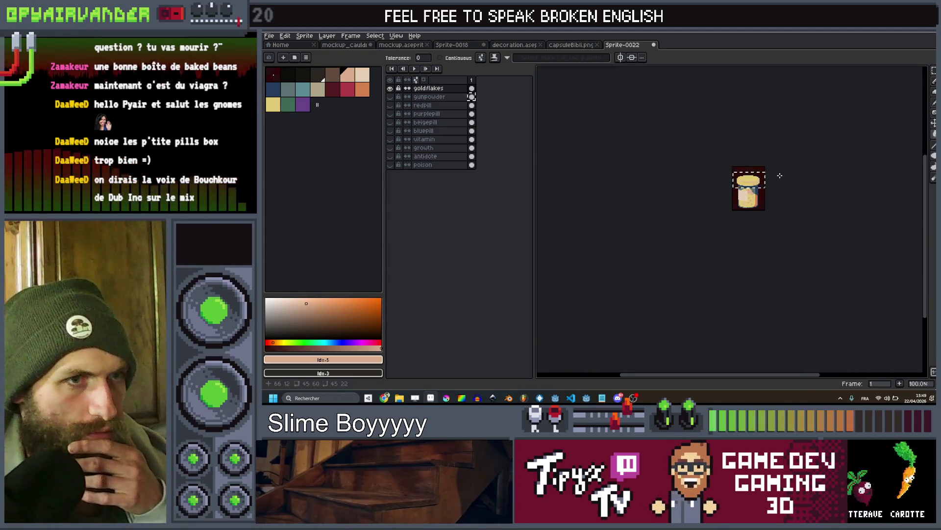
Name the new top layer GLITTER, then rename it to lowercase 'glitter'
double_click(447, 89)
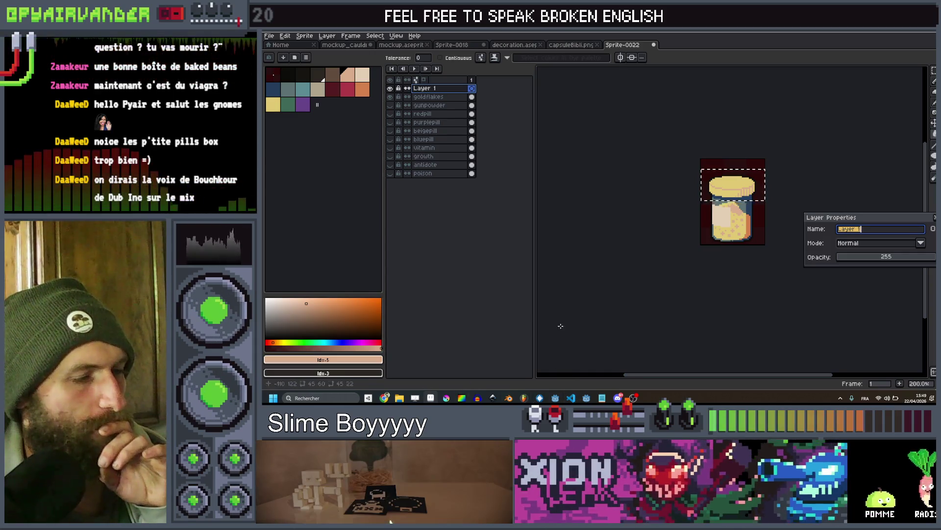
text(GLITTER)
key(Return)
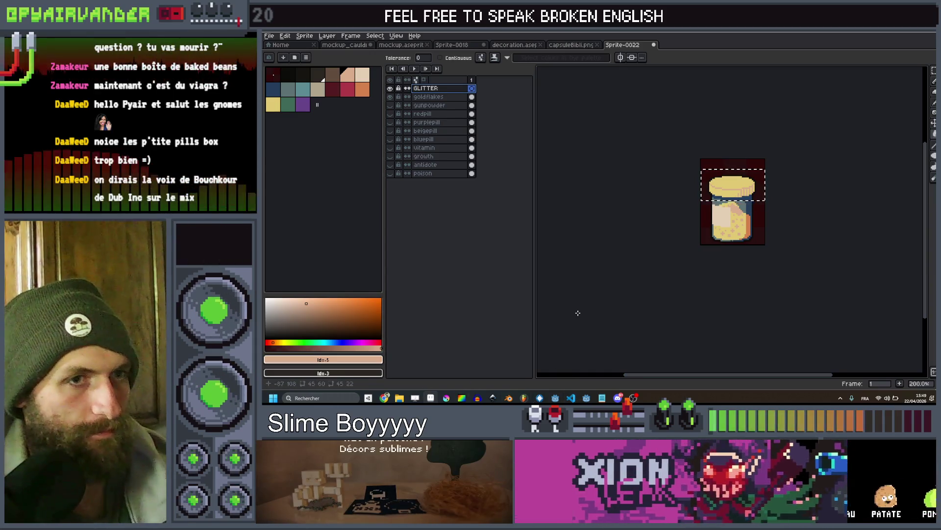
key(shift+p)
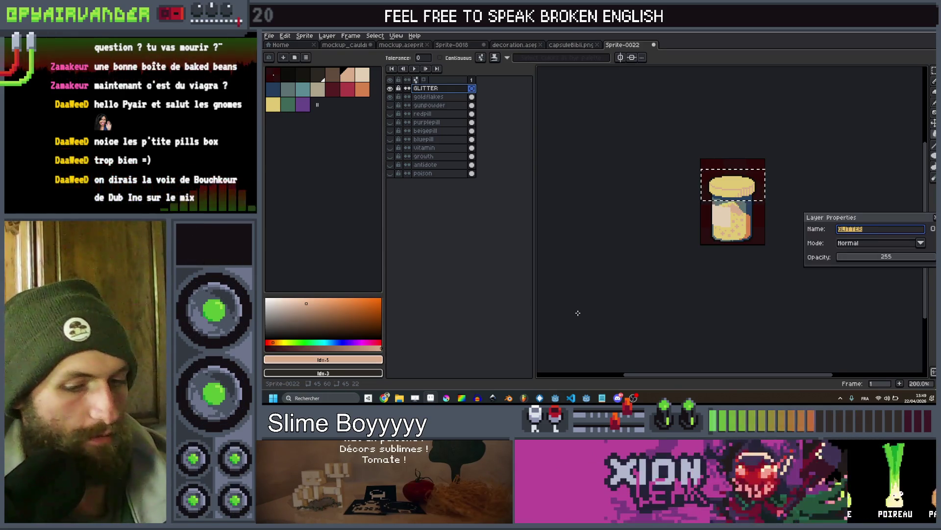
text(glitter)
key(Return)
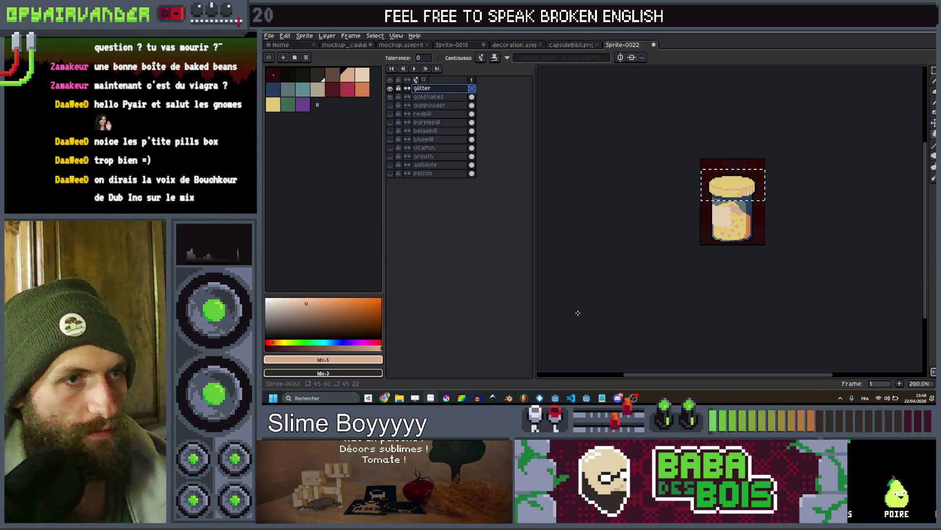
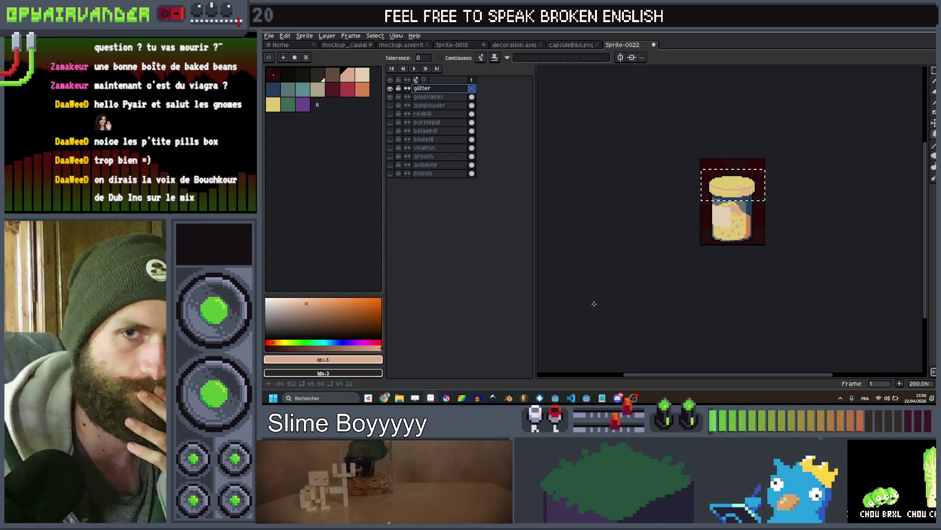
Make the glitter layer active and bucket-fill the jar lid with beige
scroll(746, 164, up, 4)
scroll(747, 165, down, 1)
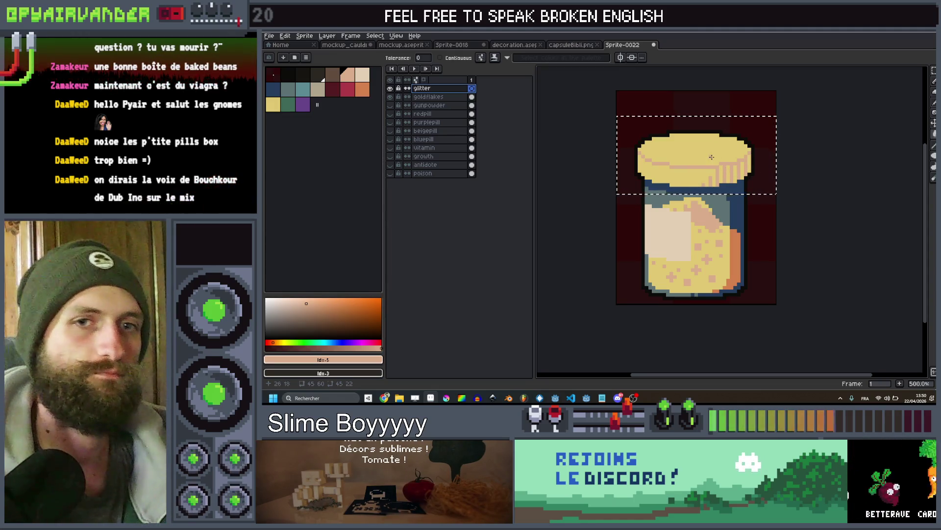
scroll(714, 184, up, 1)
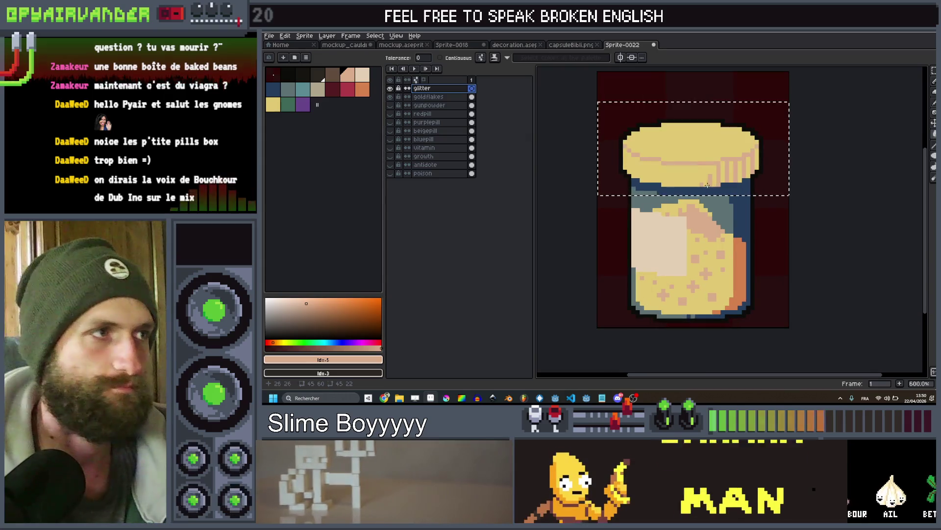
click(694, 147)
key(ctrl+z)
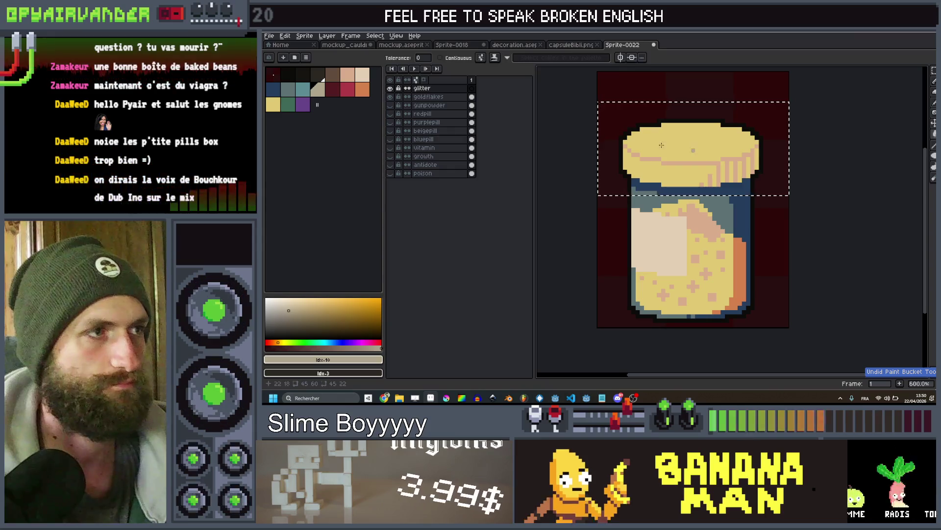
click(474, 89)
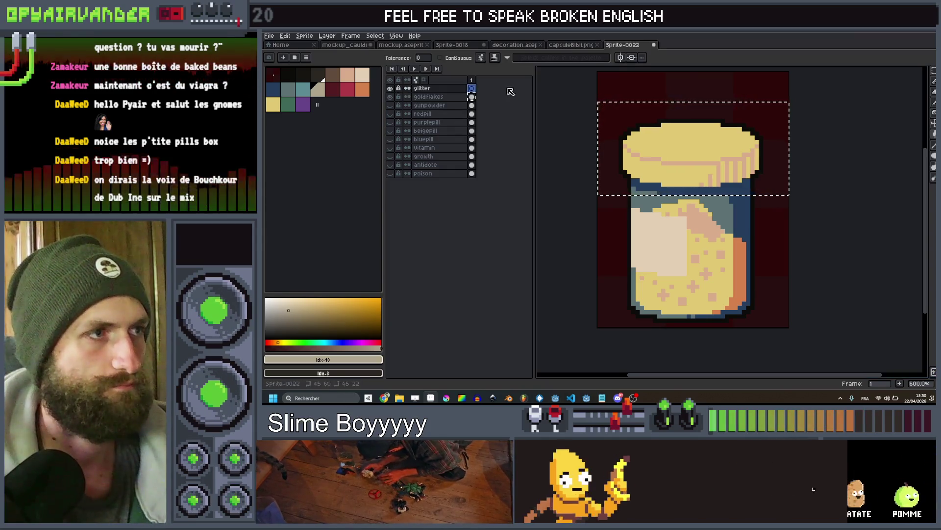
scroll(690, 149, up, 1)
click(690, 150)
Recolour the lid's salmon stripes grey-blue
click(347, 75)
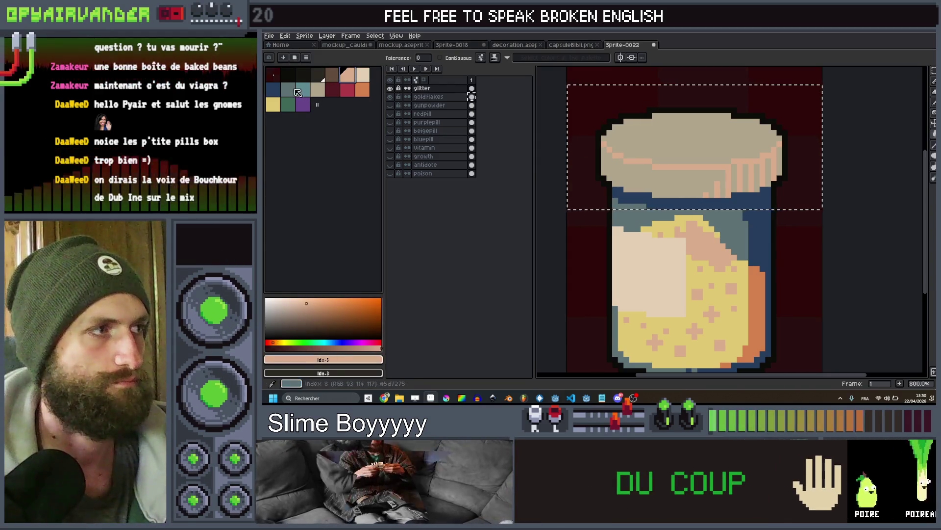
scroll(677, 160, down, 4)
click(720, 152)
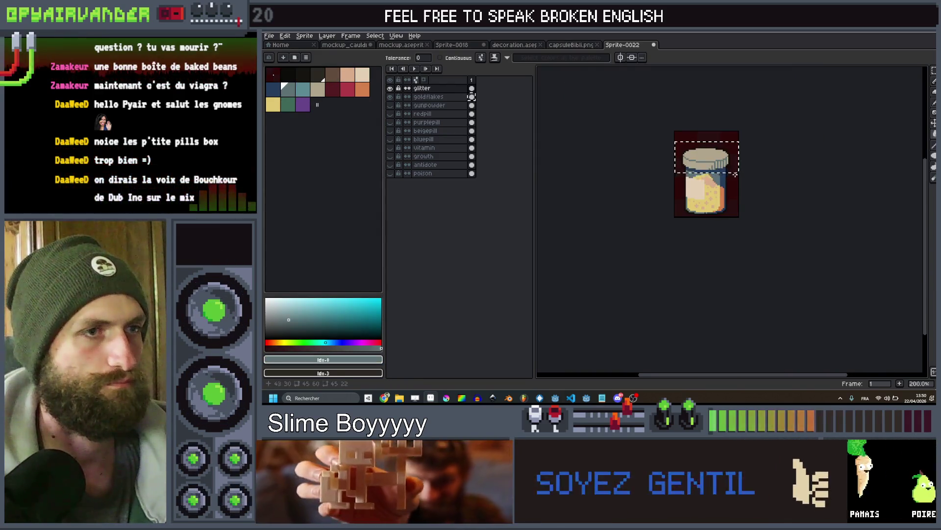
Try a beige bucket fill on the jar's yellow contents, then pick teal
scroll(692, 206, up, 2)
scroll(692, 207, up, 1)
scroll(694, 206, up, 2)
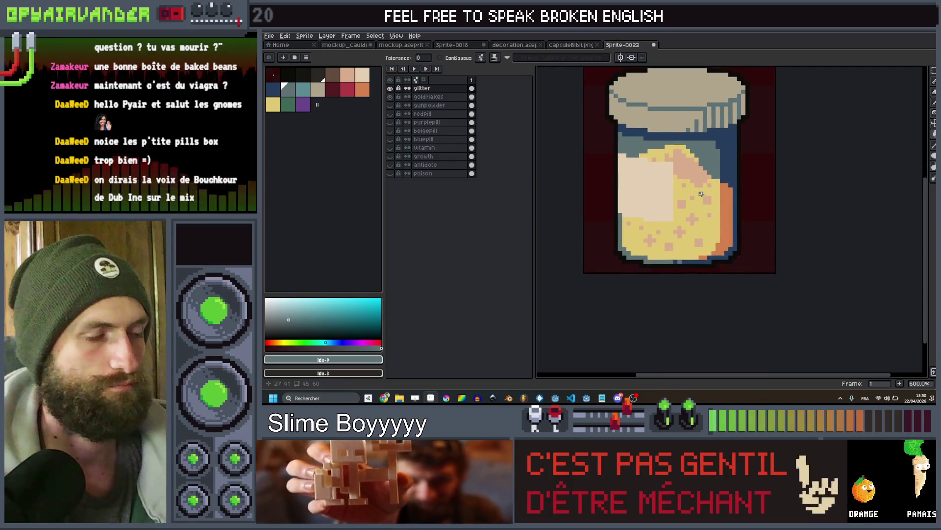
click(360, 78)
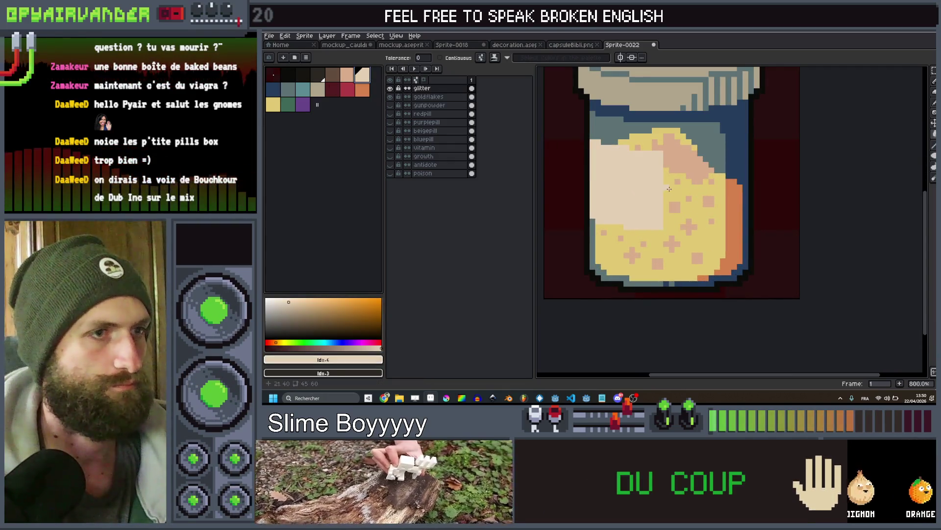
click(669, 189)
scroll(686, 176, down, 4)
scroll(706, 176, up, 4)
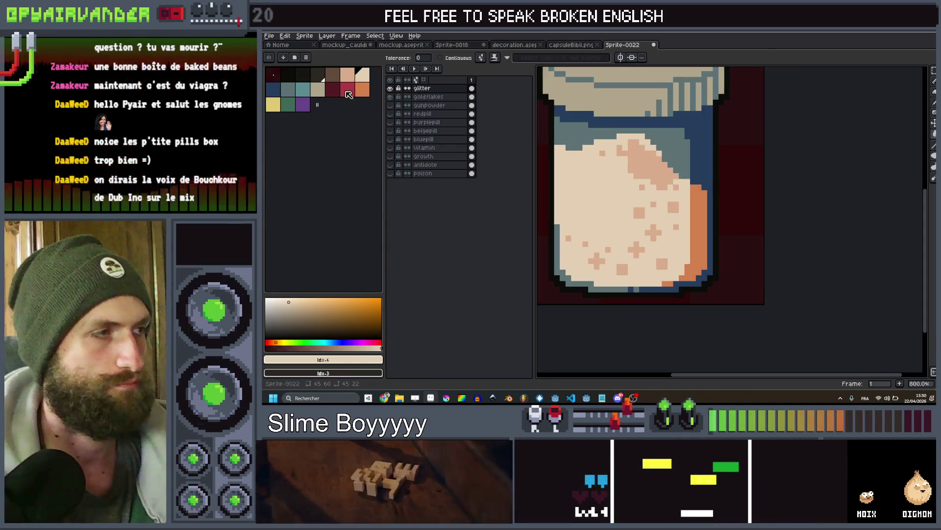
click(302, 89)
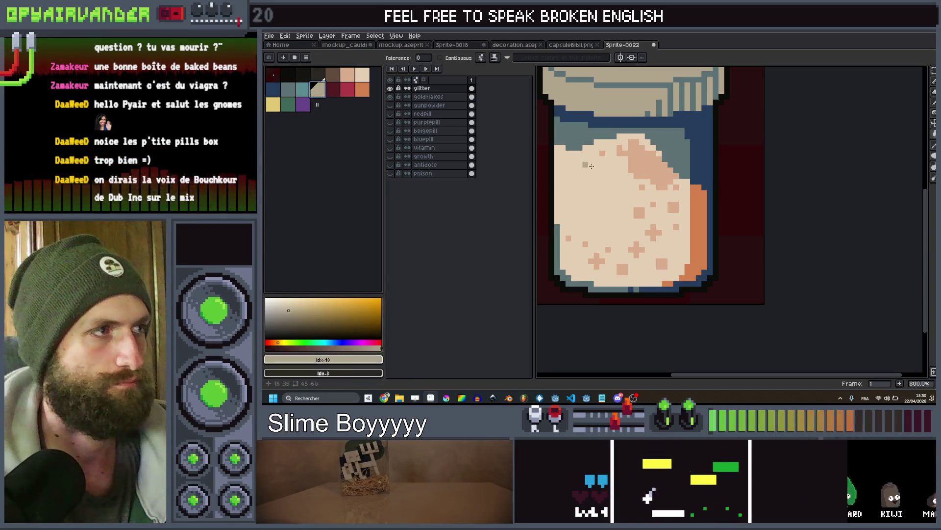
Fill the jar's contents with cream, keeping the pink specks, and select purple
scroll(701, 211, down, 6)
scroll(697, 201, up, 4)
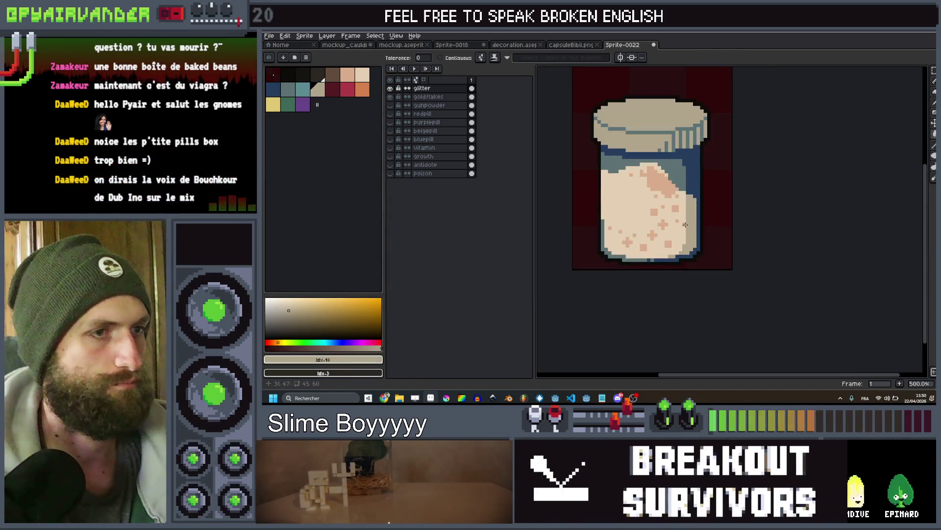
scroll(696, 200, up, 1)
scroll(689, 181, down, 5)
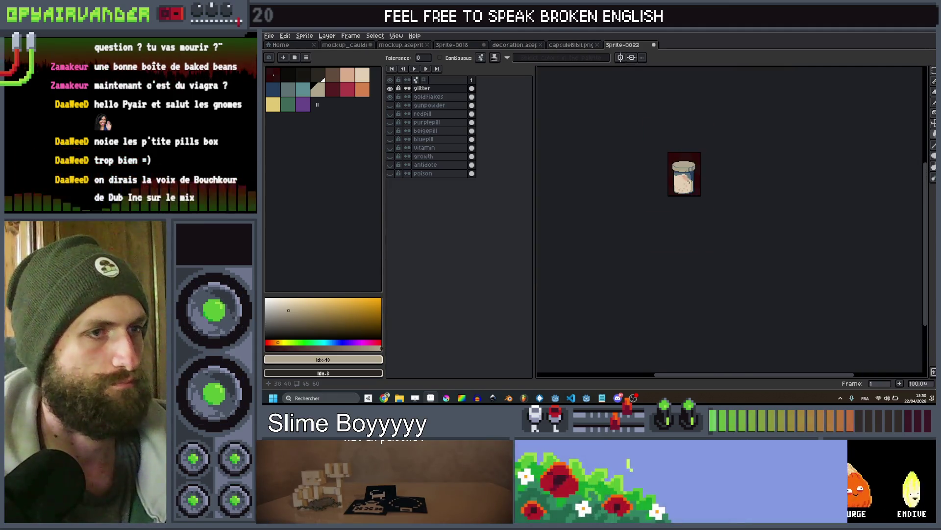
scroll(676, 182, up, 3)
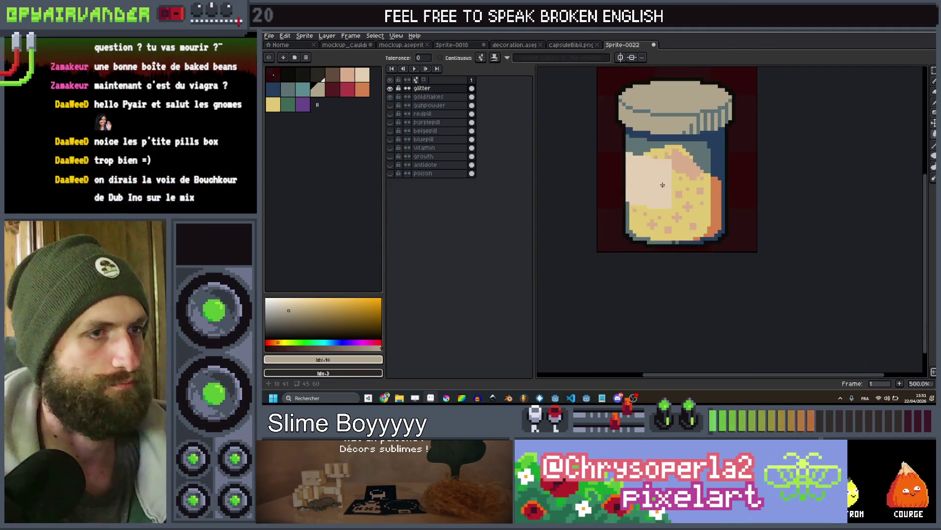
scroll(675, 182, down, 4)
scroll(691, 184, up, 5)
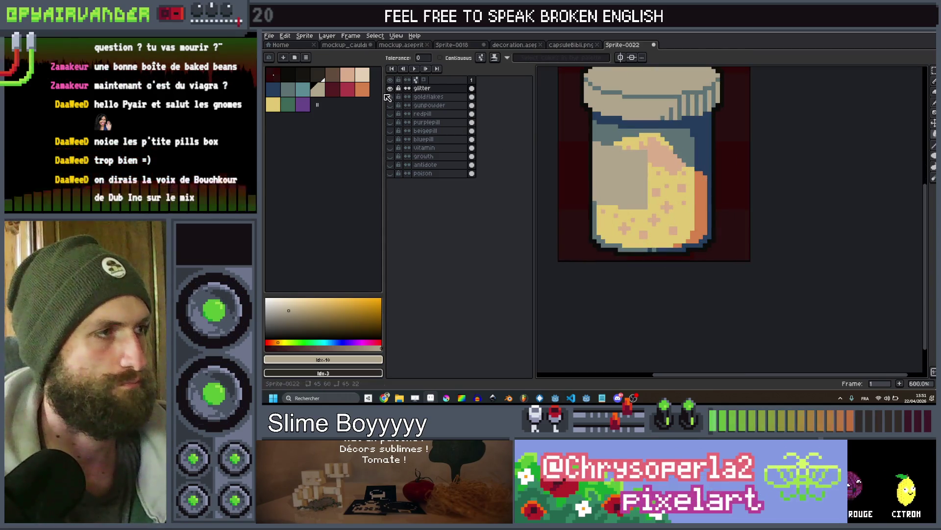
click(362, 74)
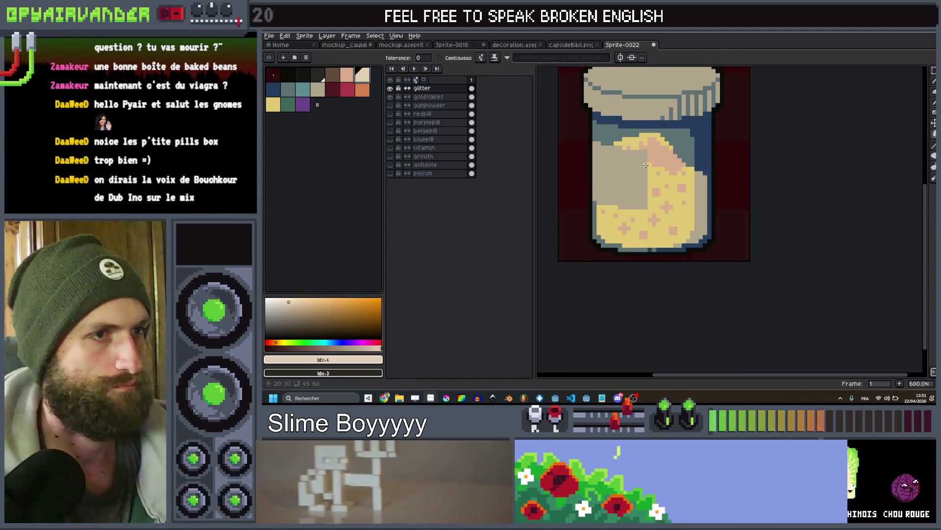
click(663, 179)
scroll(662, 178, down, 5)
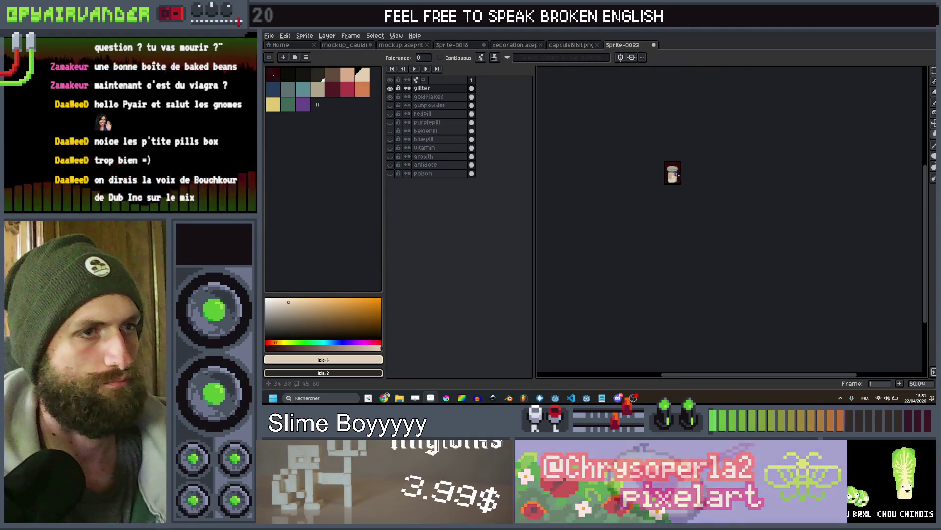
scroll(676, 181, up, 3)
scroll(676, 181, up, 5)
click(303, 104)
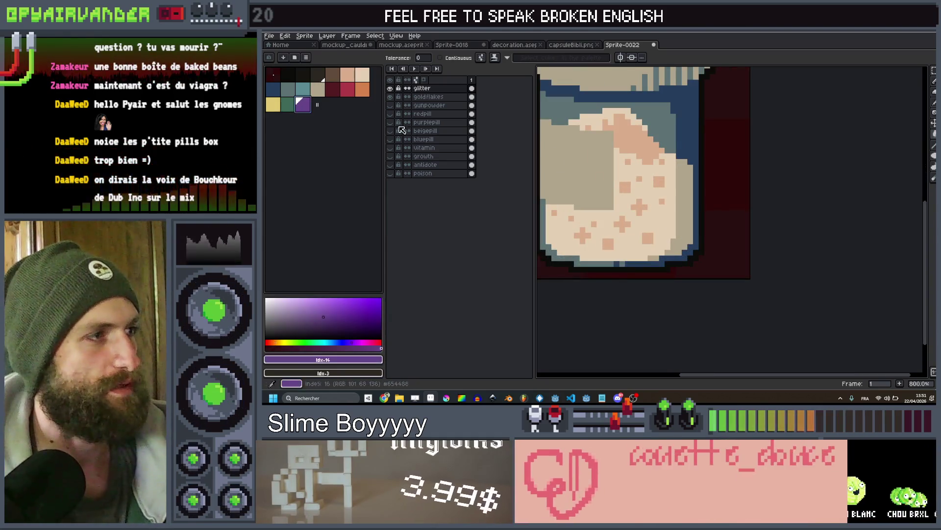
Enable Contiguous fill and recolour individual pink dots in the jar purple
click(638, 194)
click(610, 181)
key(ctrl+z)
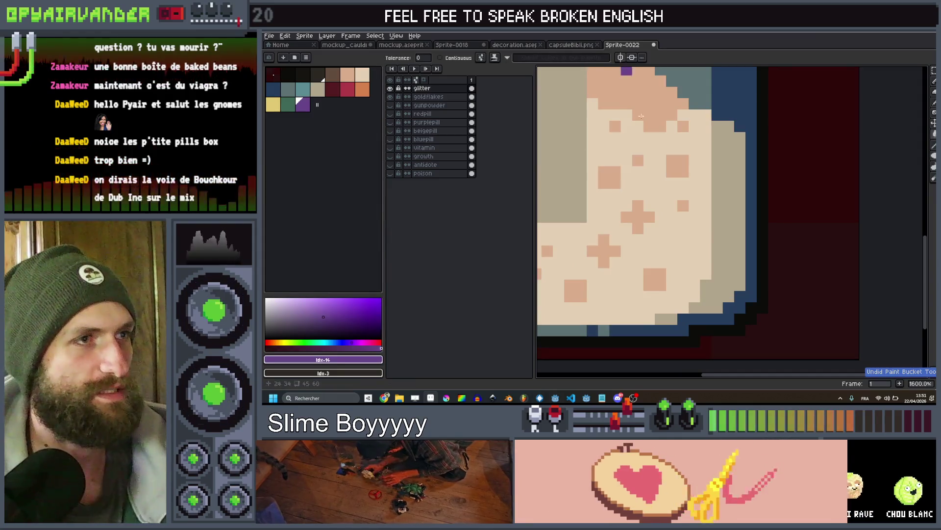
scroll(662, 181, down, 4)
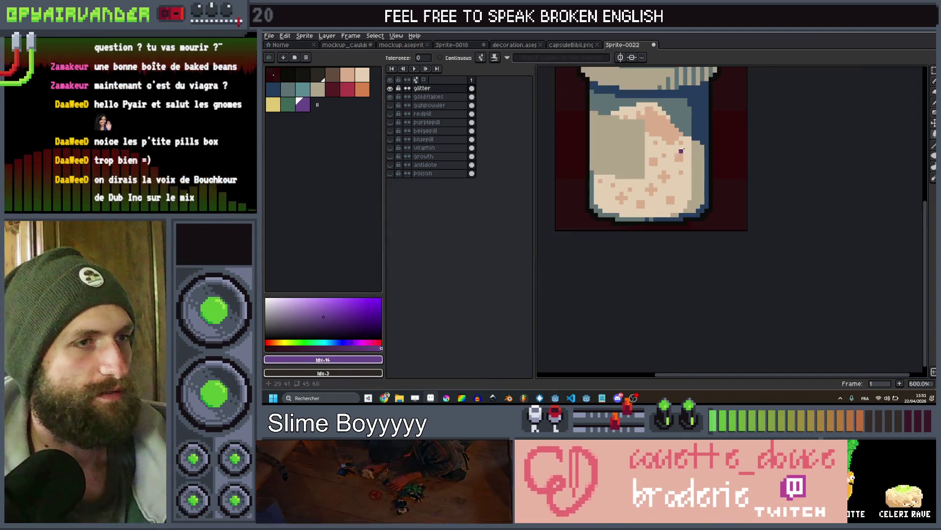
scroll(662, 181, up, 3)
click(443, 58)
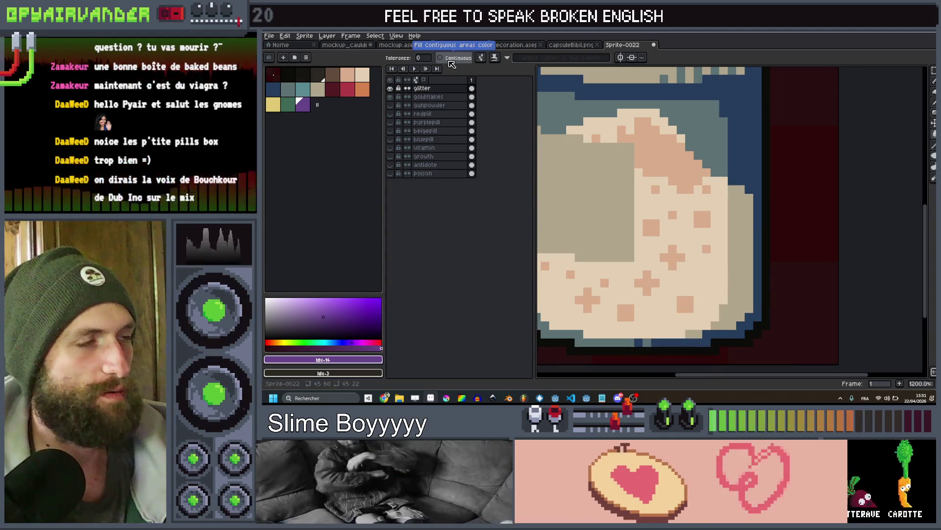
click(640, 222)
scroll(649, 231, up, 1)
click(654, 225)
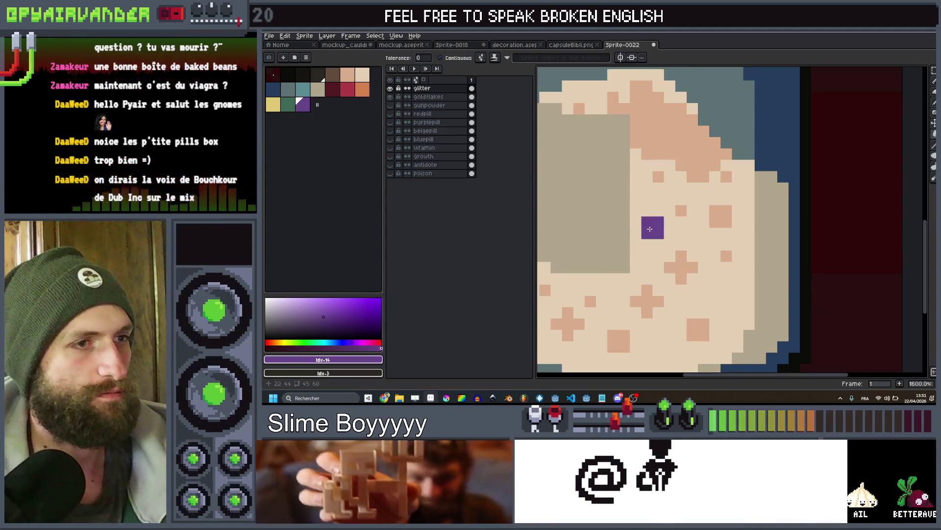
click(704, 289)
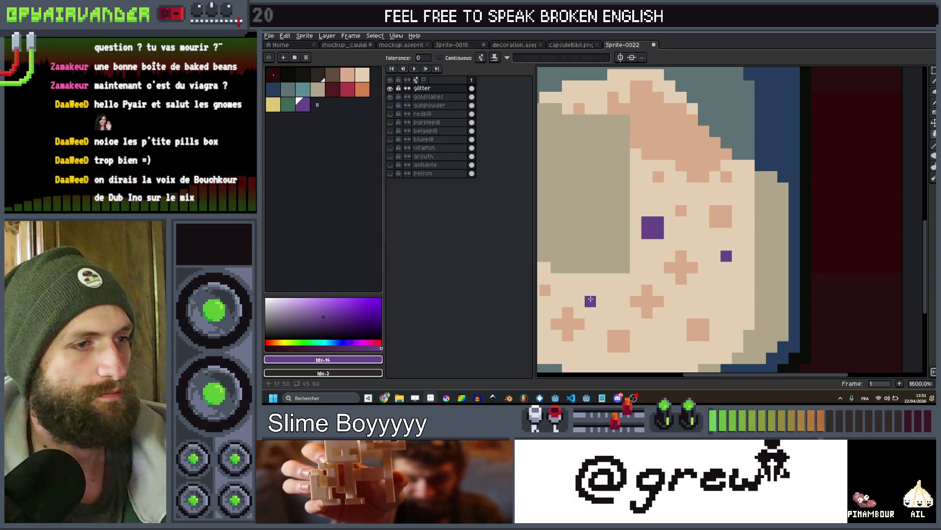
Add teal, yellow and orange specks, including an orange cross, to the contents
click(302, 89)
click(635, 267)
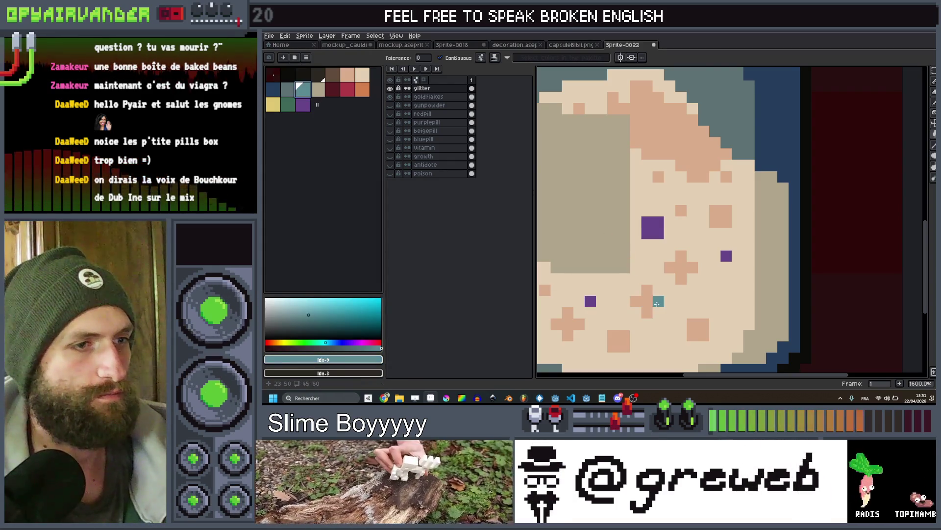
scroll(656, 303, down, 6)
scroll(671, 296, up, 1)
click(273, 104)
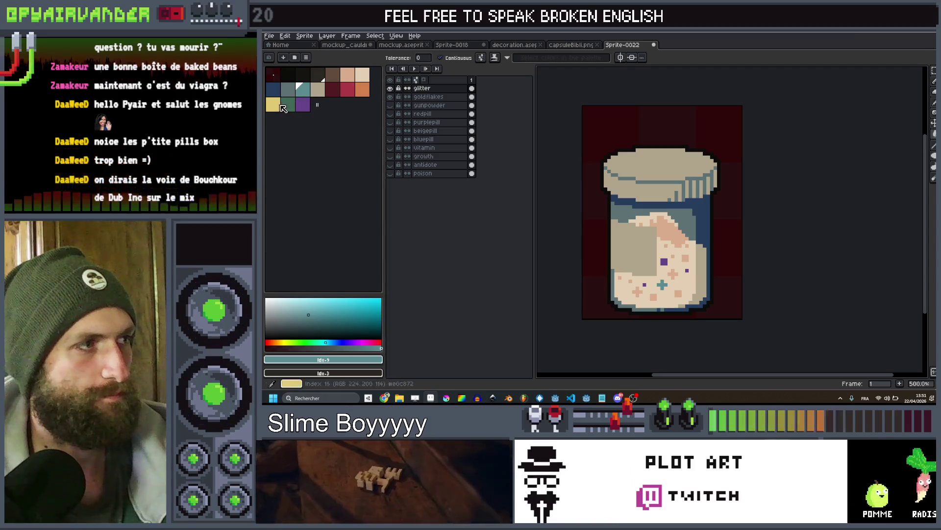
scroll(665, 251, up, 3)
click(679, 238)
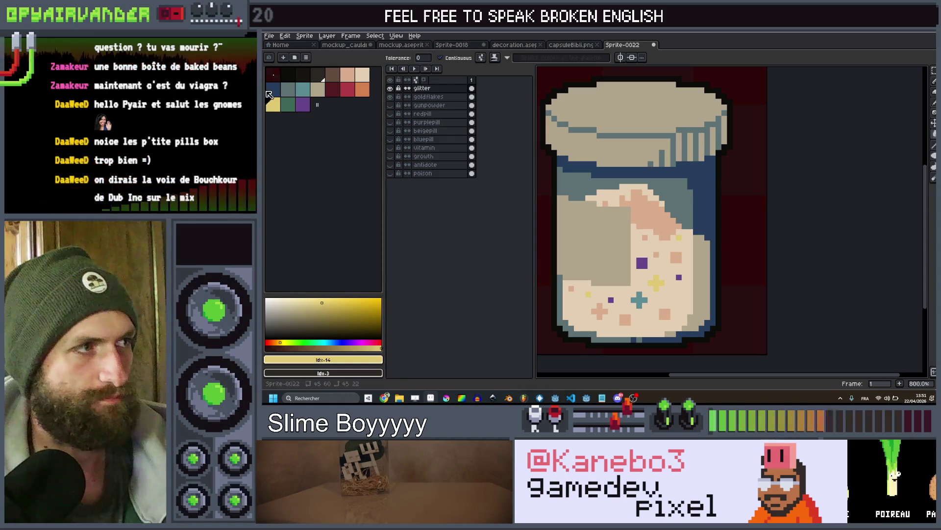
click(363, 89)
click(589, 317)
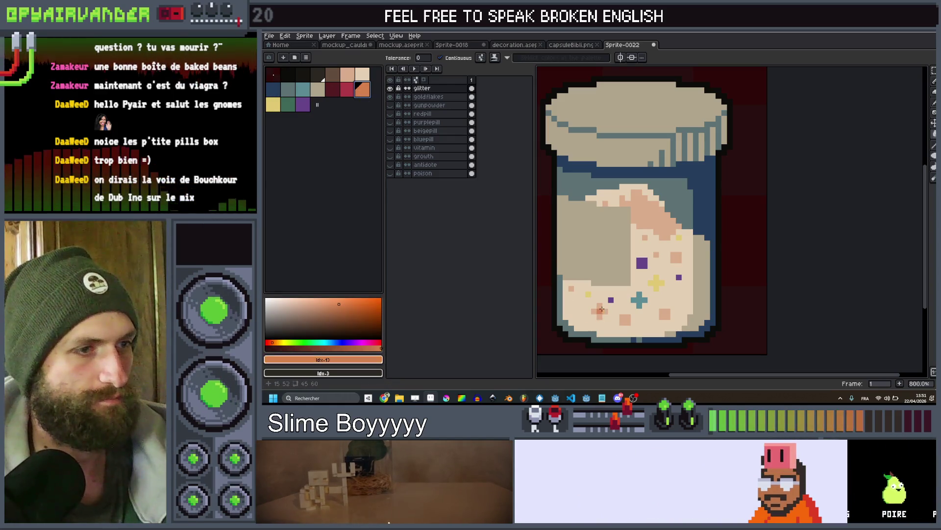
click(601, 309)
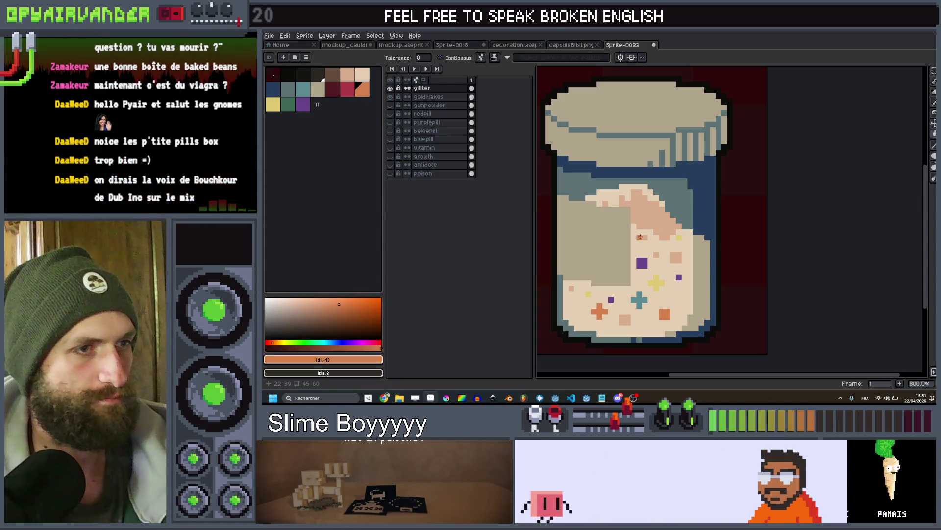
scroll(645, 237, down, 6)
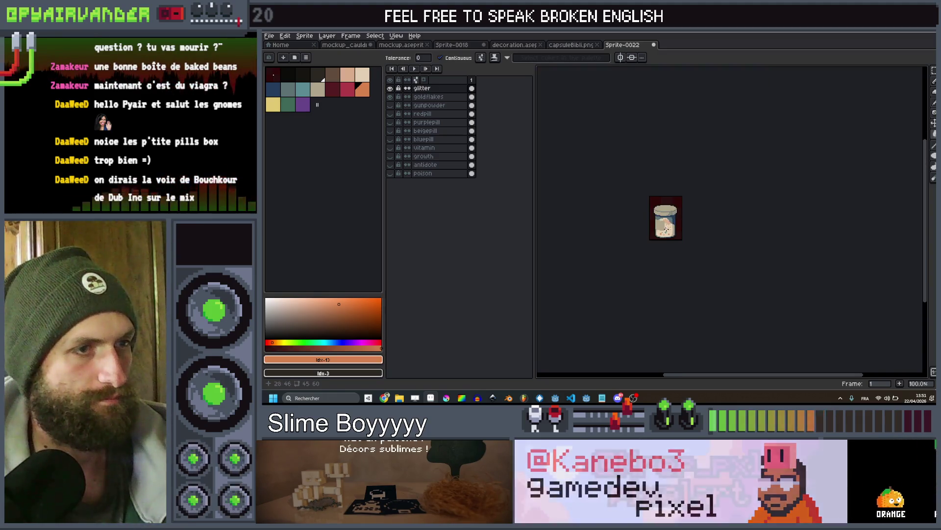
Place dark green one-pixel glitter specks on the powder's top edge with the pencil
scroll(654, 225, up, 5)
scroll(654, 224, up, 1)
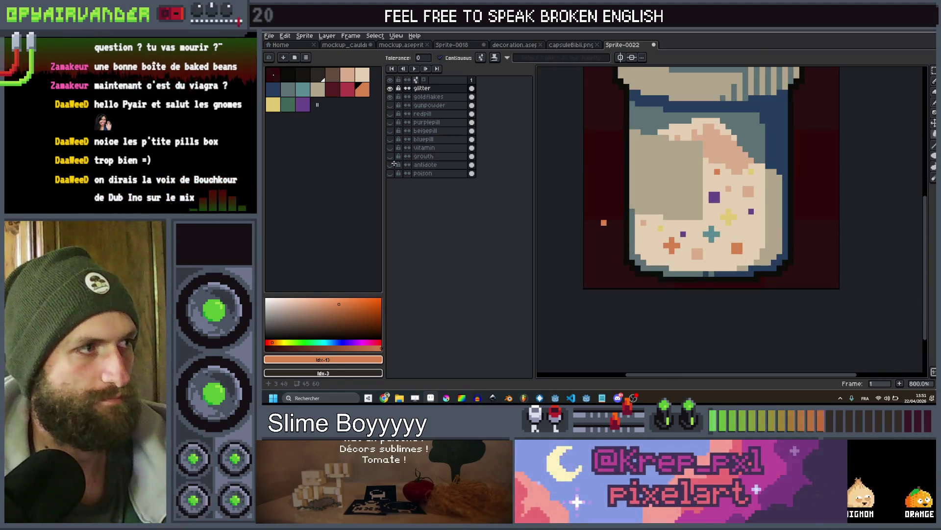
click(287, 104)
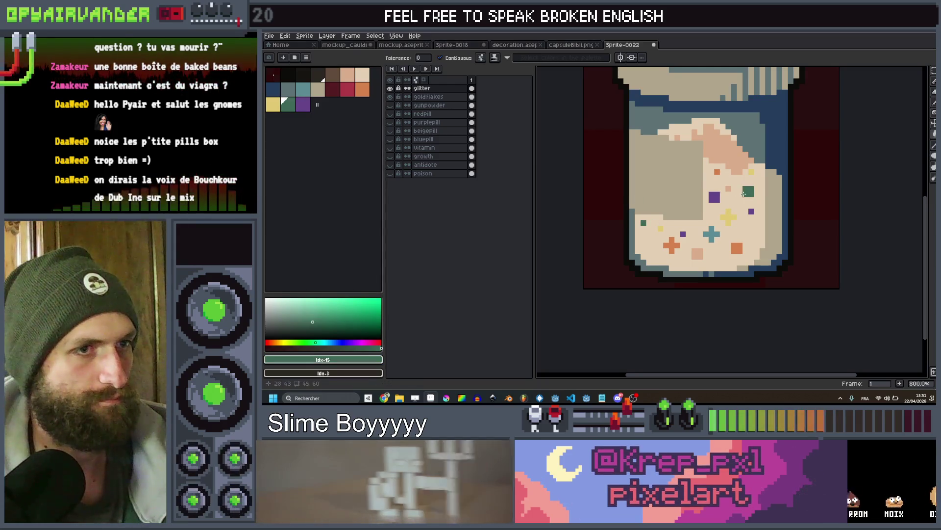
scroll(765, 157, down, 6)
scroll(769, 156, up, 2)
scroll(735, 181, up, 6)
key(b)
click(704, 202)
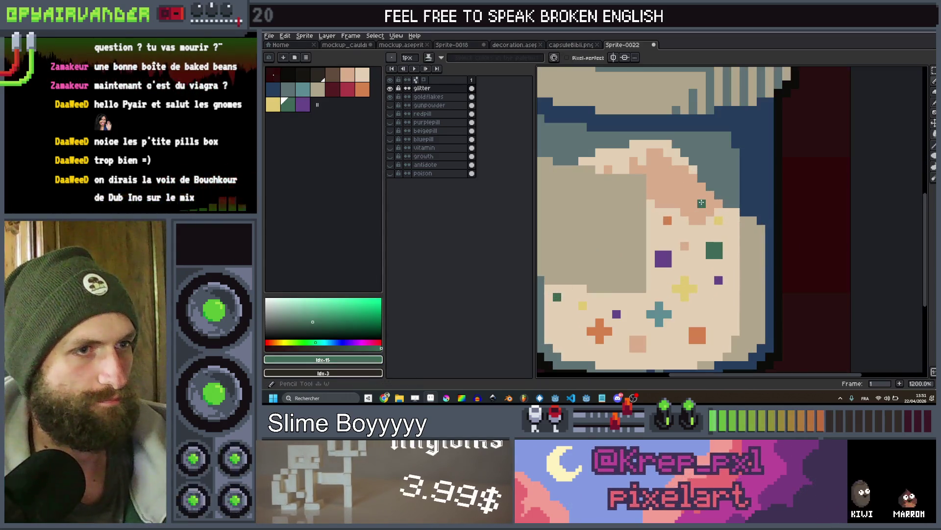
key(minus)
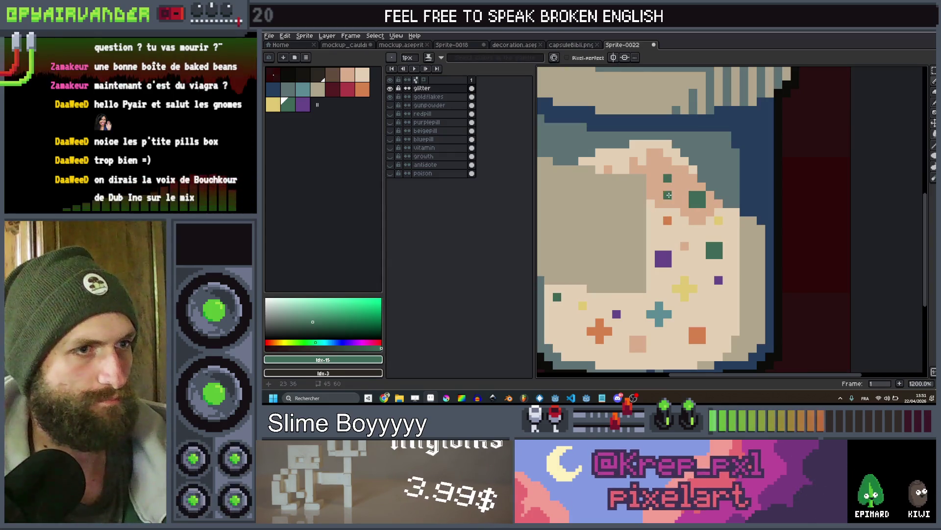
click(663, 202)
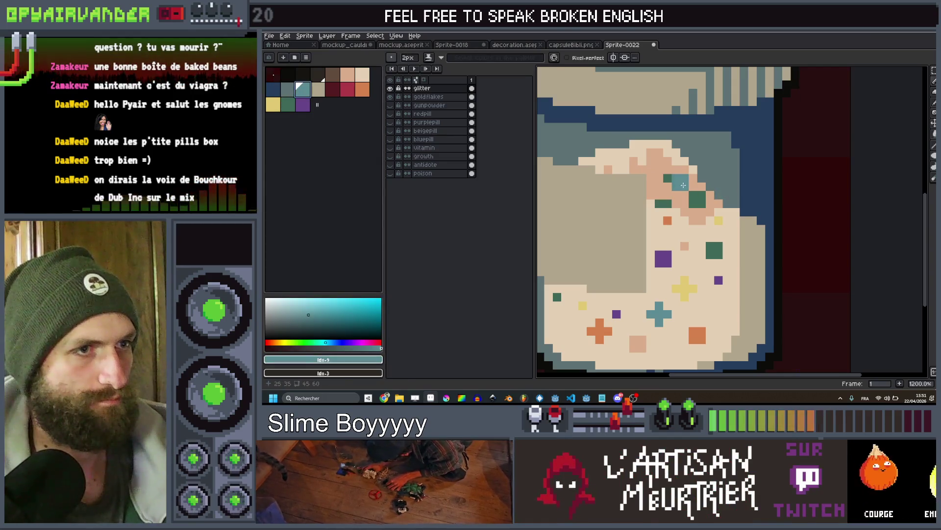
Add another glitter pixel near the powder's top and choose orange
scroll(660, 163, down, 6)
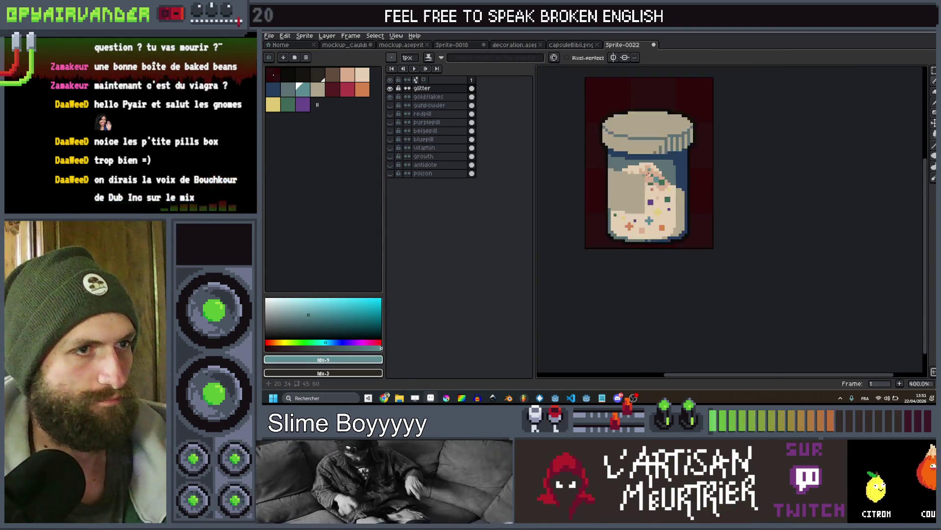
scroll(676, 174, up, 3)
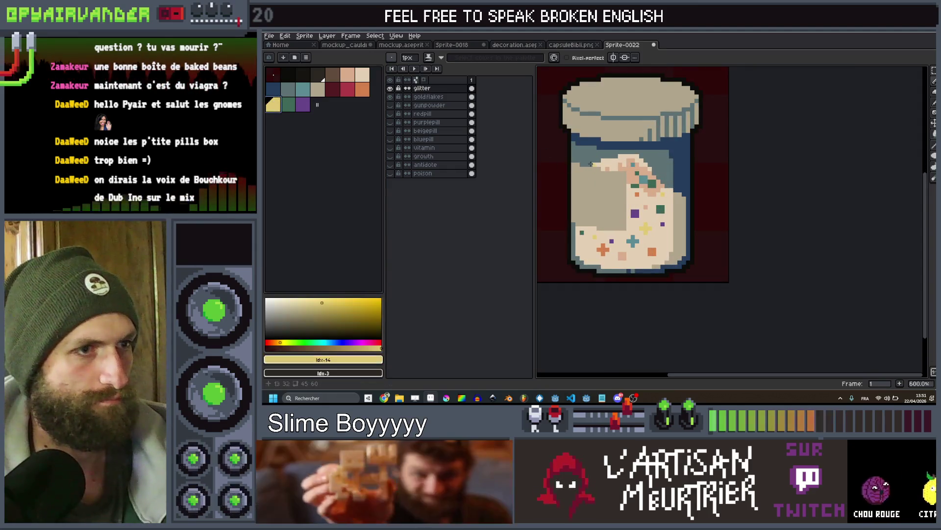
scroll(657, 180, up, 4)
scroll(666, 184, down, 1)
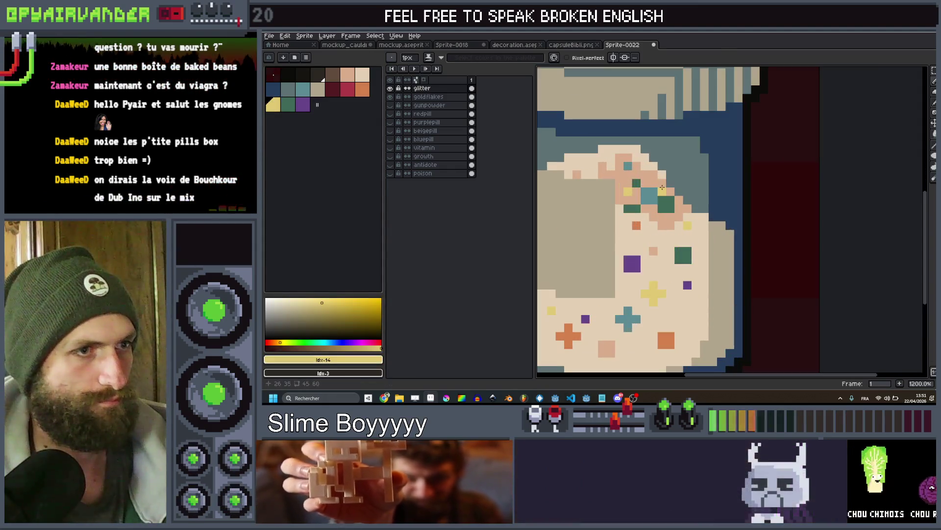
click(620, 164)
scroll(642, 174, down, 5)
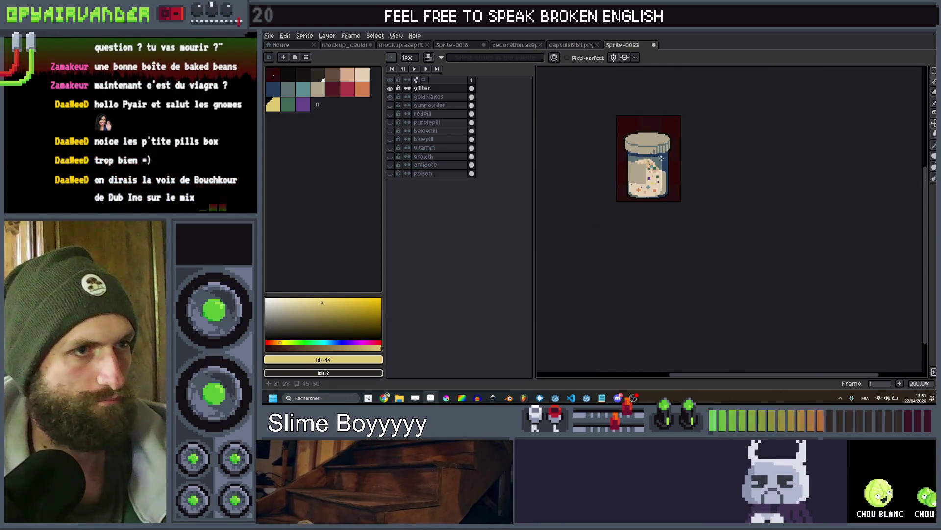
scroll(651, 168, up, 4)
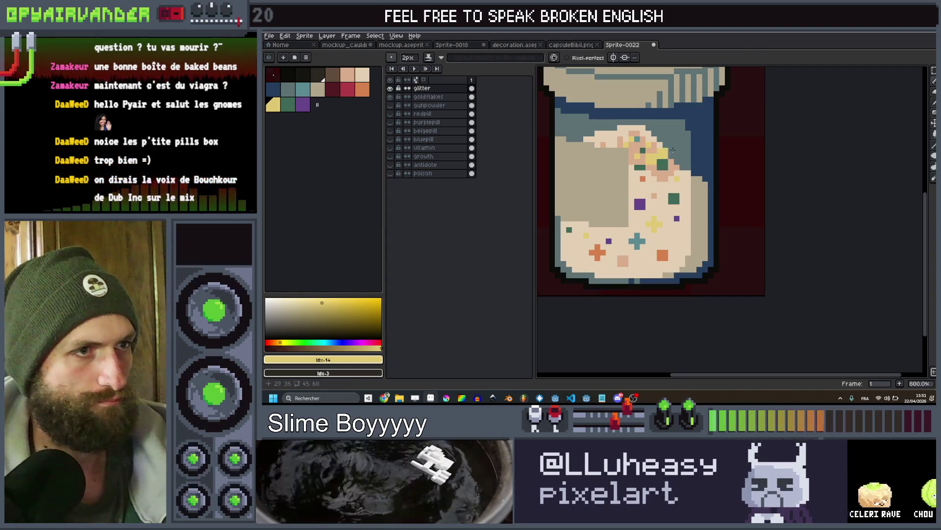
scroll(658, 163, down, 3)
scroll(657, 162, up, 5)
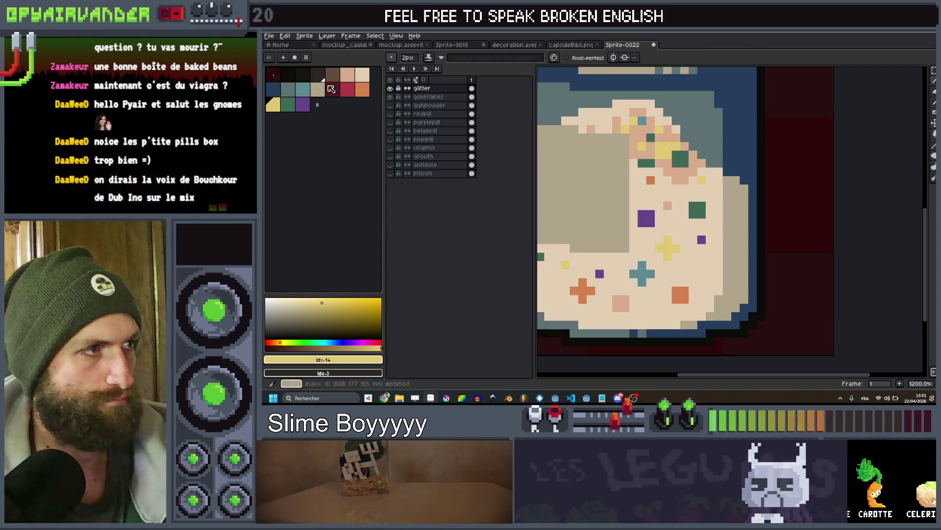
alt+click(657, 163)
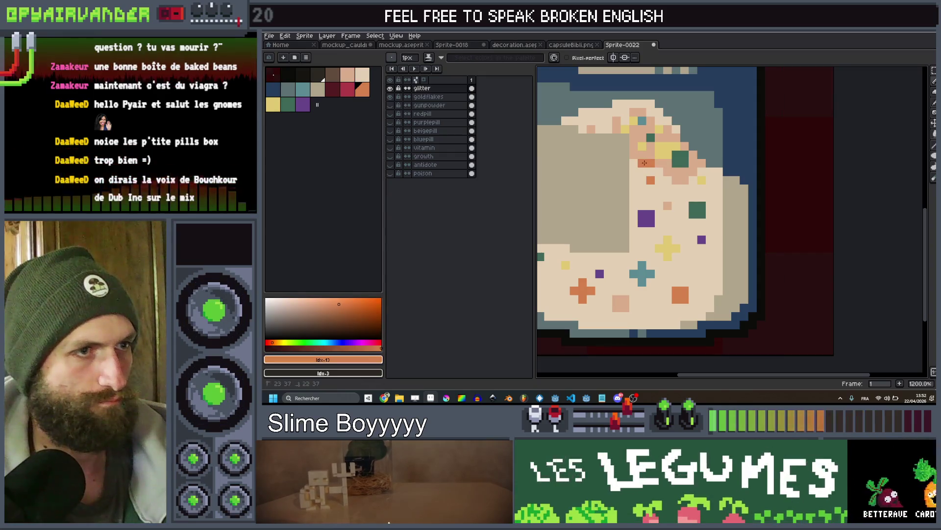
Switch to the Move tool and toggle the goldflakes layer's visibility
key(v)
scroll(680, 159, down, 8)
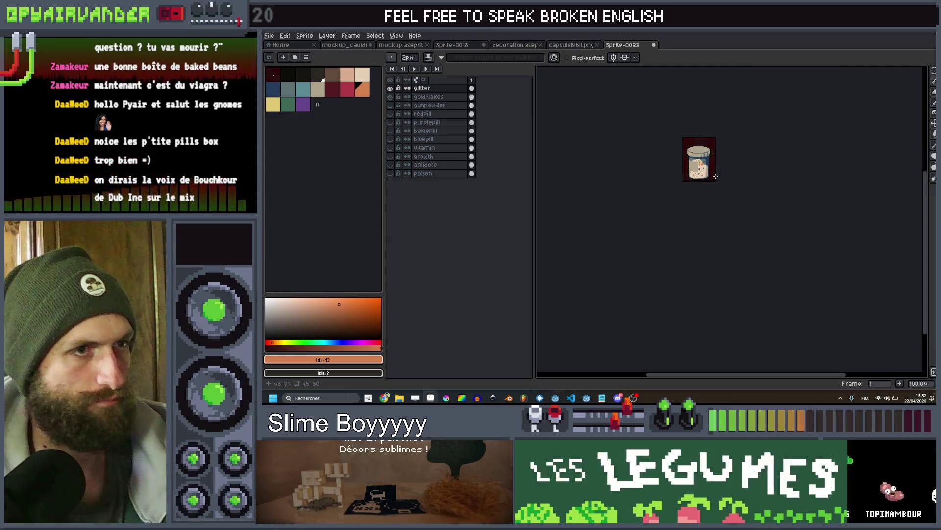
scroll(669, 125, up, 2)
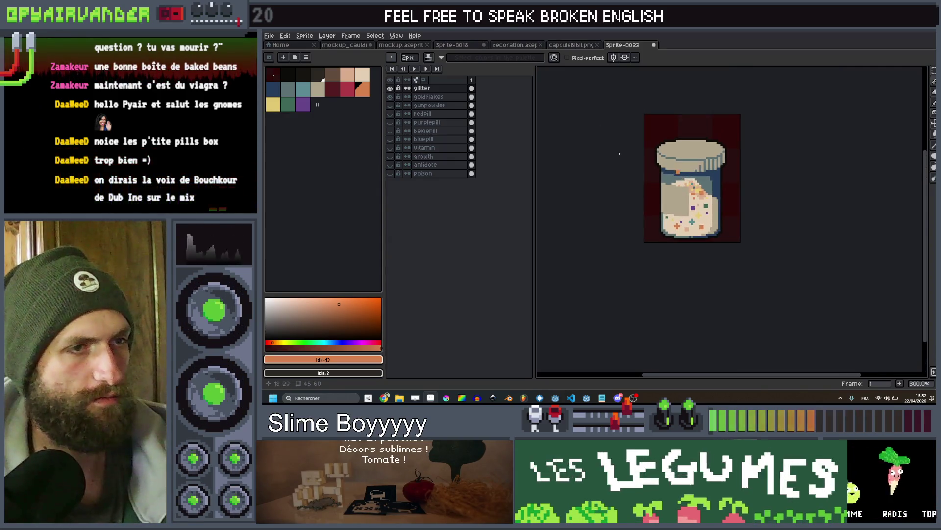
click(391, 97)
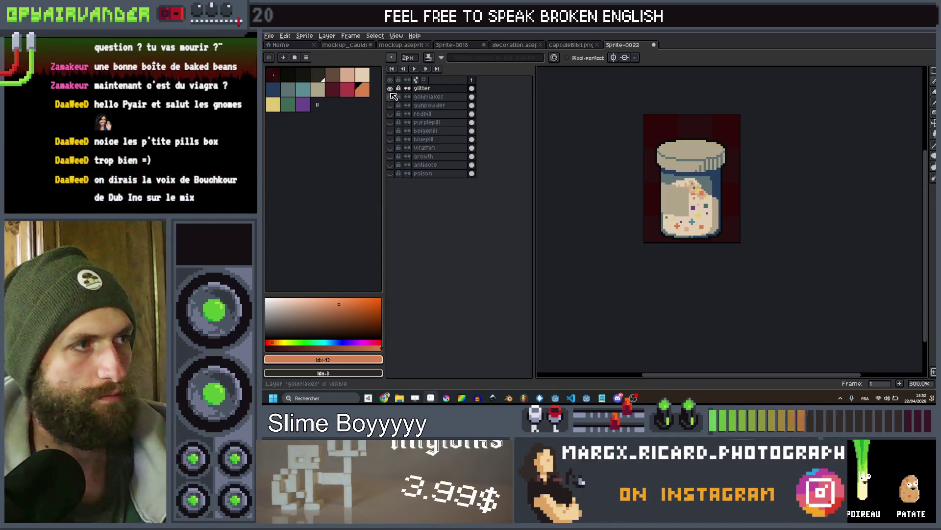
On the goldflakes layer, draw an orange dollar-sign S on the label with a 2px brush
click(429, 97)
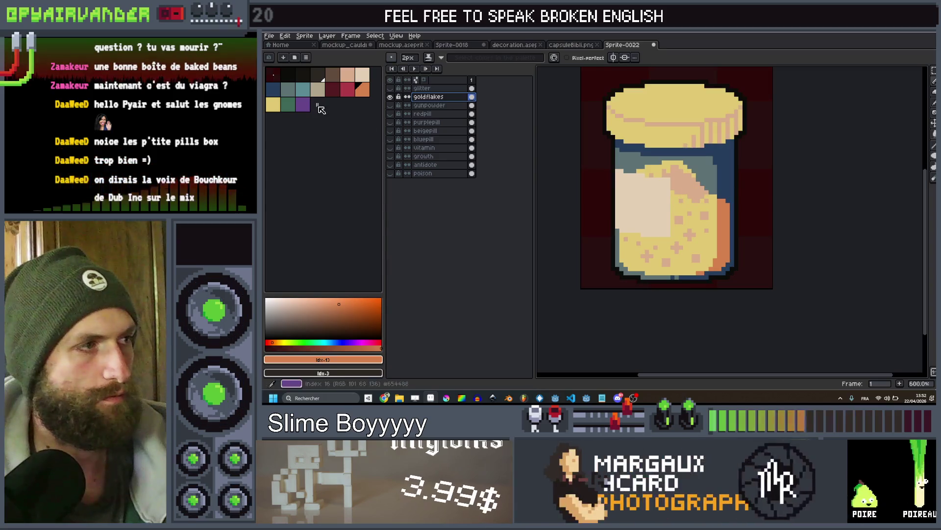
key(plus)
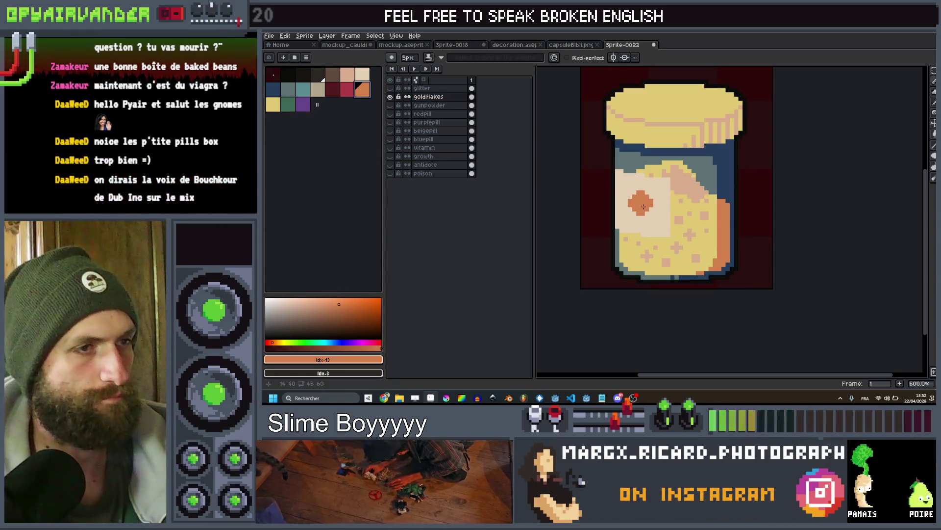
key(minus)
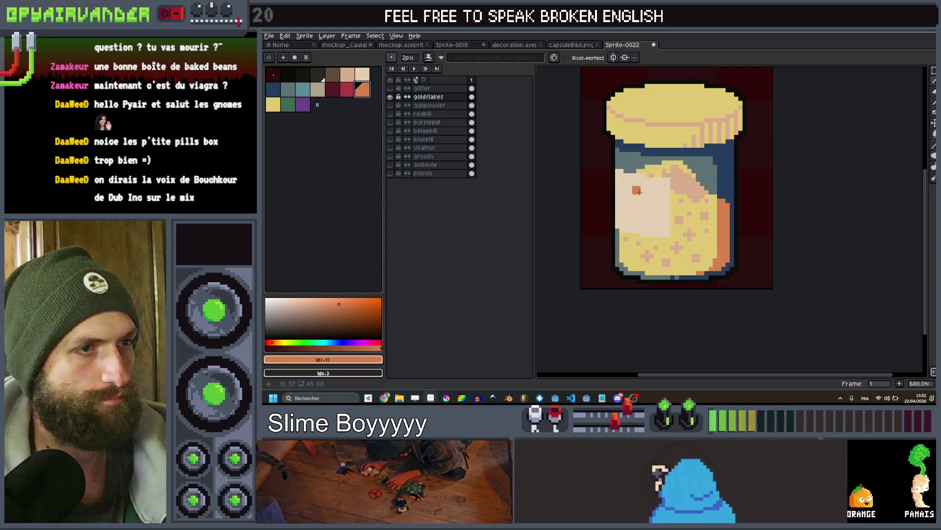
scroll(657, 195, up, 3)
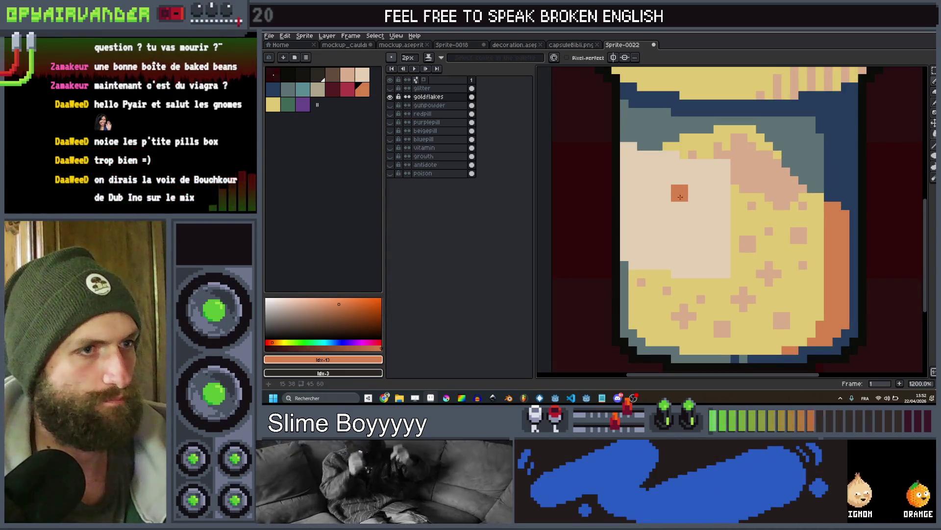
drag(674, 188, 658, 188)
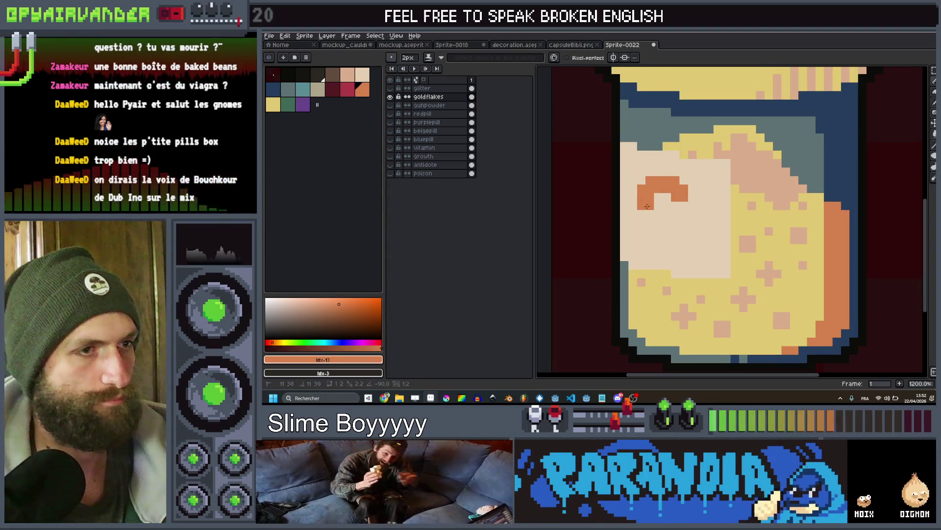
click(676, 230)
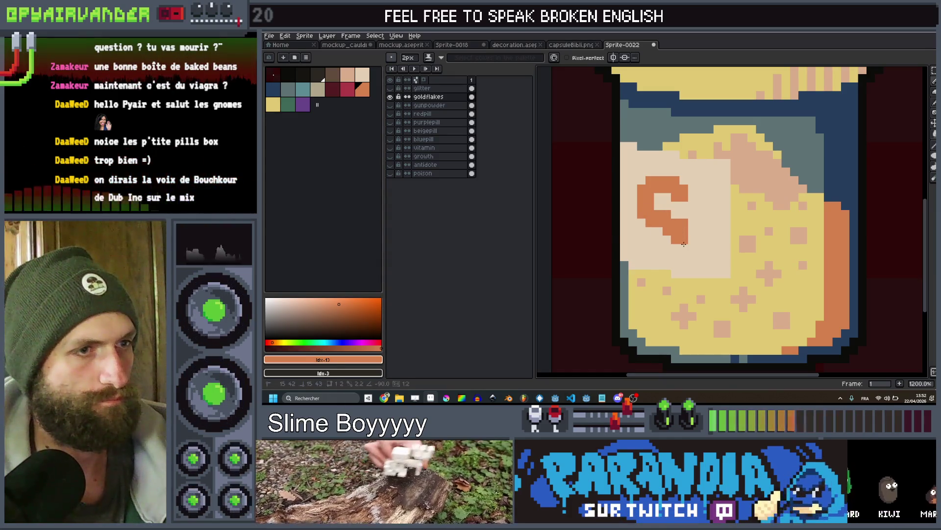
click(670, 251)
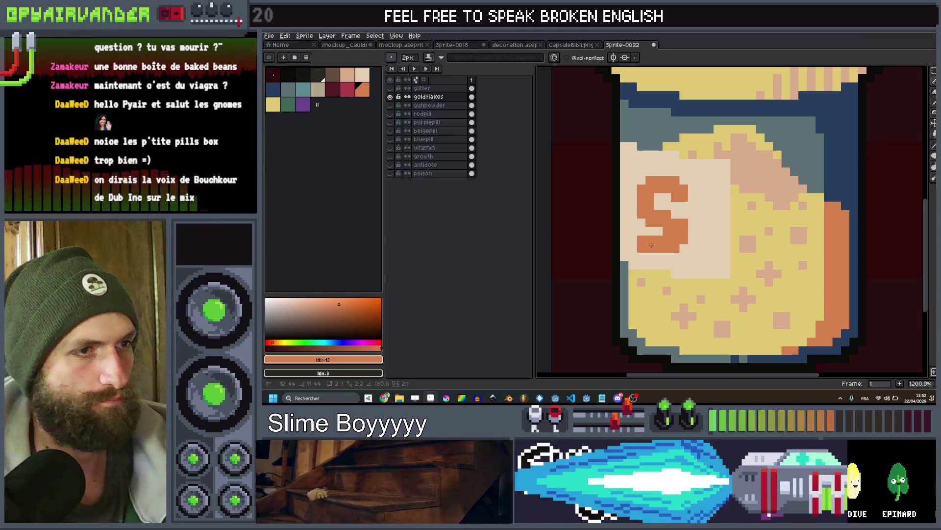
click(646, 241)
drag(654, 256, 665, 193)
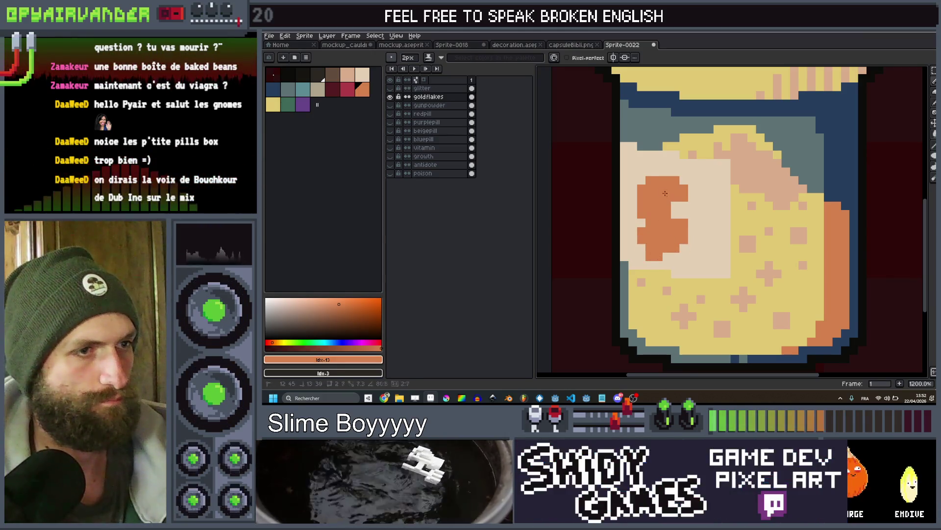
Shrink the brush to one pixel and zoom around to inspect the goldflakes jar
scroll(667, 169, down, 8)
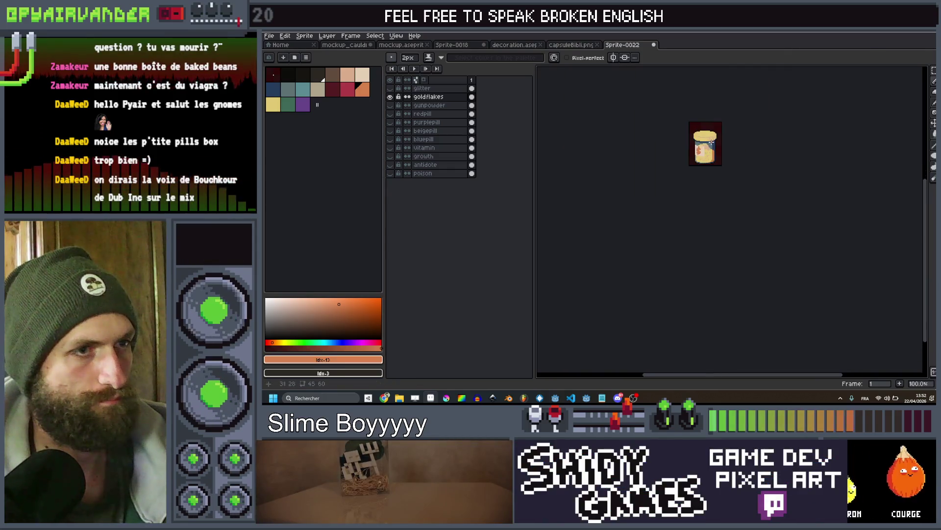
scroll(712, 142, up, 5)
scroll(687, 157, down, 1)
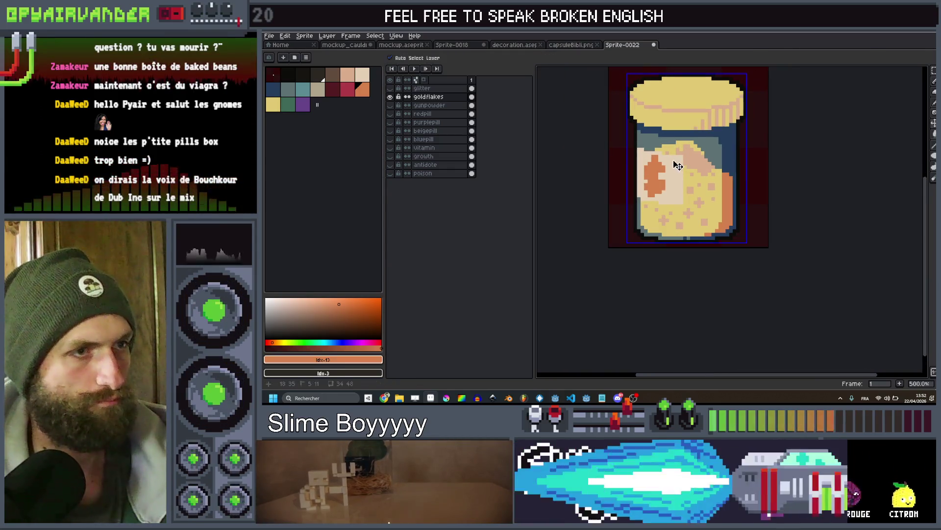
key(minus)
scroll(663, 167, up, 4)
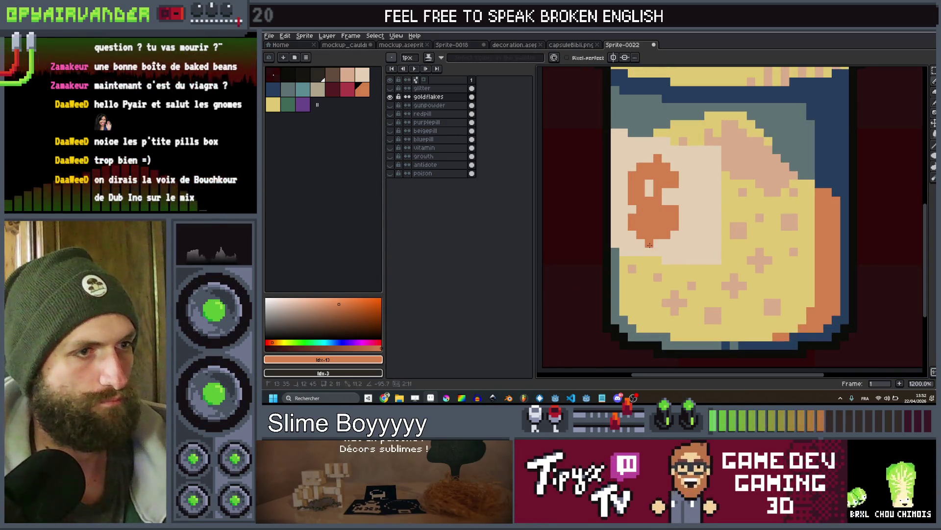
scroll(650, 245, down, 6)
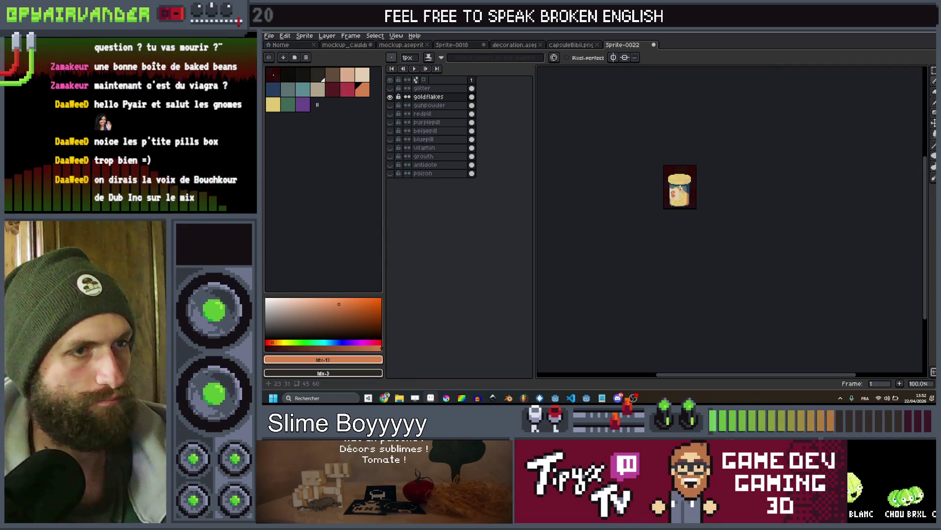
scroll(667, 205, up, 5)
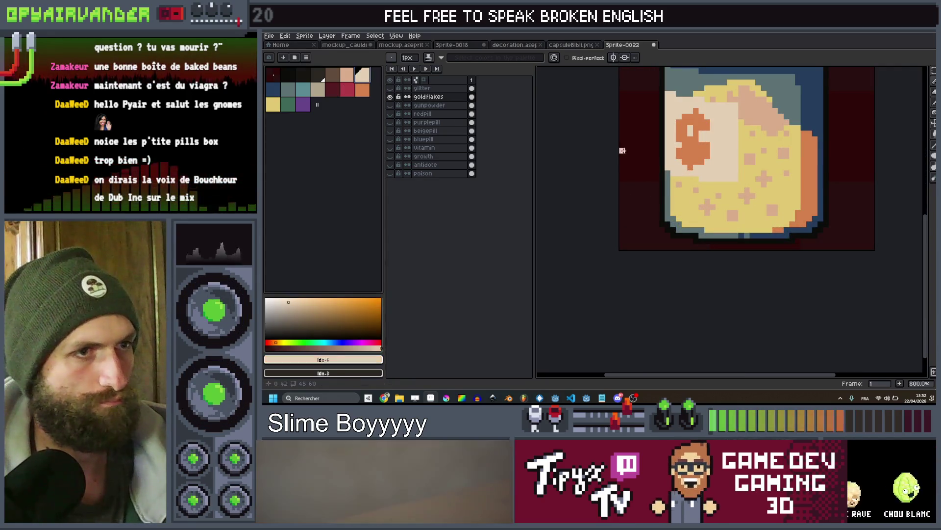
scroll(670, 150, up, 3)
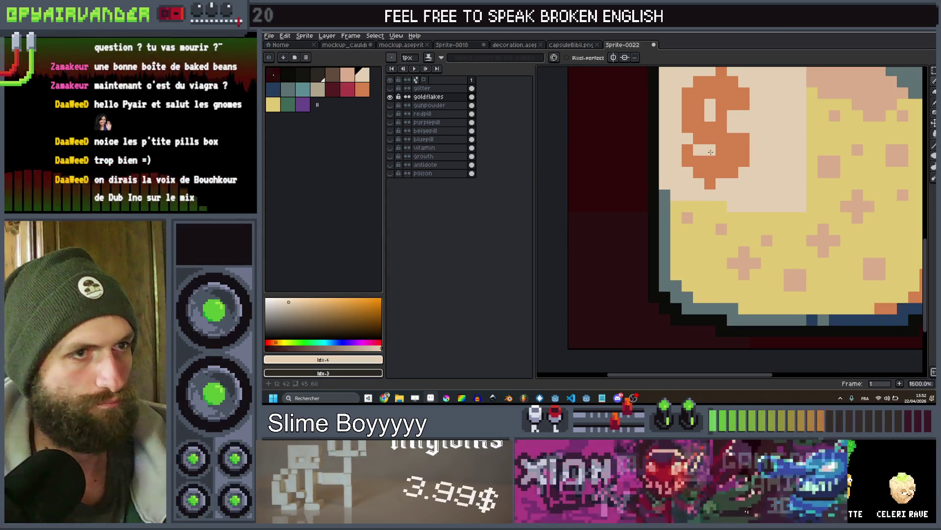
scroll(753, 147, down, 4)
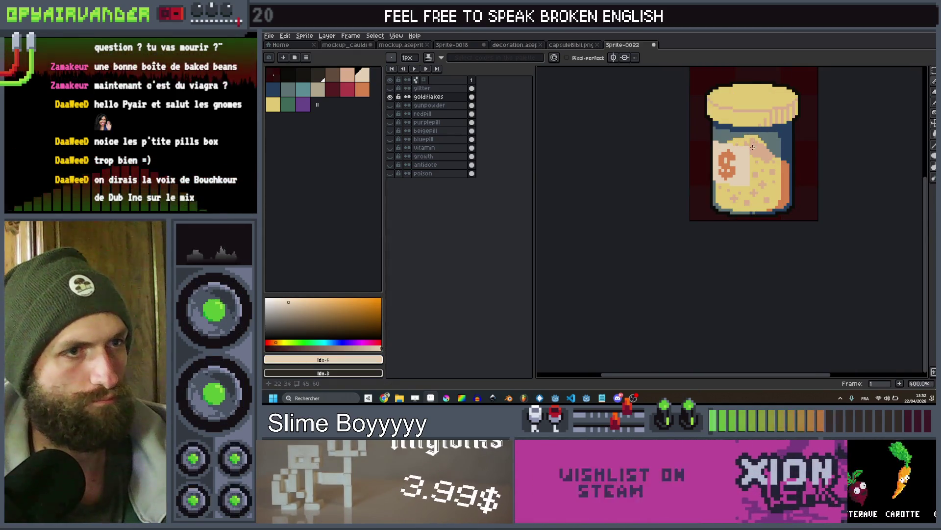
scroll(752, 147, down, 3)
scroll(731, 212, up, 3)
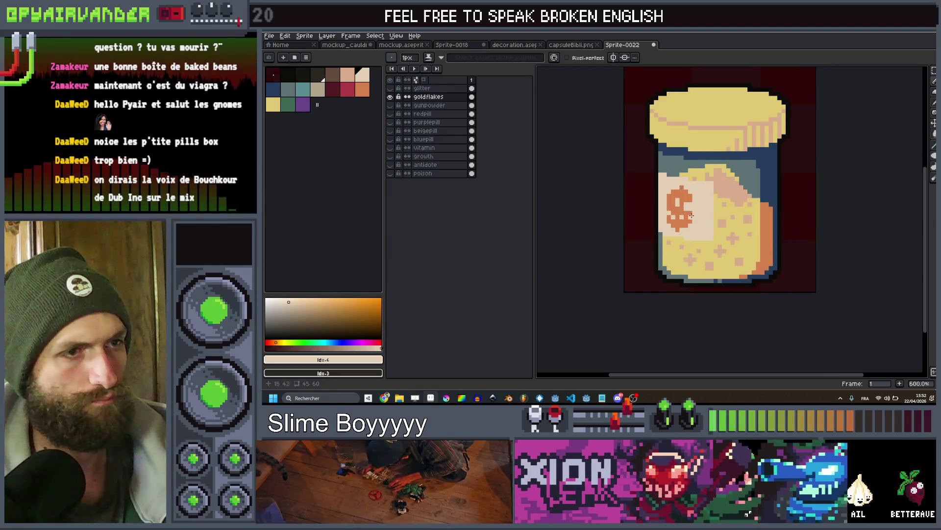
scroll(695, 198, down, 2)
scroll(695, 199, up, 2)
scroll(696, 199, up, 1)
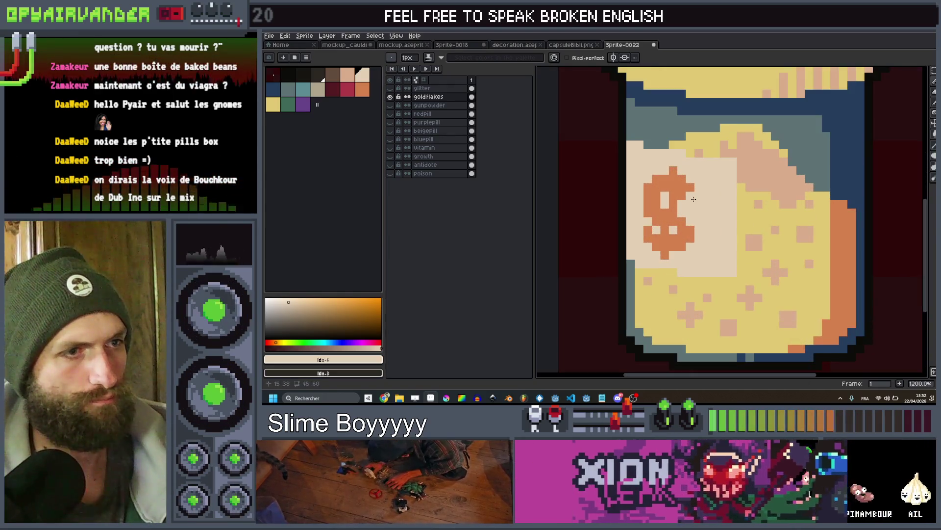
scroll(718, 194, down, 4)
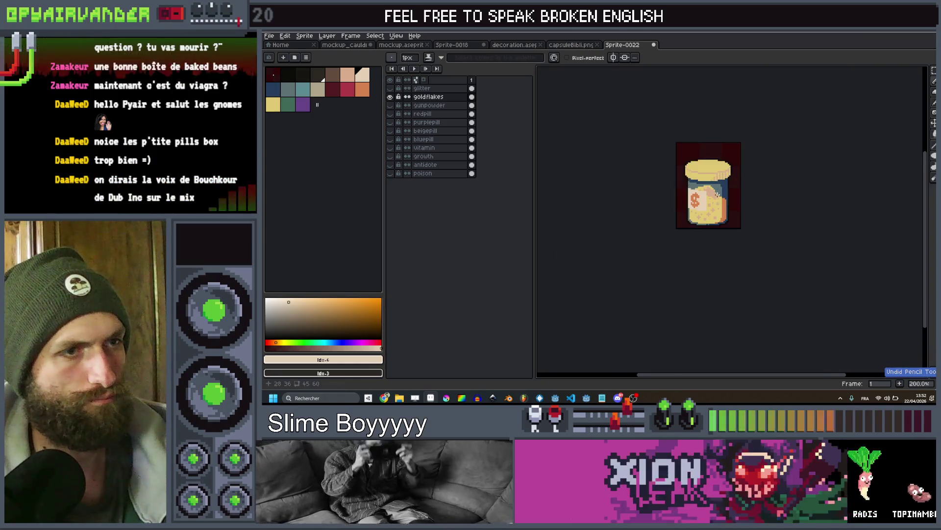
scroll(714, 164, up, 1)
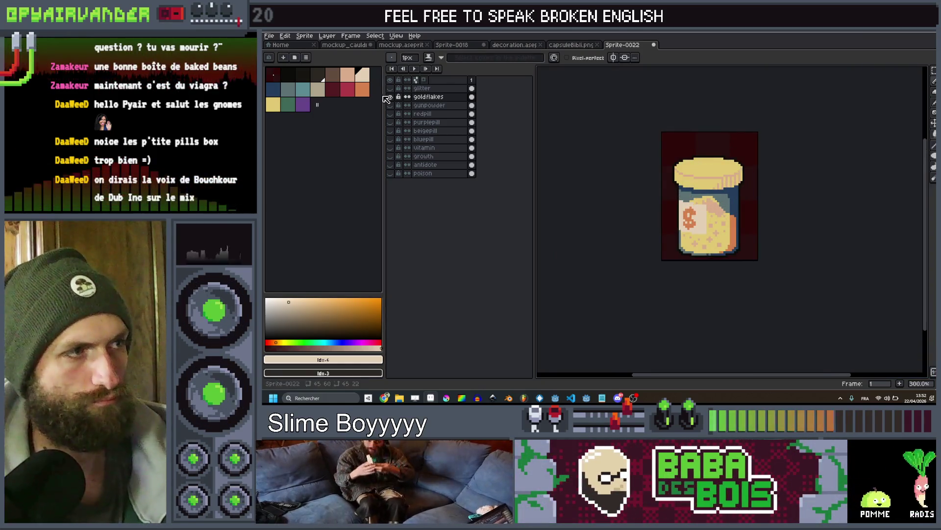
Hide the goldflakes layer and show the glitter layer
click(391, 97)
click(390, 88)
scroll(611, 208, up, 6)
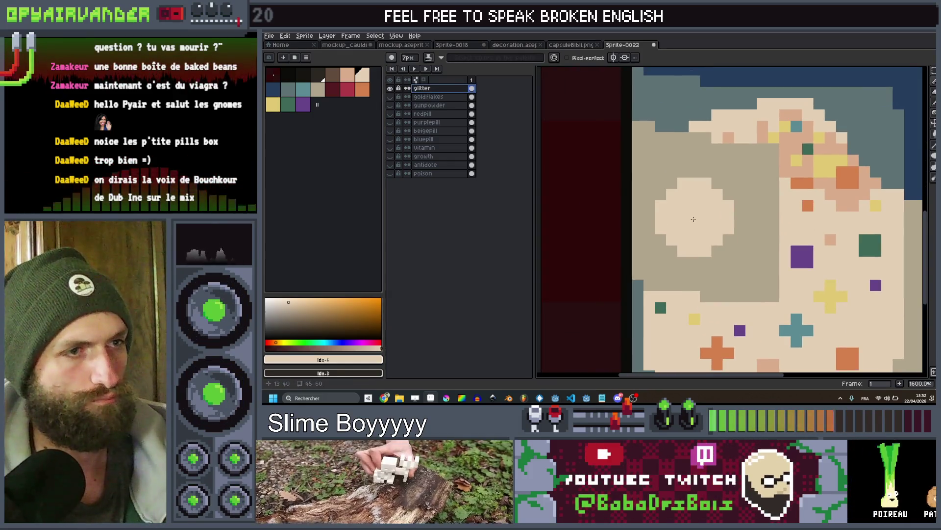
Dot two one-pixel pale specks and a 3px pale plus into the contents
key(minus)
key(minus)
key(minus)
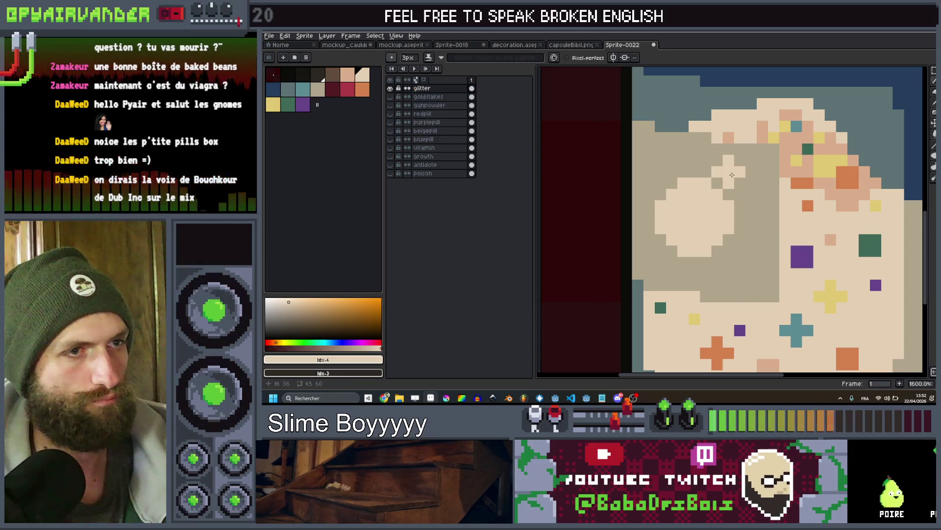
click(729, 171)
click(661, 161)
key(plus)
key(plus)
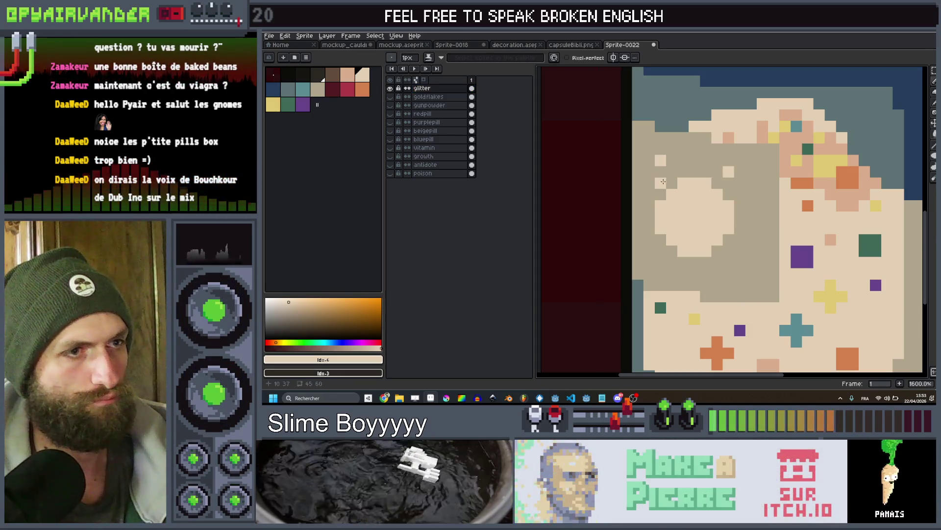
click(739, 267)
scroll(739, 266, down, 5)
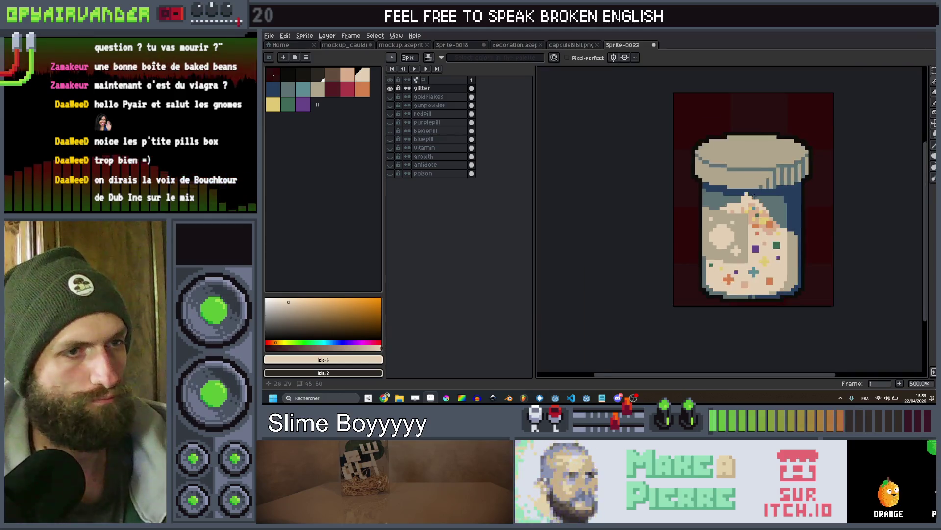
scroll(704, 247, up, 5)
Add two more one-pixel pale speckles at new spots in the contents
key(minus)
key(minus)
click(704, 246)
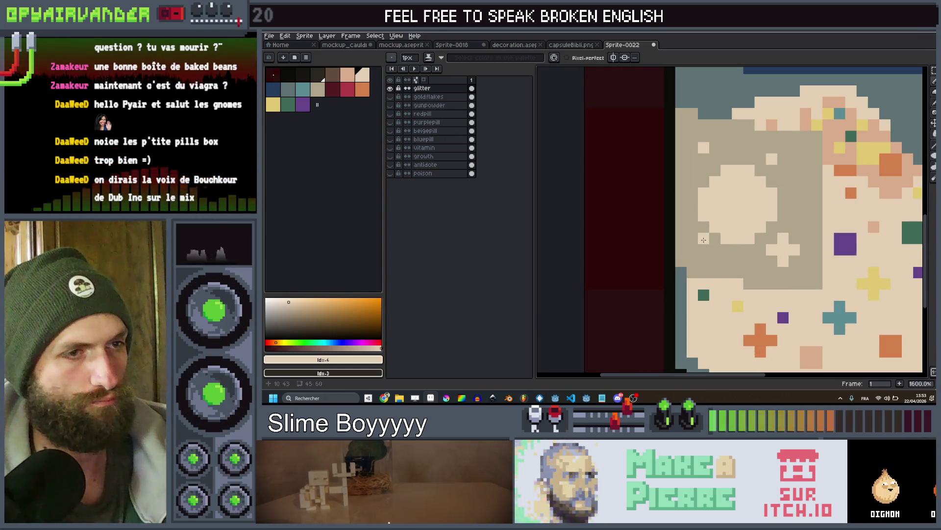
scroll(700, 245, down, 5)
scroll(769, 205, up, 6)
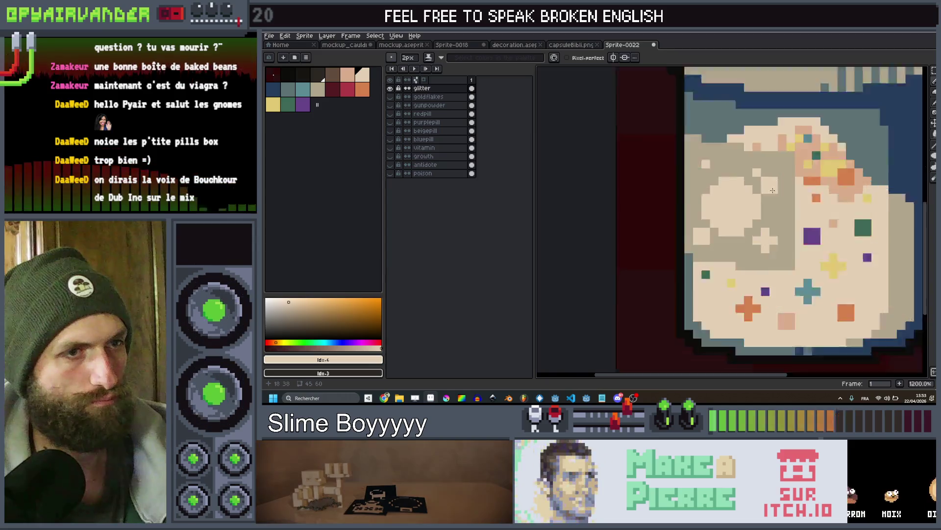
key(minus)
click(769, 206)
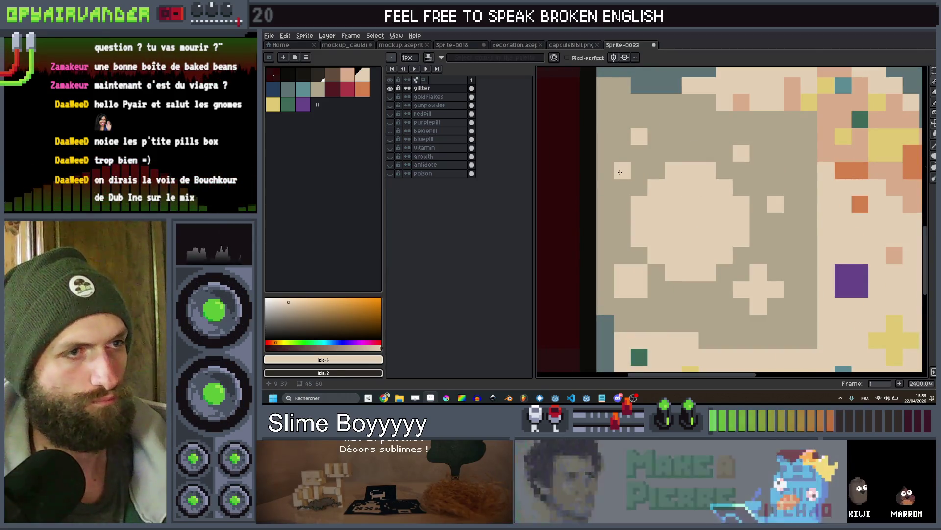
scroll(613, 172, down, 7)
scroll(702, 187, up, 4)
scroll(702, 186, up, 1)
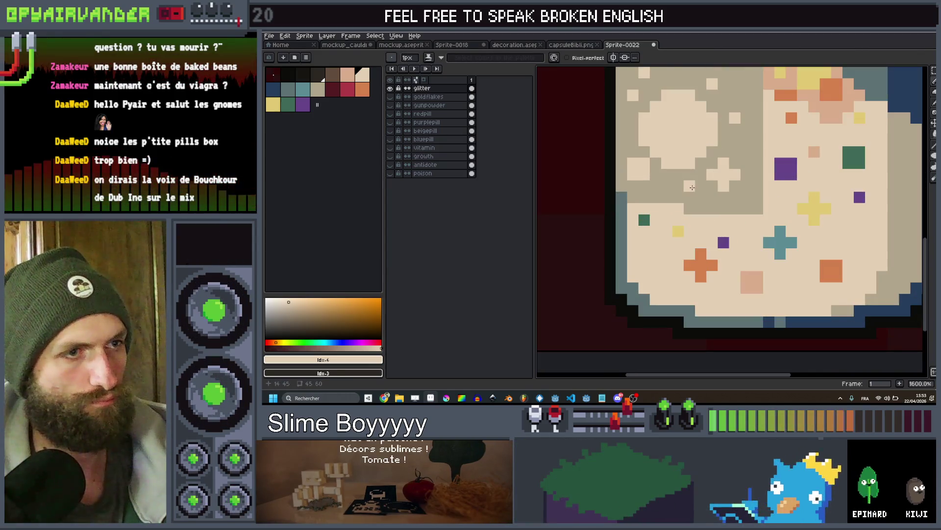
scroll(696, 175, down, 7)
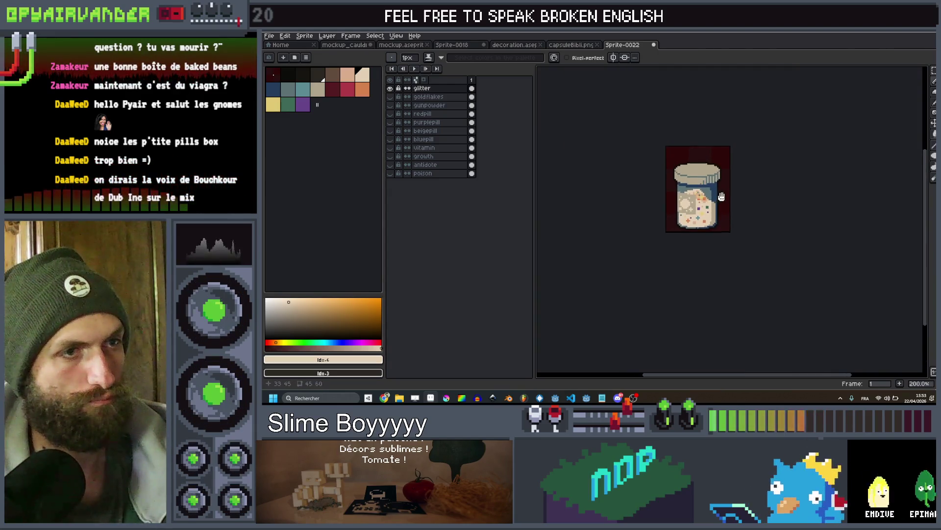
scroll(726, 197, up, 1)
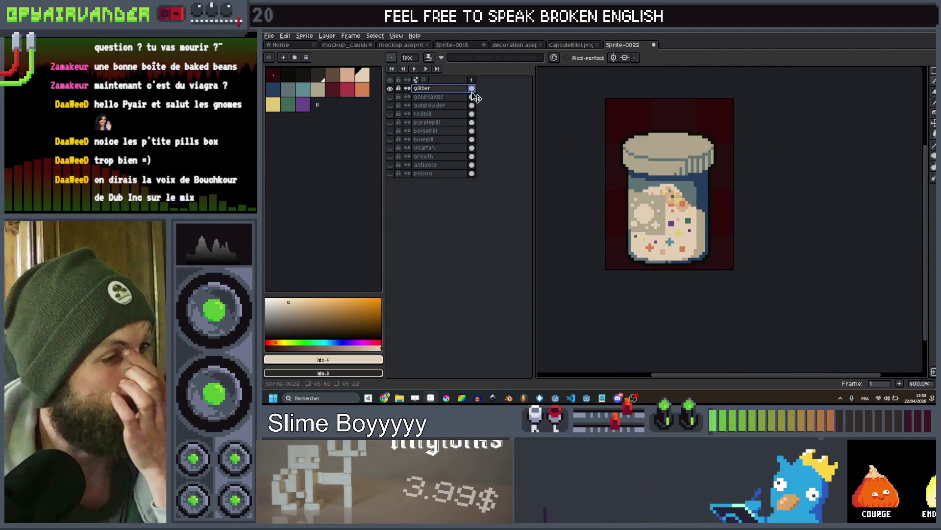
Add a new layer above glitter, pick the jar's green, and undo a first green fill
key(shift+n)
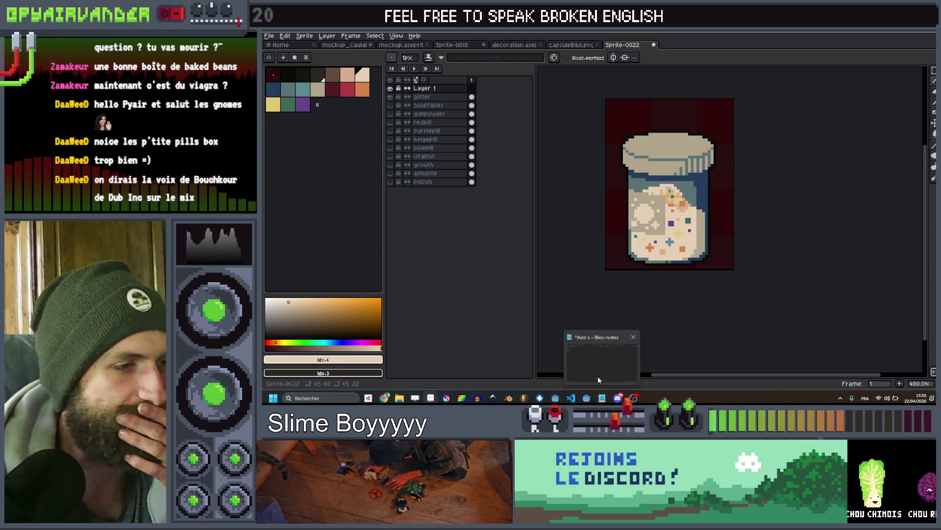
mouse_move(592, 369)
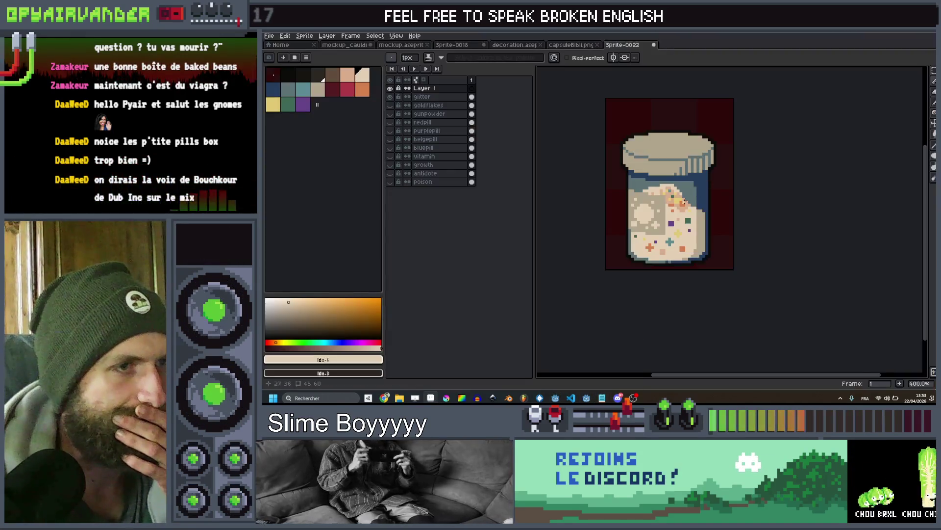
drag(702, 205, 676, 211)
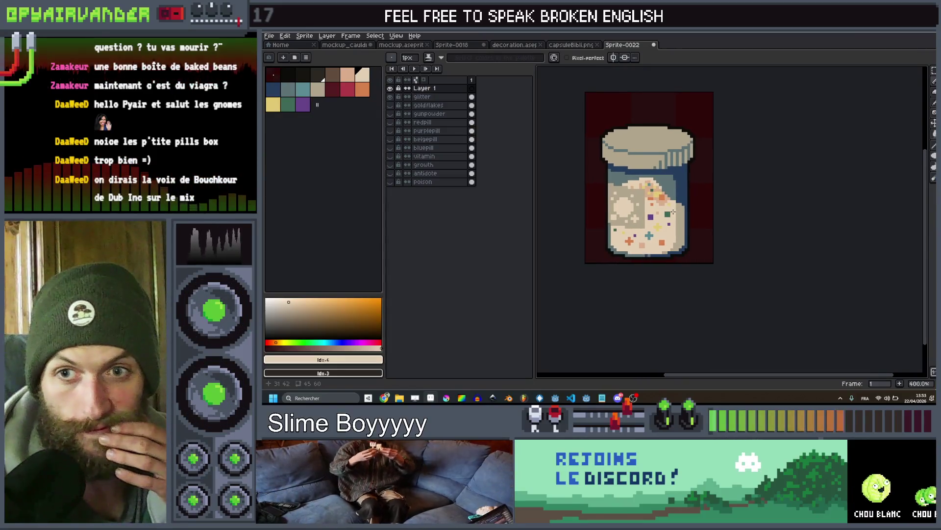
scroll(672, 212, up, 2)
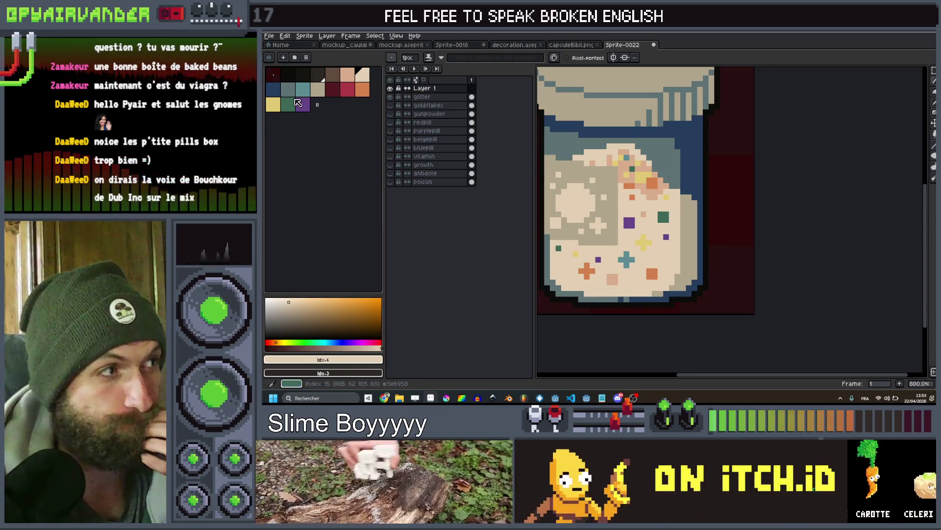
alt+click(663, 214)
scroll(664, 213, up, 2)
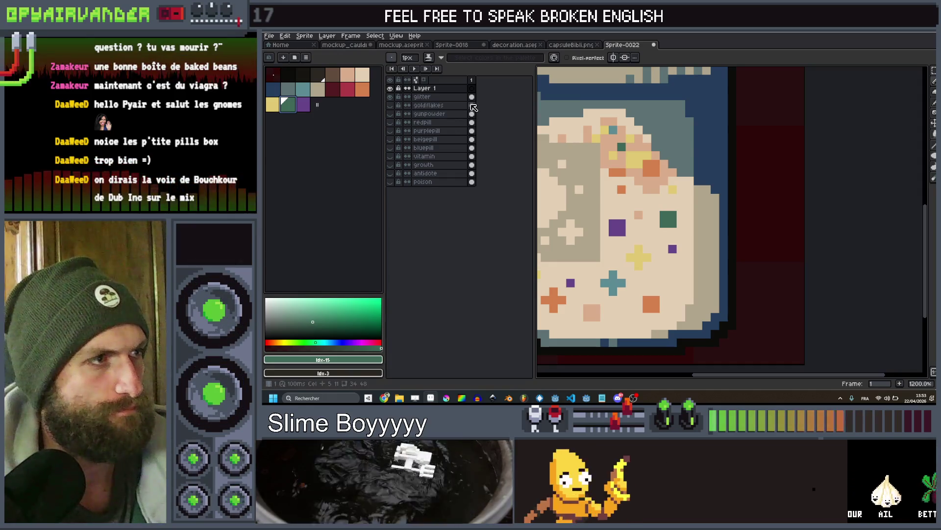
click(472, 105)
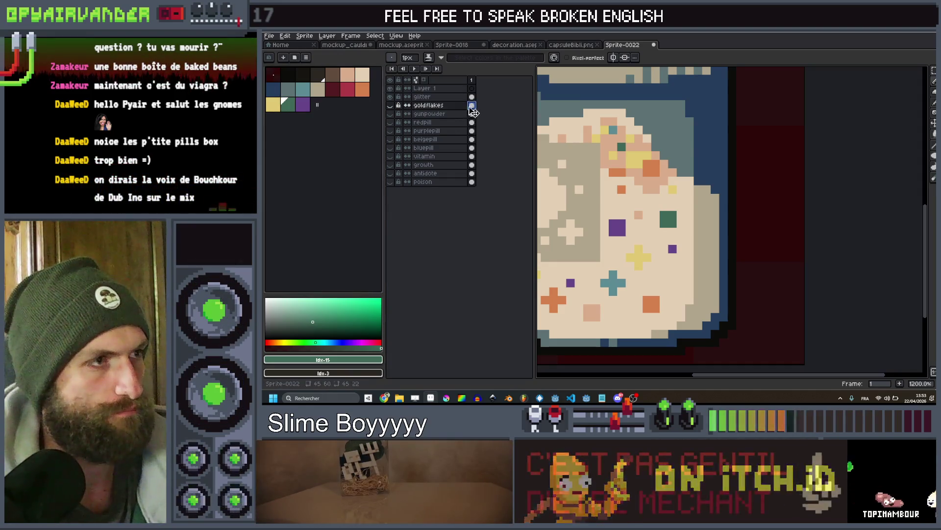
click(471, 89)
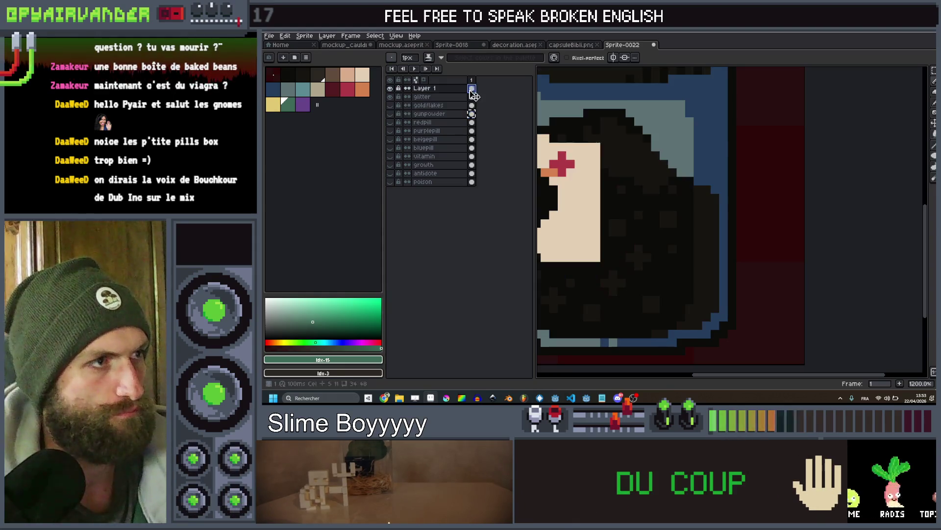
scroll(633, 196, down, 3)
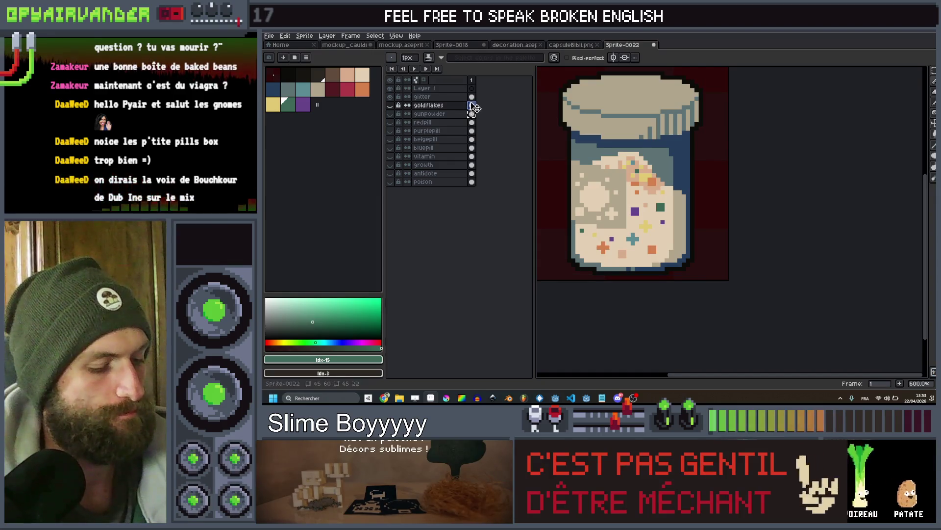
scroll(655, 208, up, 3)
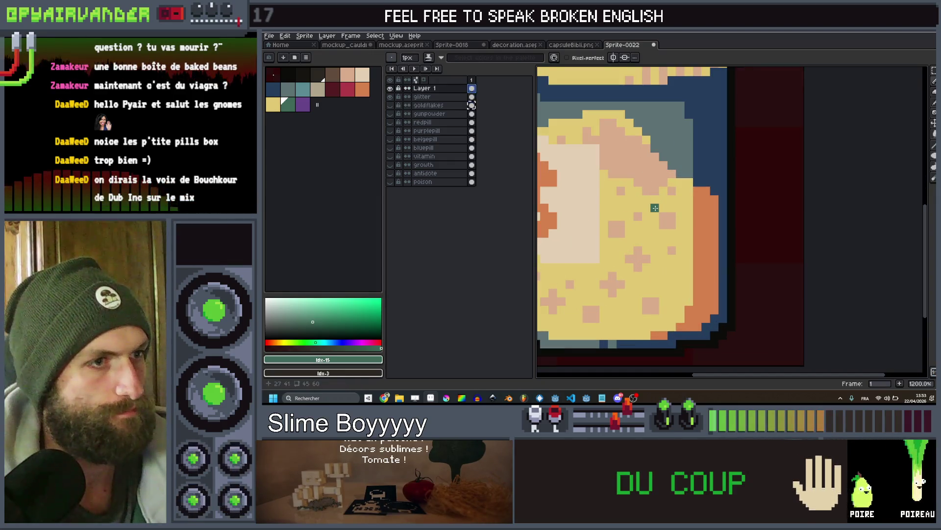
scroll(653, 218, down, 5)
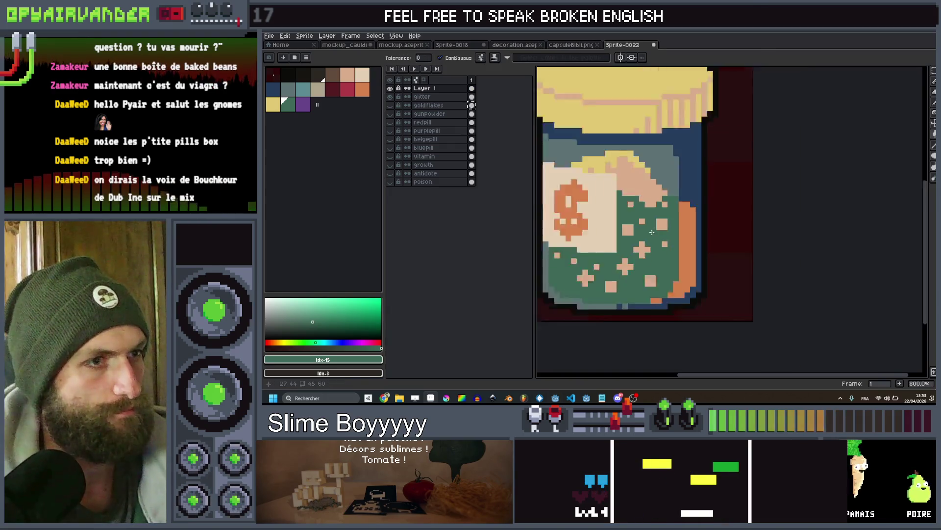
scroll(622, 172, up, 3)
key(ctrl+z)
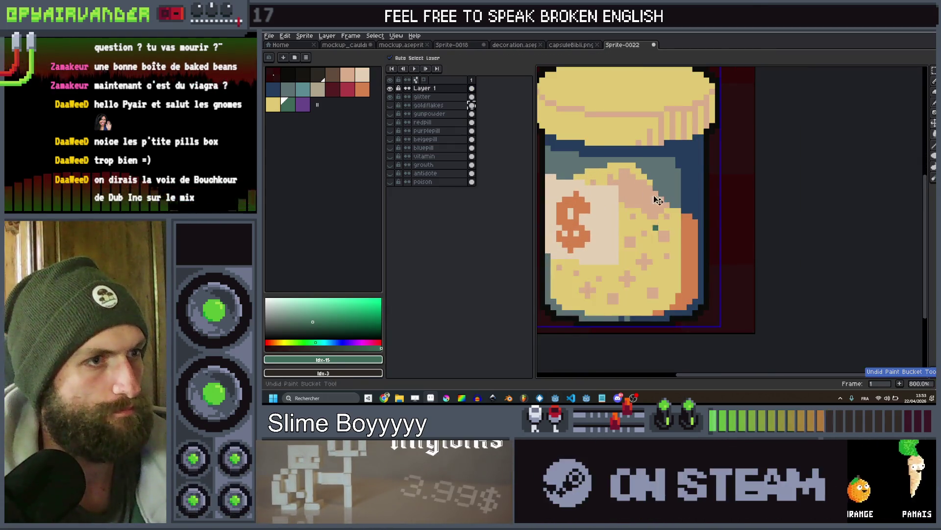
scroll(621, 142, down, 1)
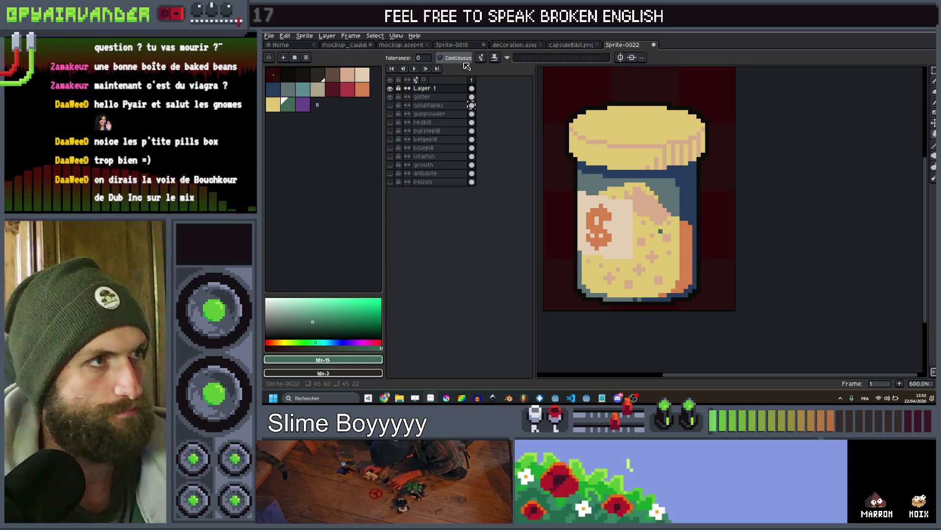
Make the bucket fill all matching colours and turn the yellow jar contents green
click(479, 58)
scroll(649, 225, up, 1)
click(648, 225)
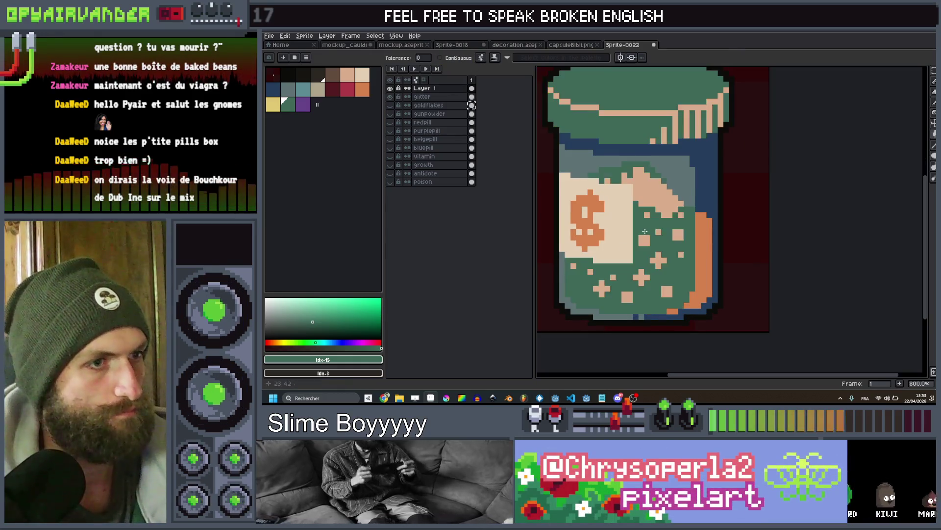
scroll(648, 225, down, 2)
scroll(648, 225, up, 2)
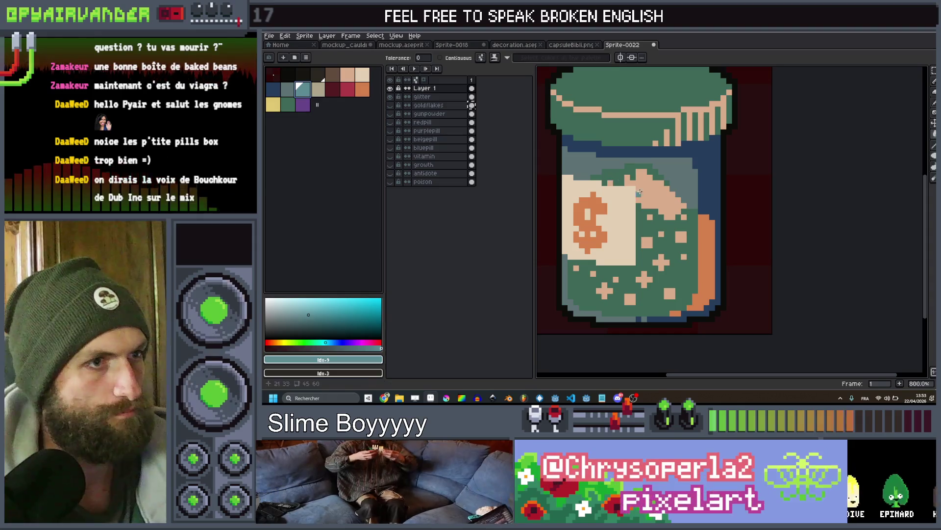
scroll(665, 195, down, 7)
scroll(666, 195, up, 4)
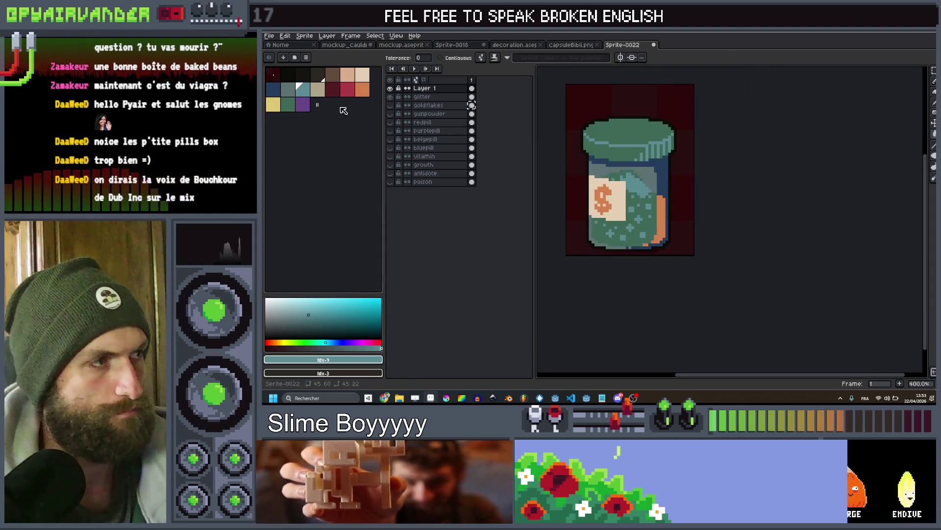
Try recolouring the $ label dark blue, then undo it
click(273, 90)
scroll(637, 196, up, 2)
click(607, 204)
scroll(709, 228, down, 4)
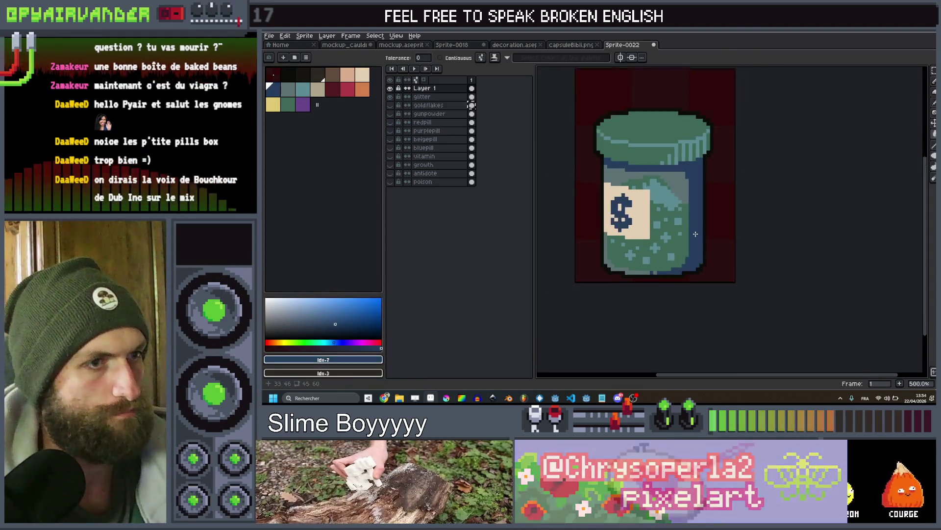
scroll(707, 230, down, 1)
scroll(708, 229, up, 4)
key(ctrl+z)
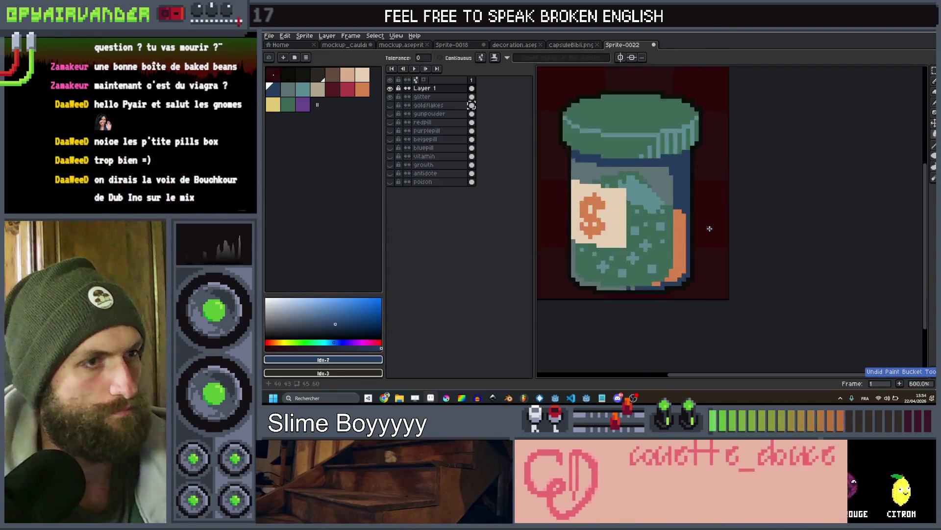
Fill the orange $ and the jar's orange edge with grey-teal, then eyedrop the label beige
click(288, 90)
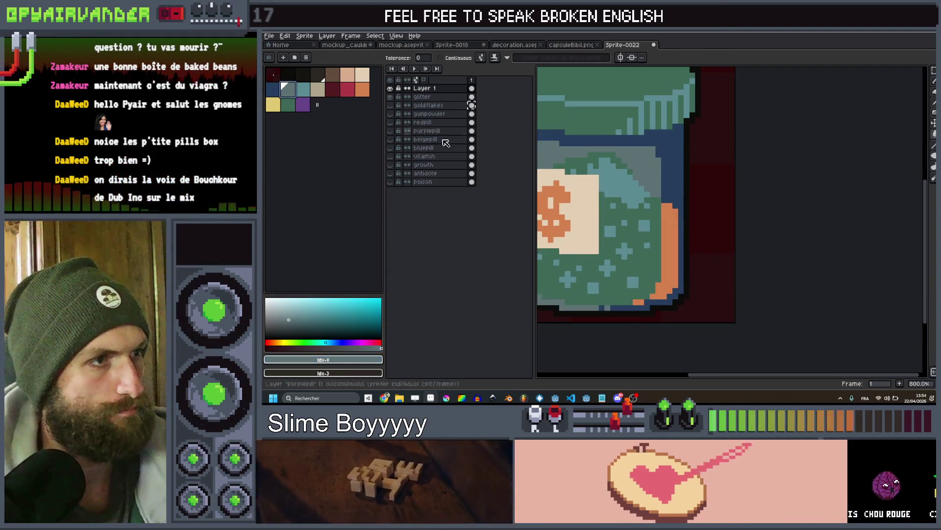
click(669, 237)
scroll(669, 237, down, 4)
scroll(676, 216, down, 1)
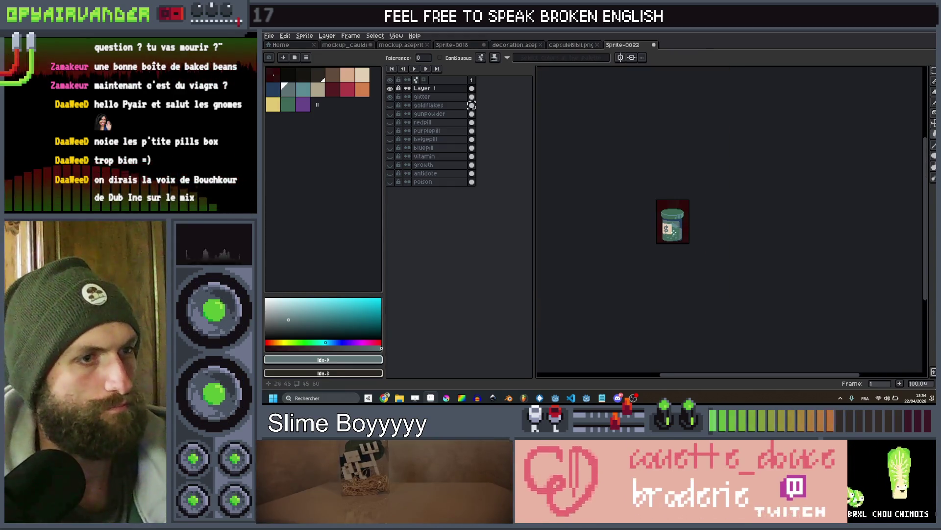
scroll(681, 196, up, 5)
scroll(681, 196, down, 2)
scroll(676, 198, down, 1)
scroll(657, 205, up, 4)
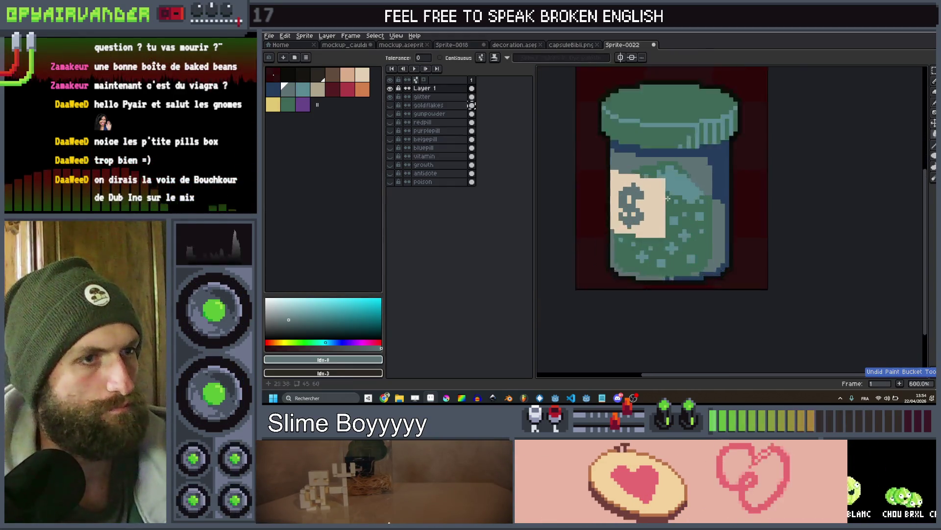
mouse_move(655, 205)
mouse_down()
mouse_move(678, 205)
mouse_move(632, 203)
mouse_move(648, 223)
mouse_up()
Cover the dollar sign with label beige and paint a dark green blob over it
alt+click(658, 203)
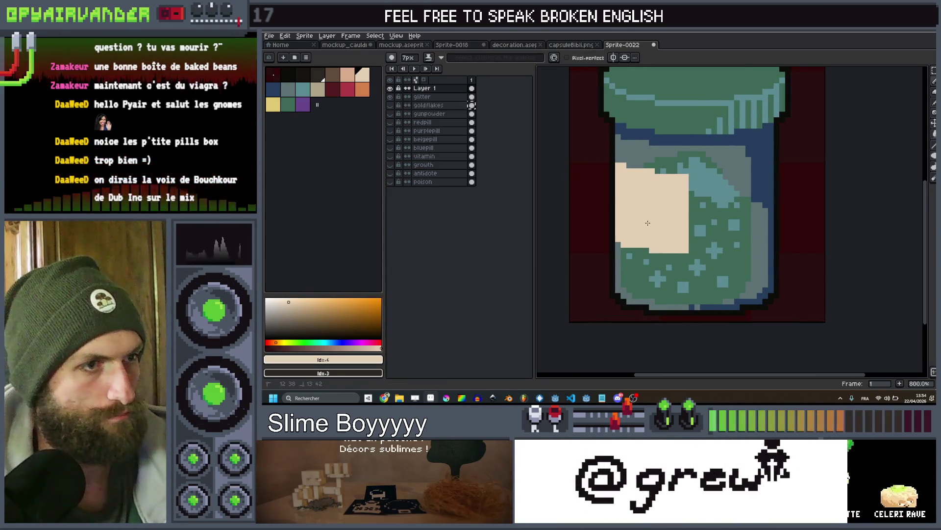
click(288, 104)
key(minus)
key(minus)
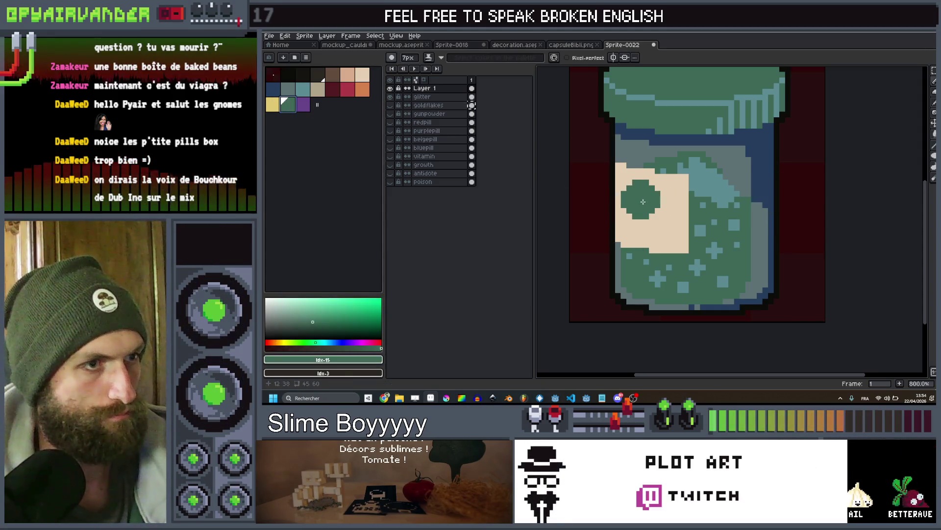
drag(641, 202, 662, 196)
Shrink the brush to one pixel and add a single dark green pixel to the label
key(minus)
key(minus)
key(minus)
scroll(638, 222, up, 2)
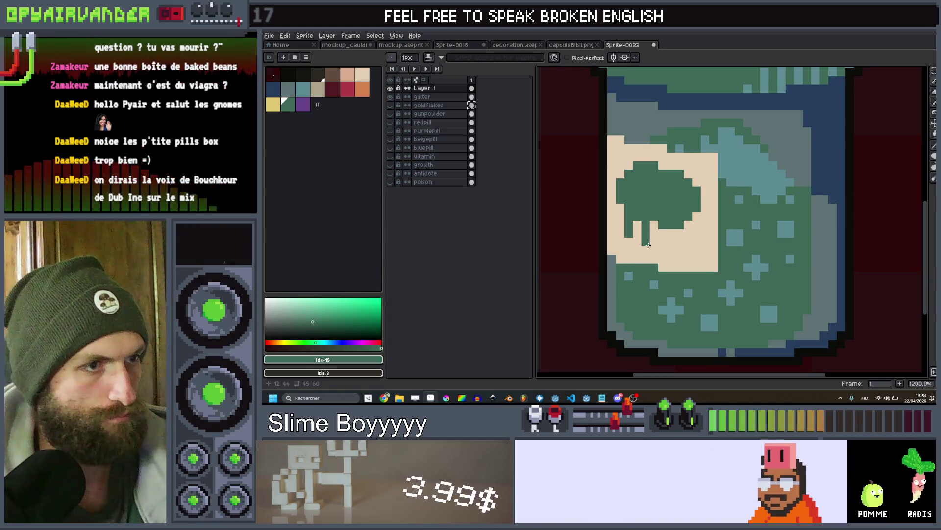
scroll(674, 227, down, 4)
scroll(677, 221, up, 4)
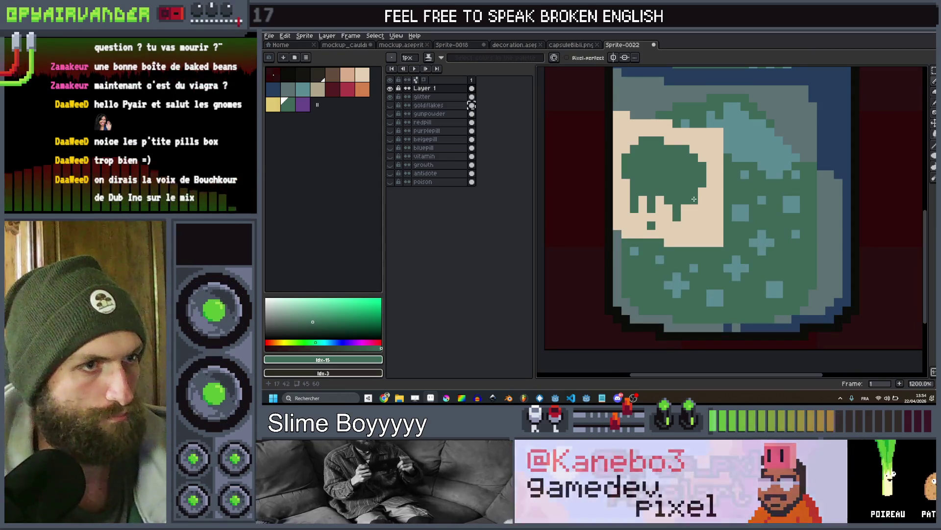
click(678, 235)
scroll(678, 236, down, 8)
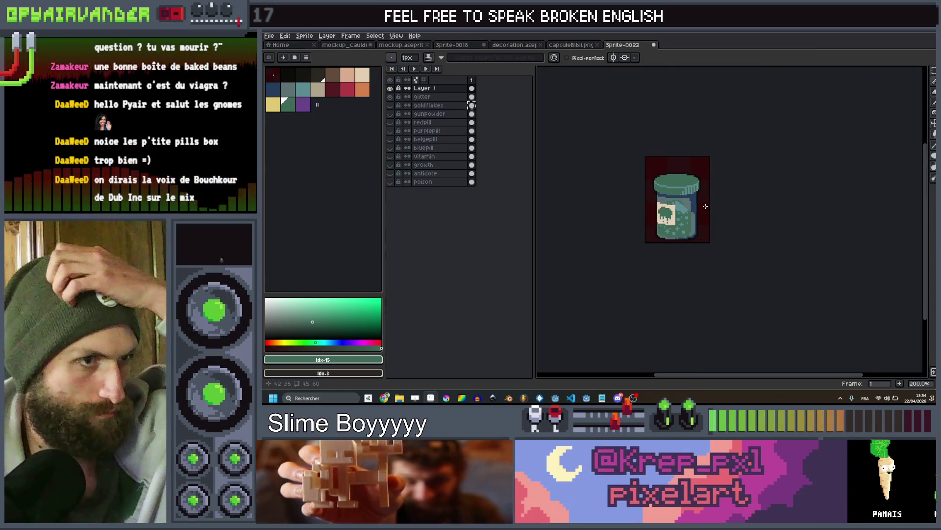
scroll(706, 213, up, 3)
scroll(702, 218, down, 2)
scroll(703, 218, up, 1)
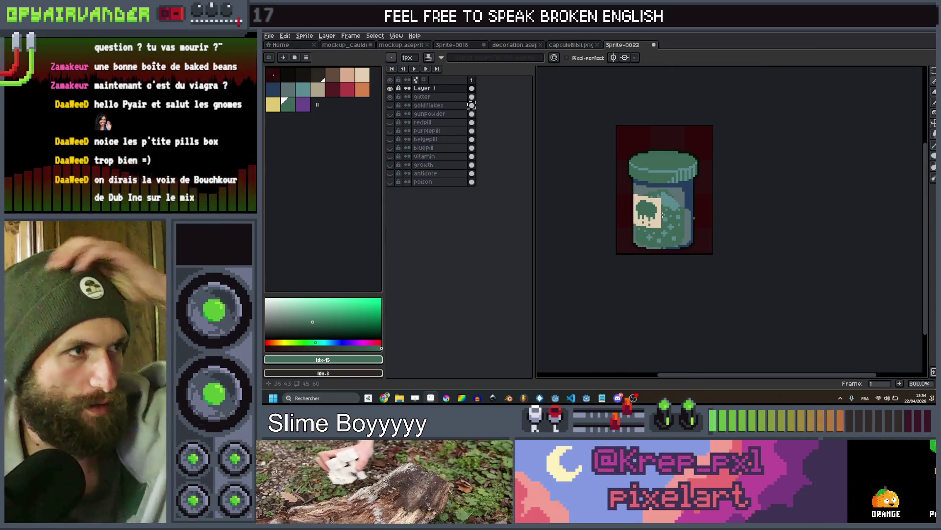
double_click(436, 89)
Rename the layer to 'laxative' and toggle visibility of the laxative and glitter layers
text(laxatif)
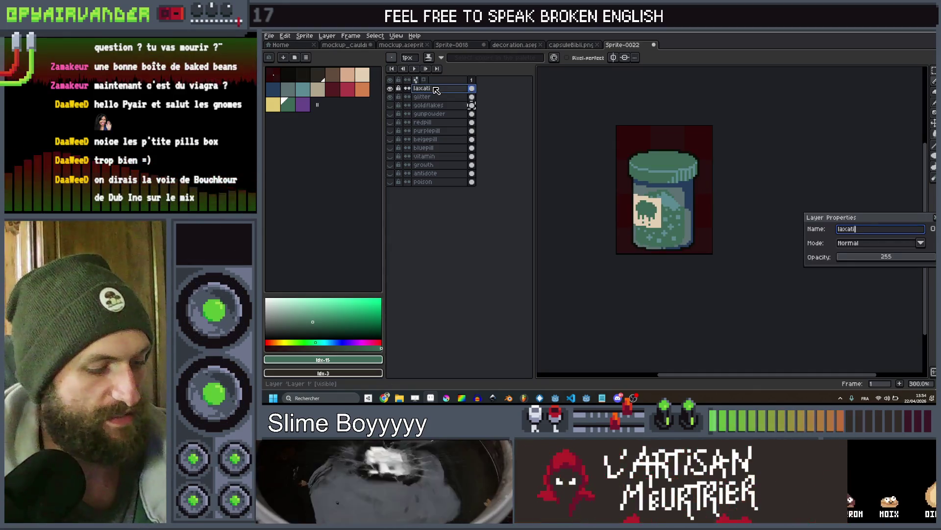
key(Return)
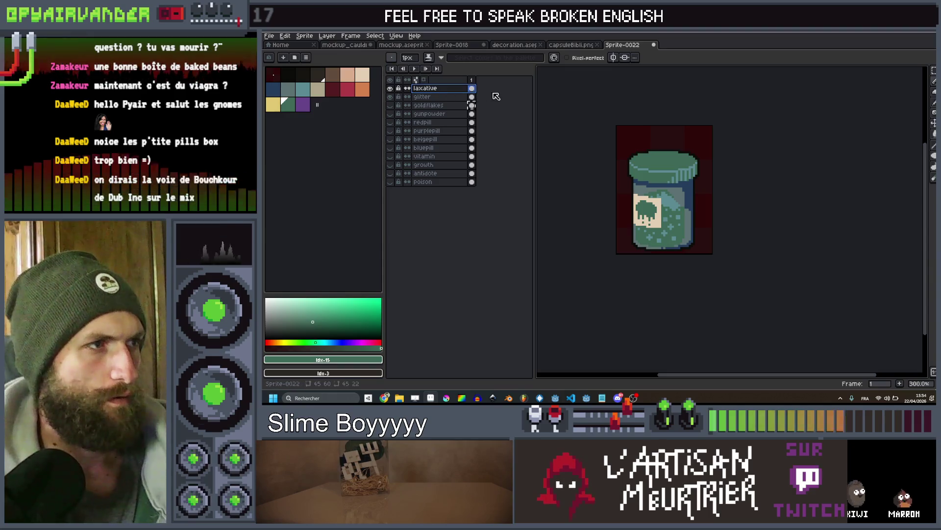
click(391, 88)
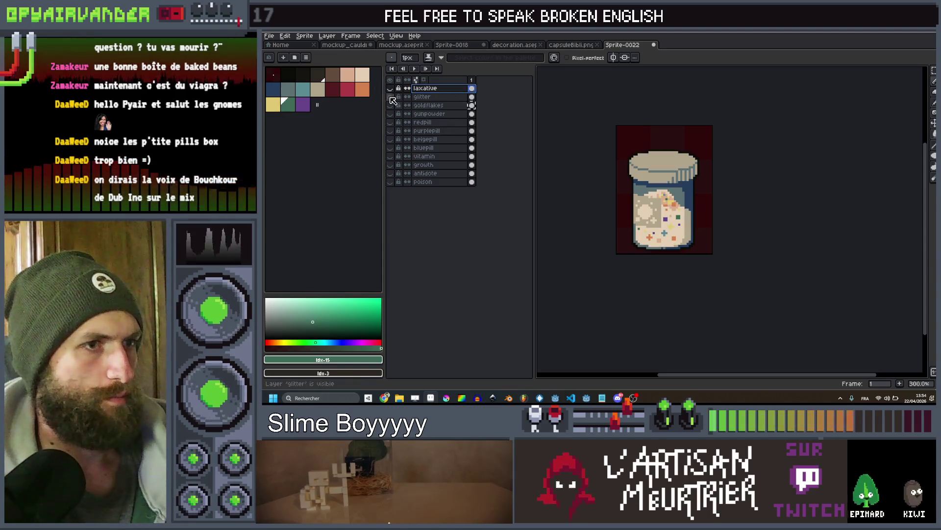
click(391, 98)
key(ctrl+s)
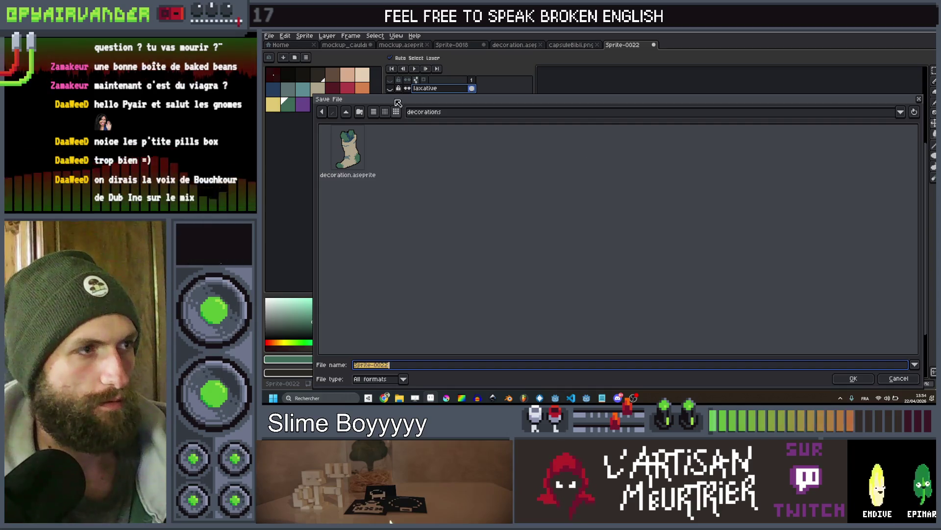
Create a new folder named pills inside the art folder and open it
click(346, 111)
click(359, 112)
text(Pills)
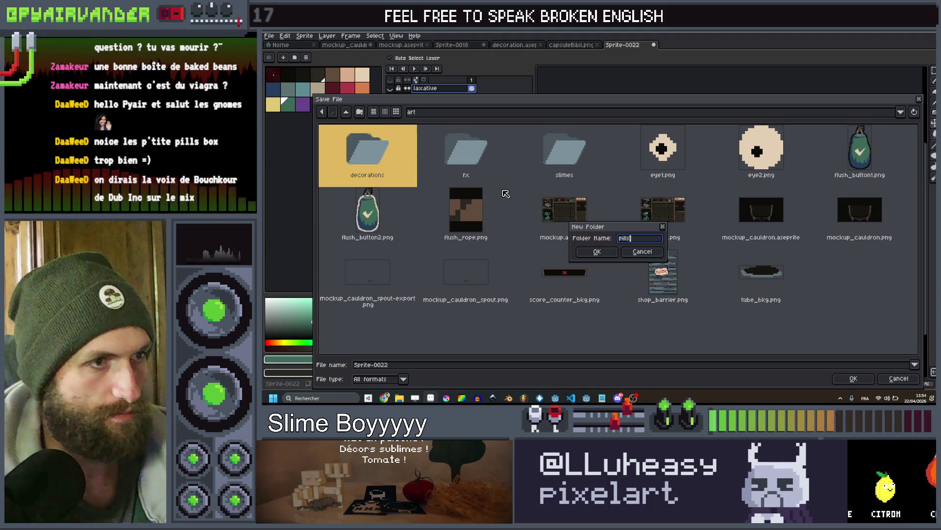
key(Return)
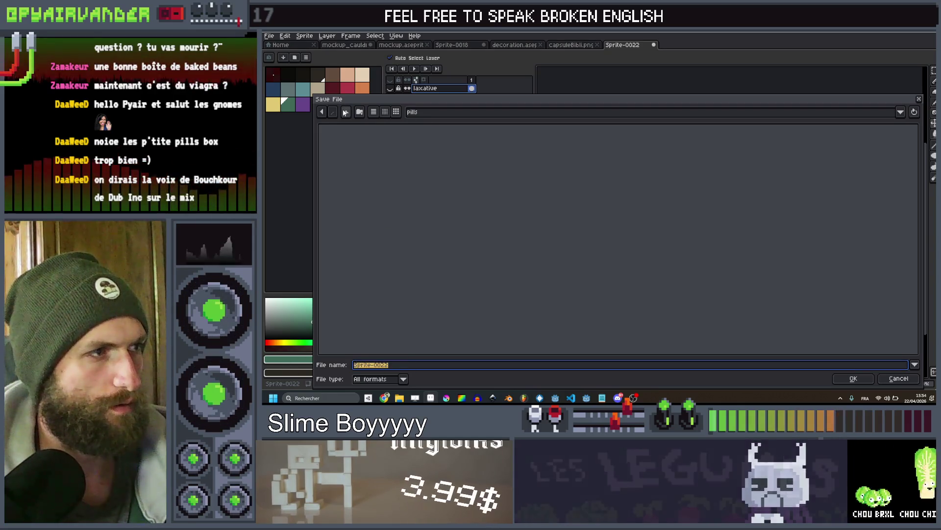
key(BackSpace)
click(561, 177)
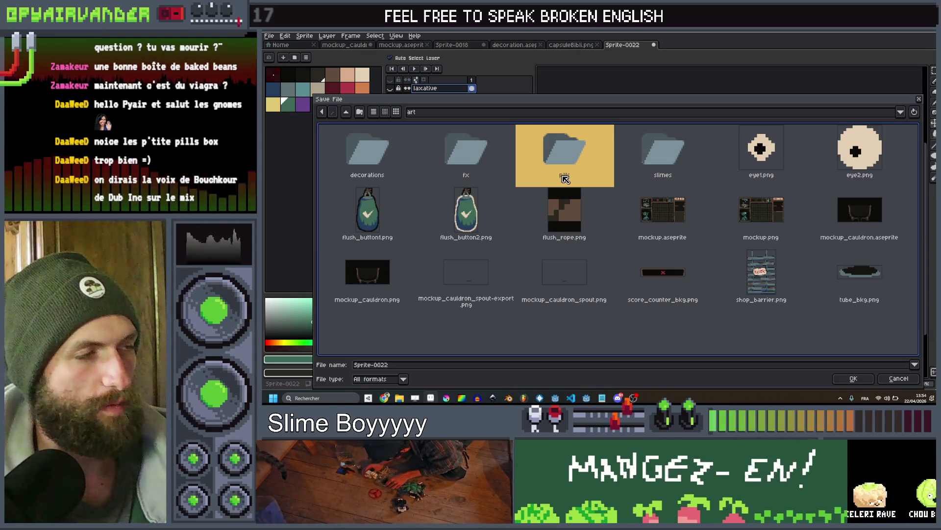
double_click(564, 177)
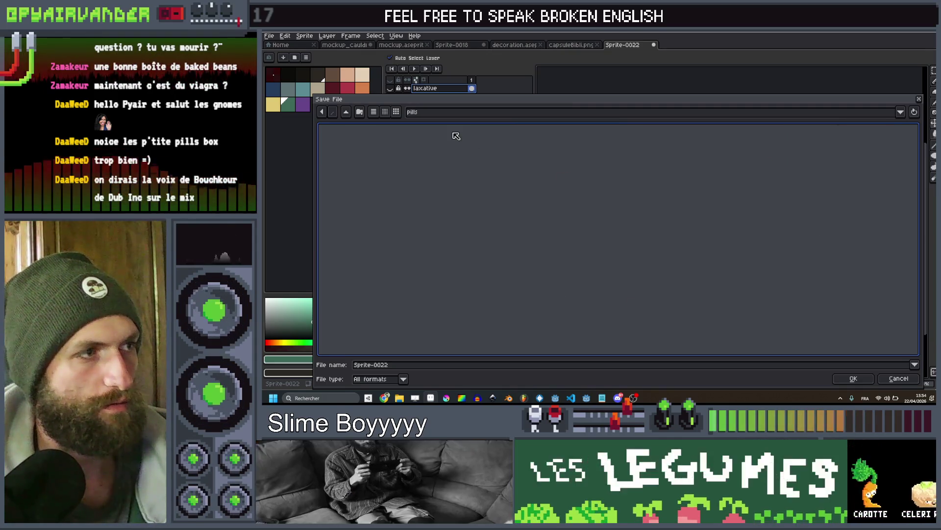
Save the sprite in pills with the file name drug
key(Tab)
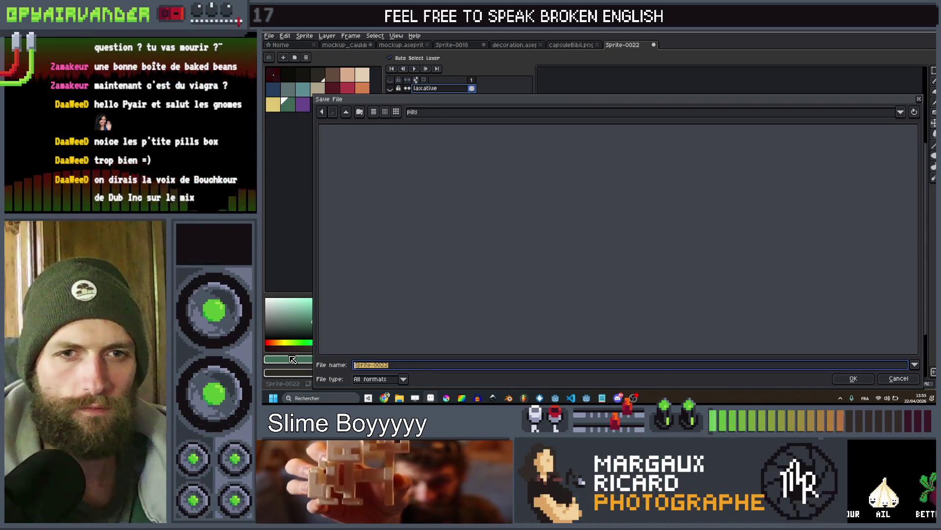
text(additives)
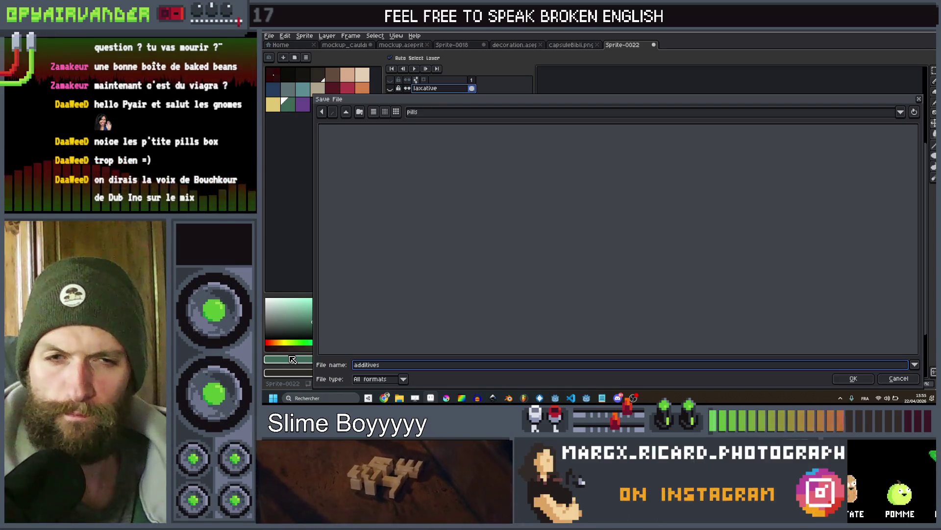
key(BackSpace)
key(BackSpace)
key(BackSpace)
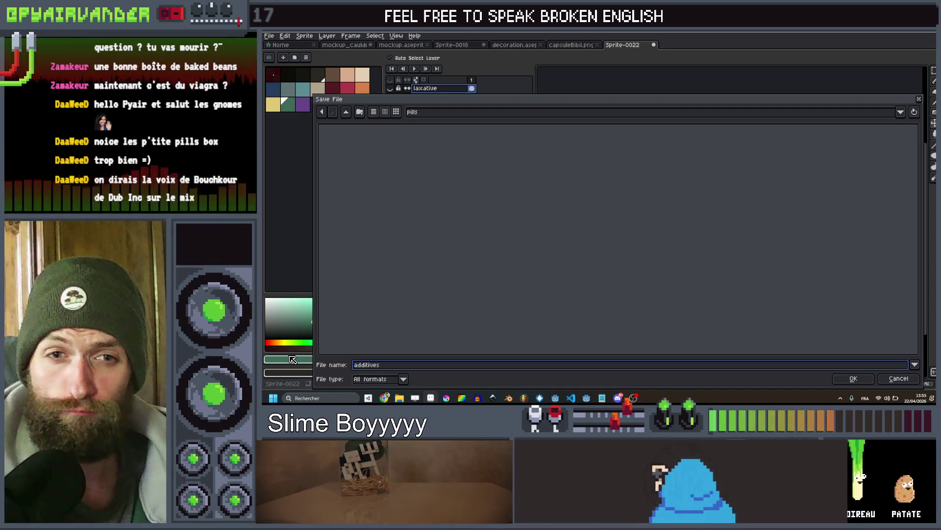
key(BackSpace)
key(BackSpace)
key(BackSpace)
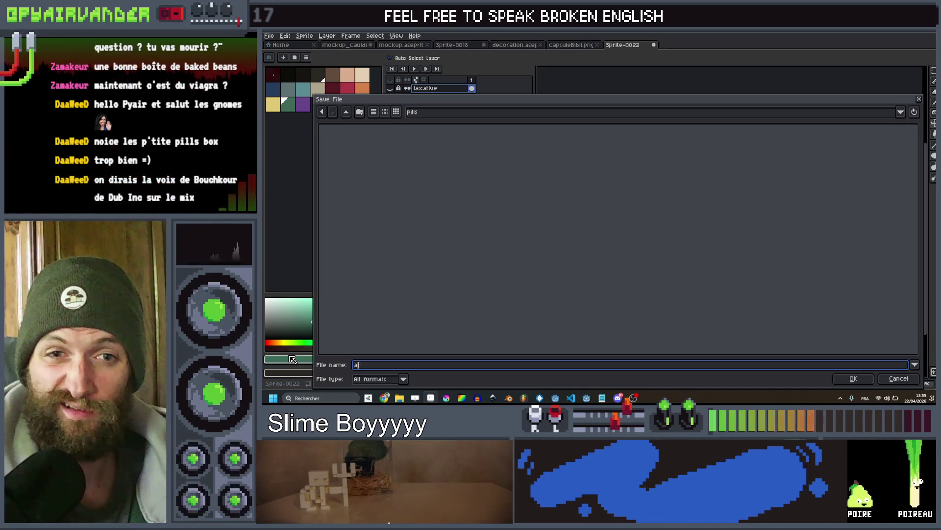
text(drugs)
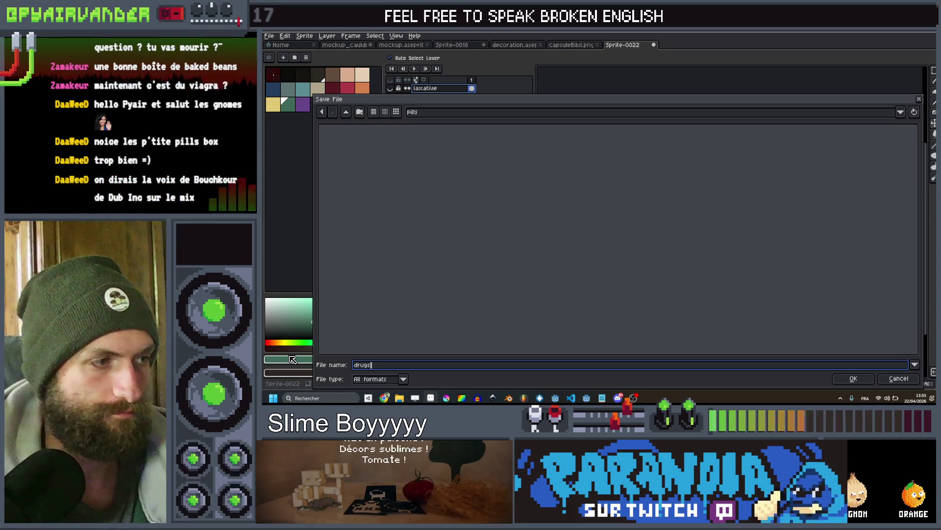
key(BackSpace)
key(Return)
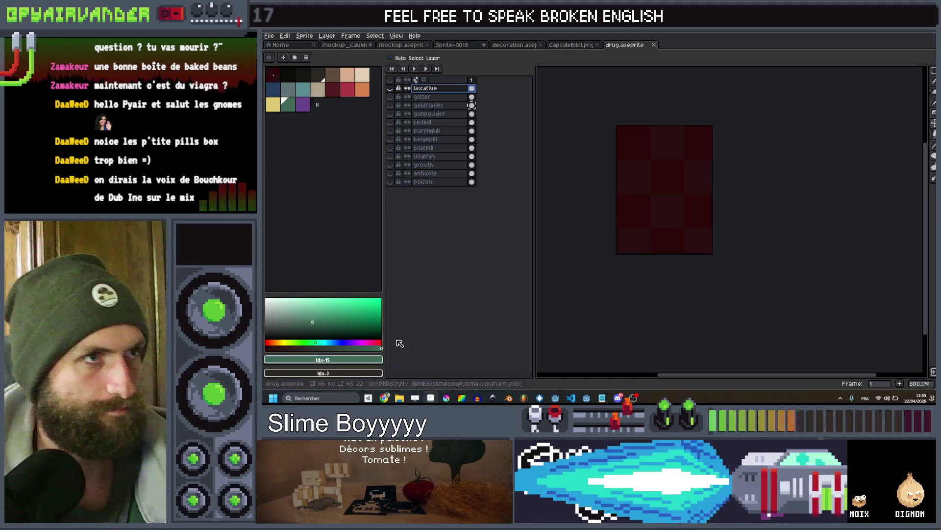
key(b)
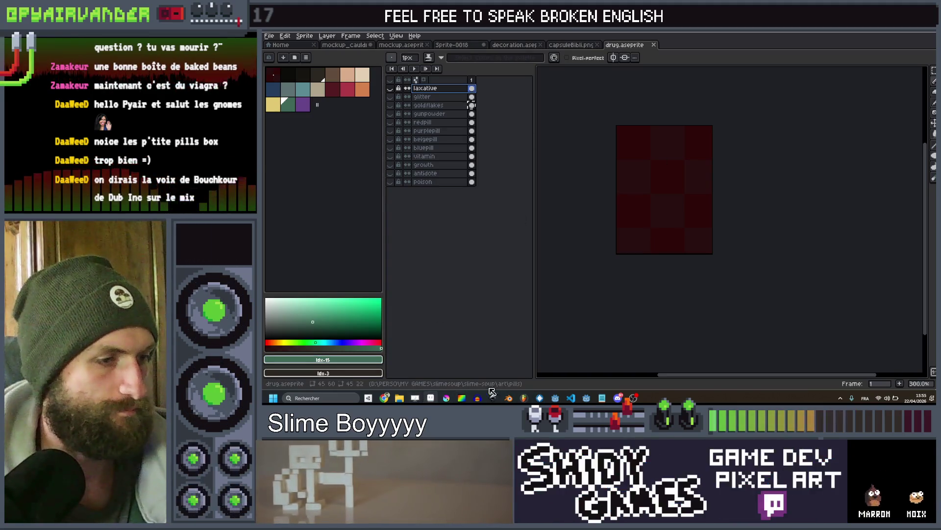
In Godot's project files, rename the pills folder to drugs
click(585, 397)
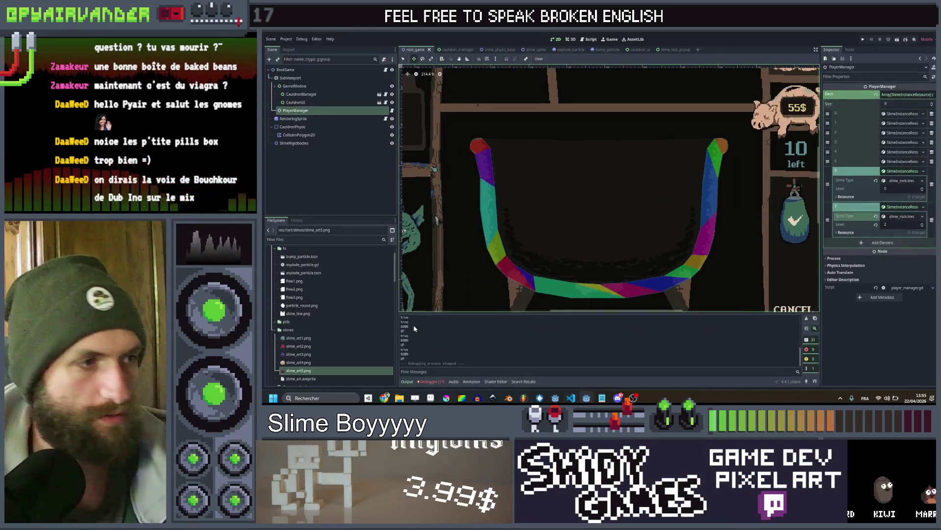
scroll(321, 288, down, 2)
click(275, 278)
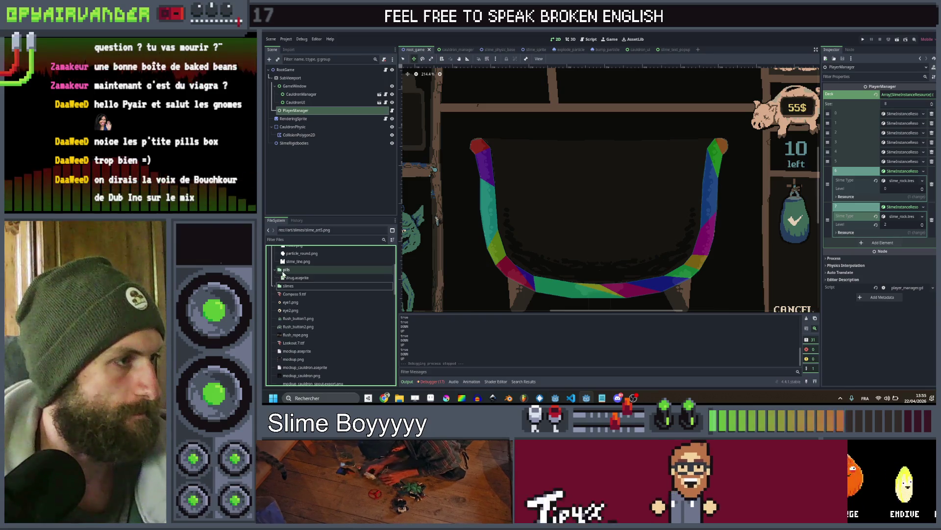
click(300, 279)
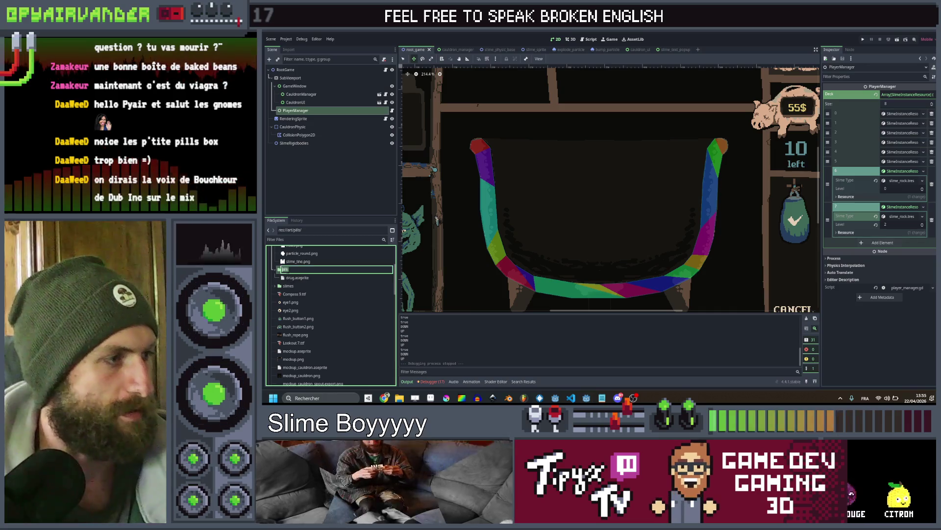
click(296, 270)
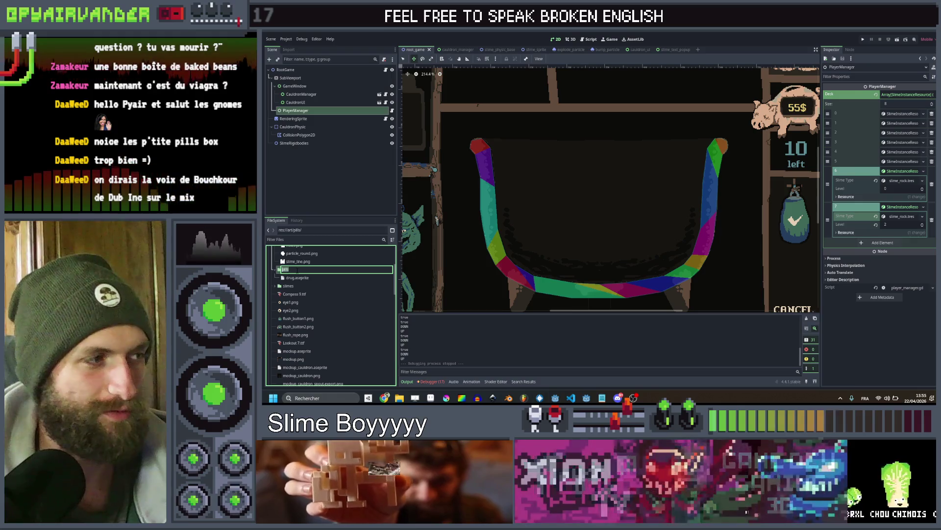
double_click(296, 270)
text(drugs)
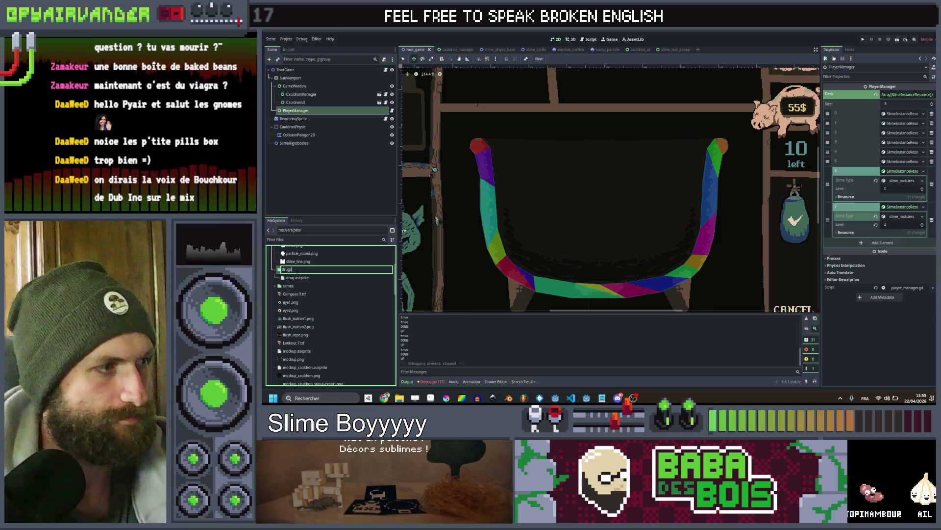
key(Return)
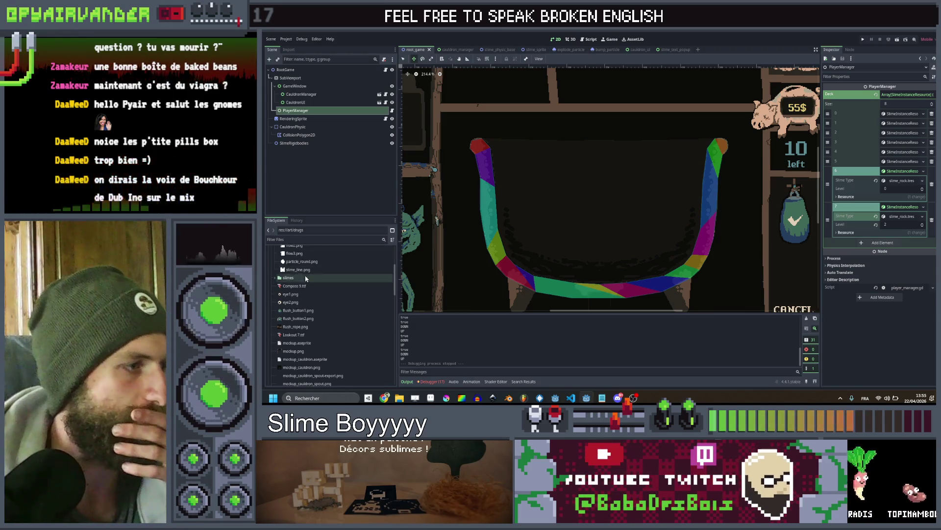
Pan the 2D viewport to centre the cauldron scene
scroll(498, 161, down, 3)
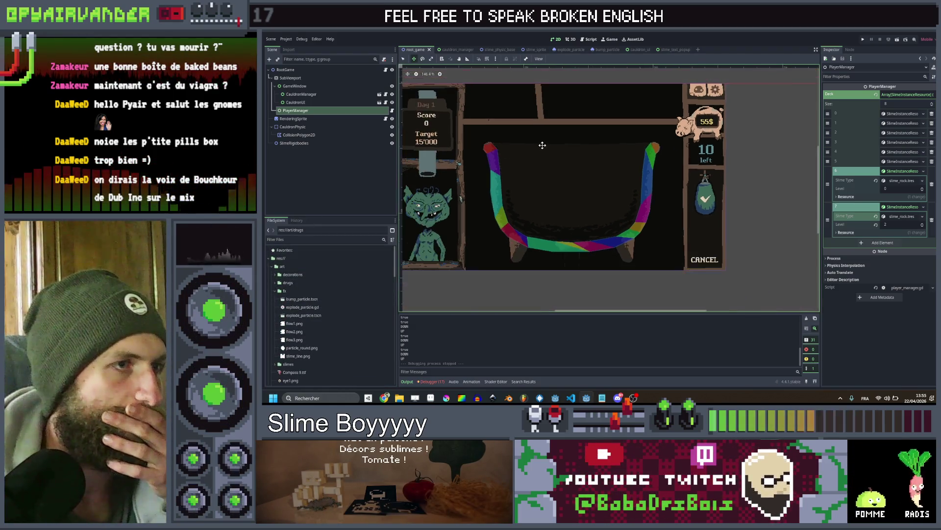
scroll(573, 159, up, 1)
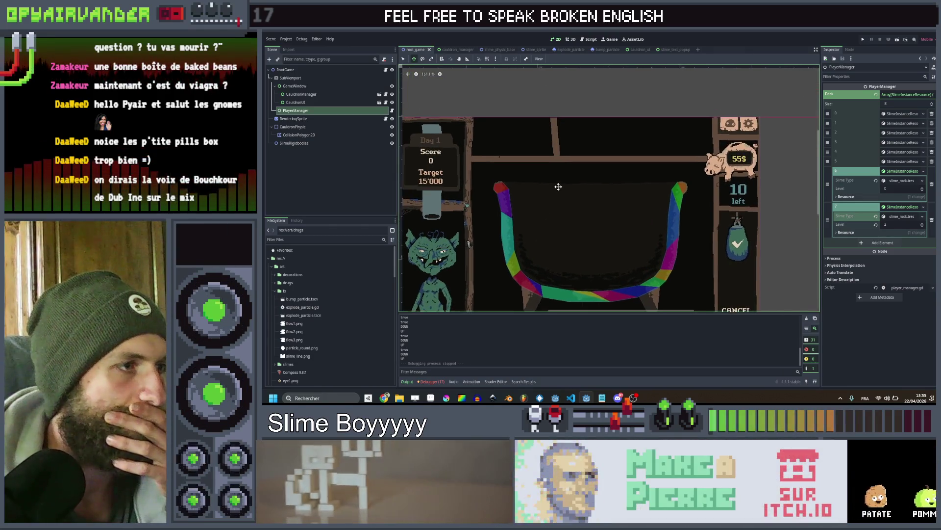
drag(566, 165, 557, 155)
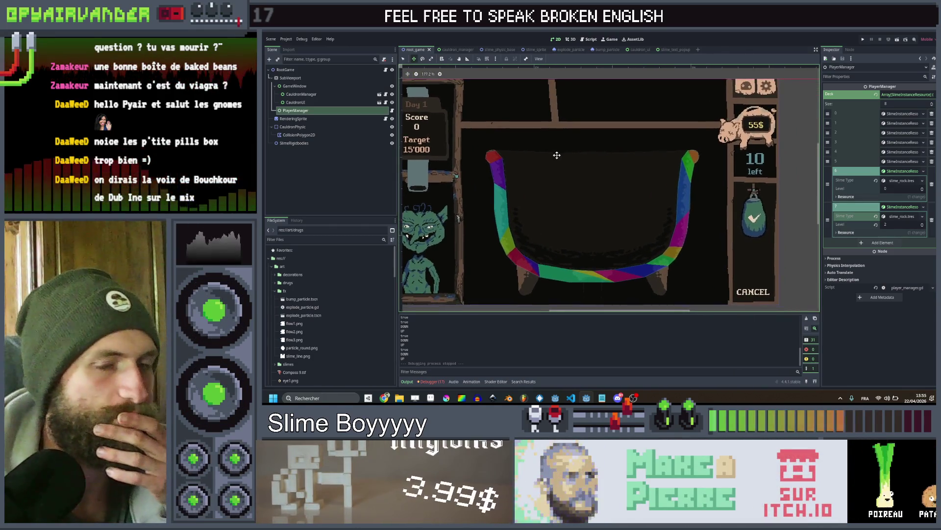
drag(566, 232, 570, 212)
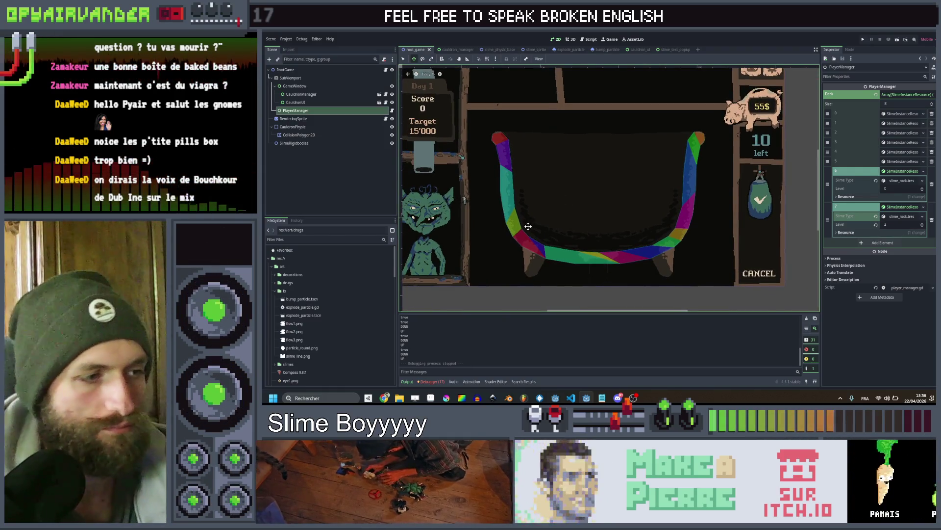
key(alt+Tab)
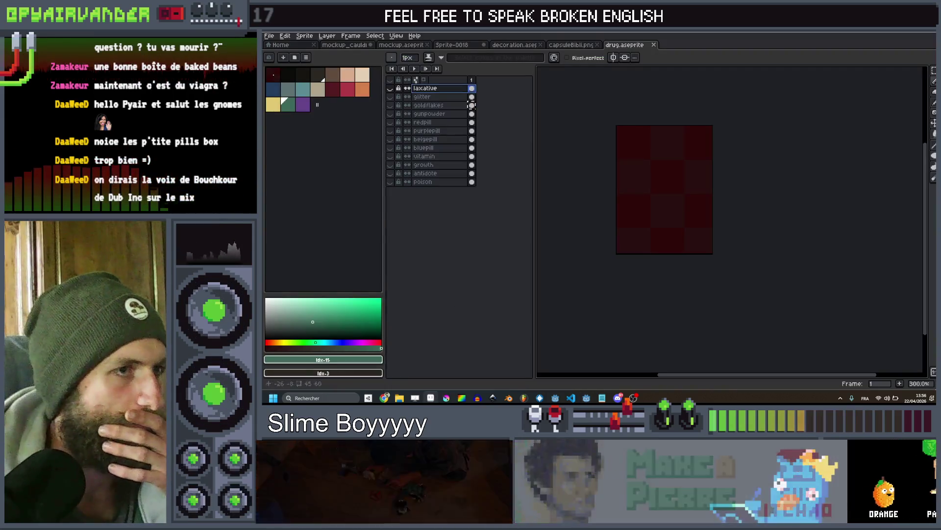
Create a new blank sprite with default settings and bring its canvas into view
click(270, 36)
click(279, 47)
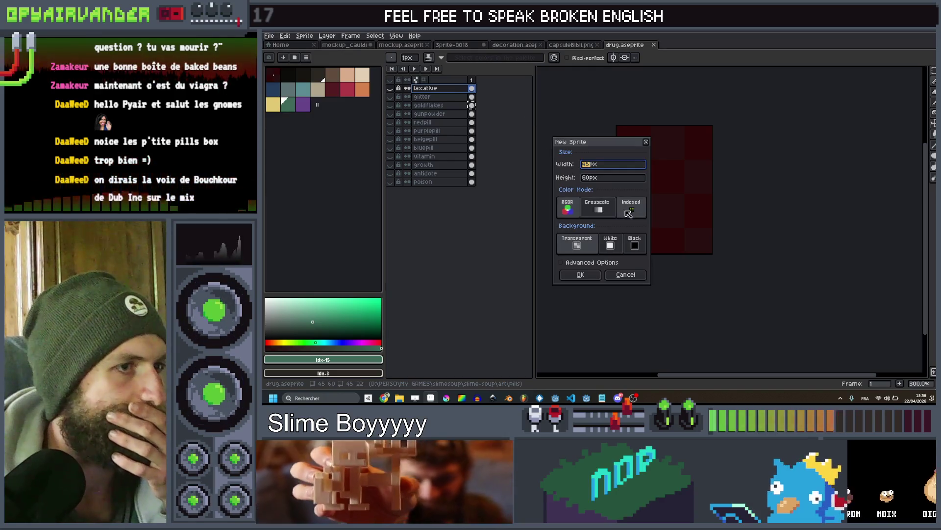
click(580, 274)
scroll(746, 225, up, 3)
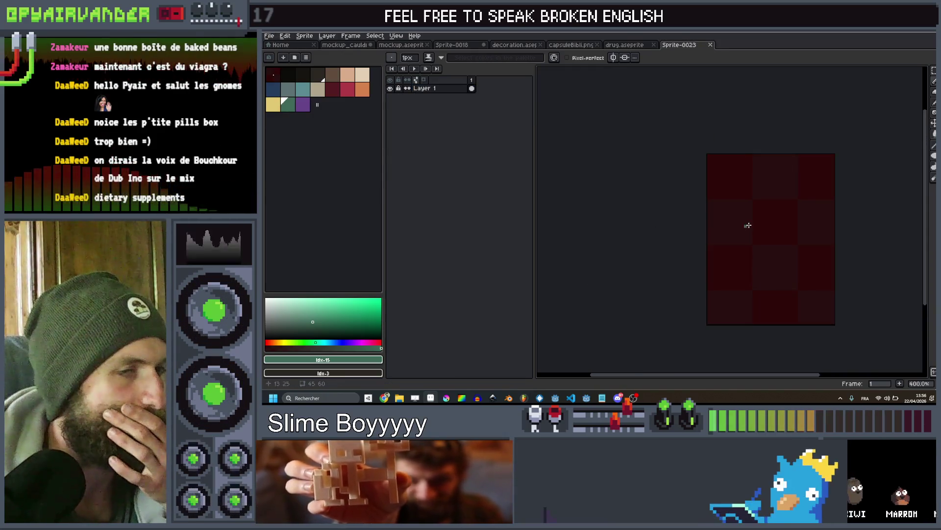
drag(745, 221, 721, 213)
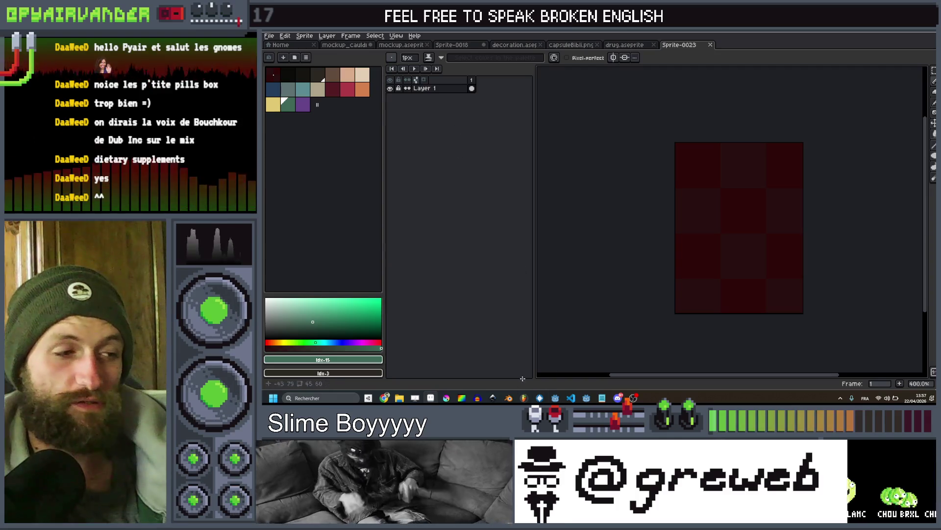
Switch to the SlimeSoup spreadsheet in Chrome
mouse_move(386, 397)
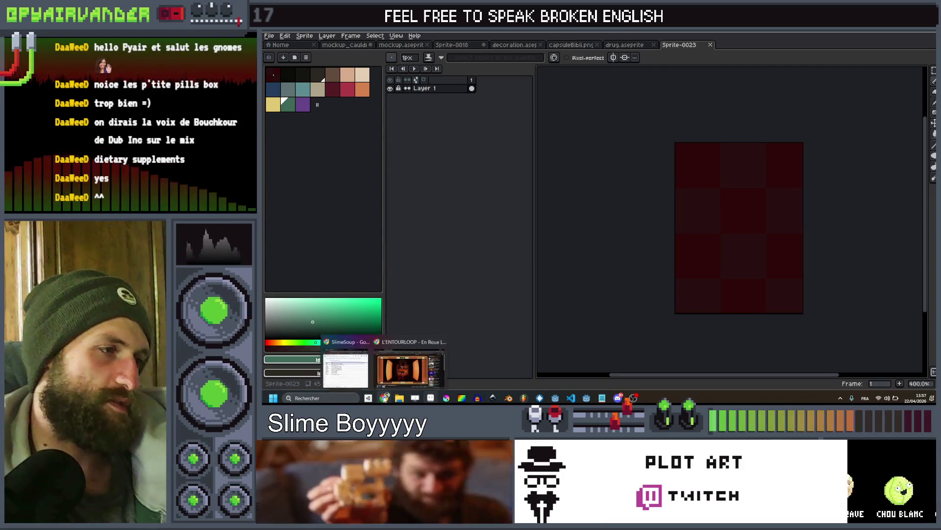
mouse_move(357, 365)
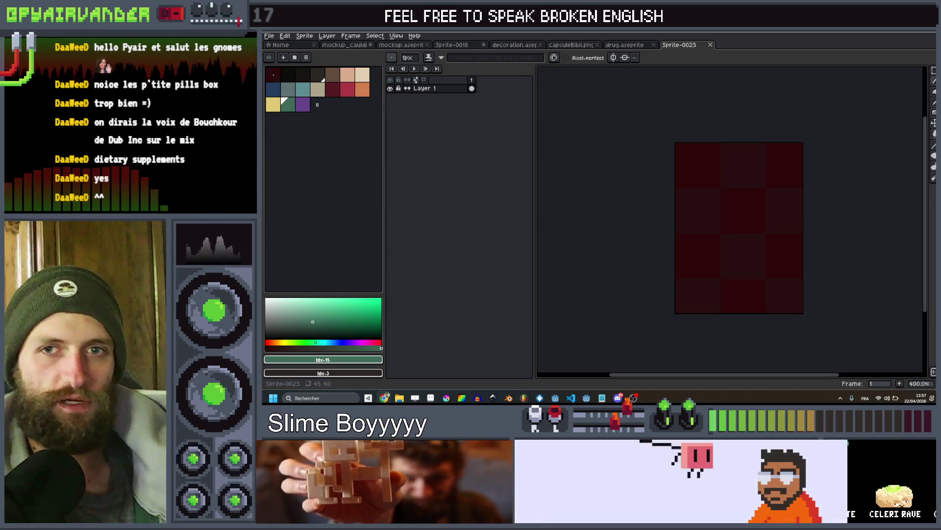
key(alt+Tab)
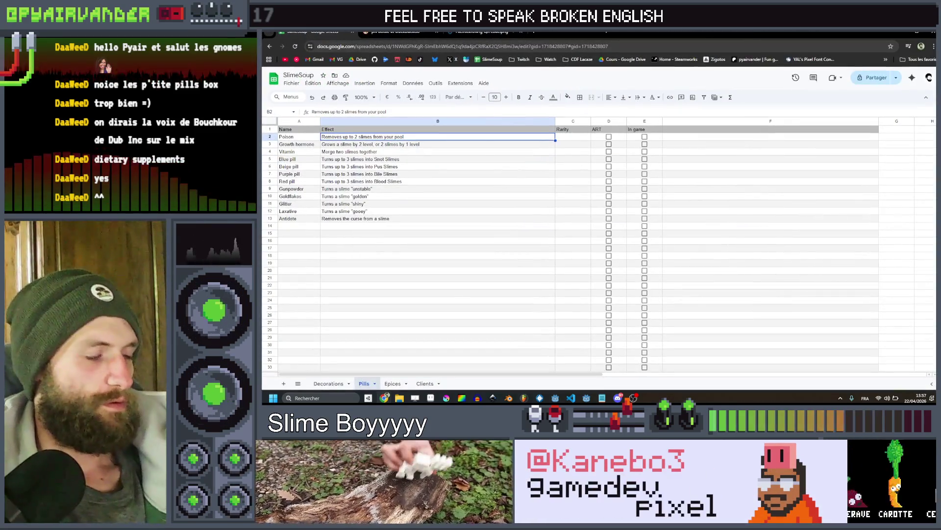
On the Epices sheet, clear the copied names and effects in A2:B66
click(390, 382)
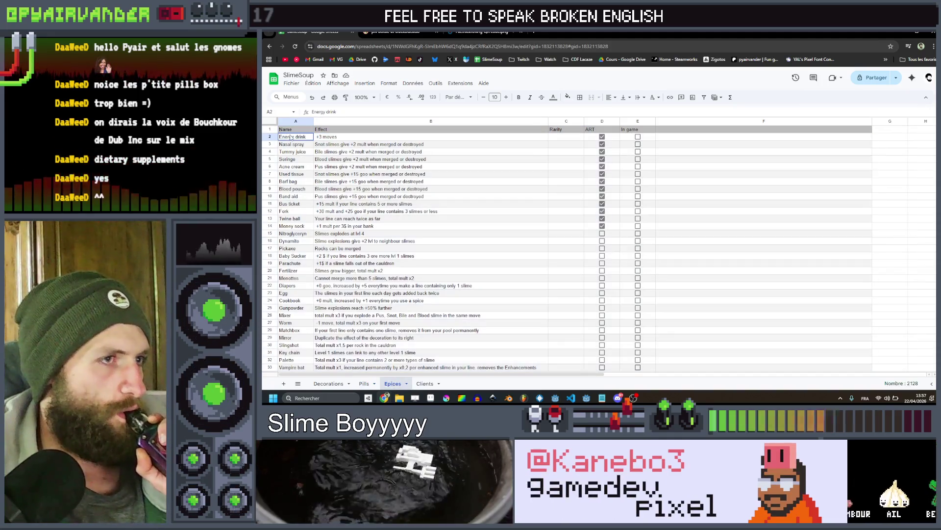
mouse_move(293, 137)
mouse_down()
mouse_move(392, 176)
mouse_move(461, 363)
mouse_move(468, 296)
mouse_up()
key(Delete)
Untick ART boxes D2:D14 by pasting the unchecked cells copied from D17:D33
drag(689, 283, 690, 261)
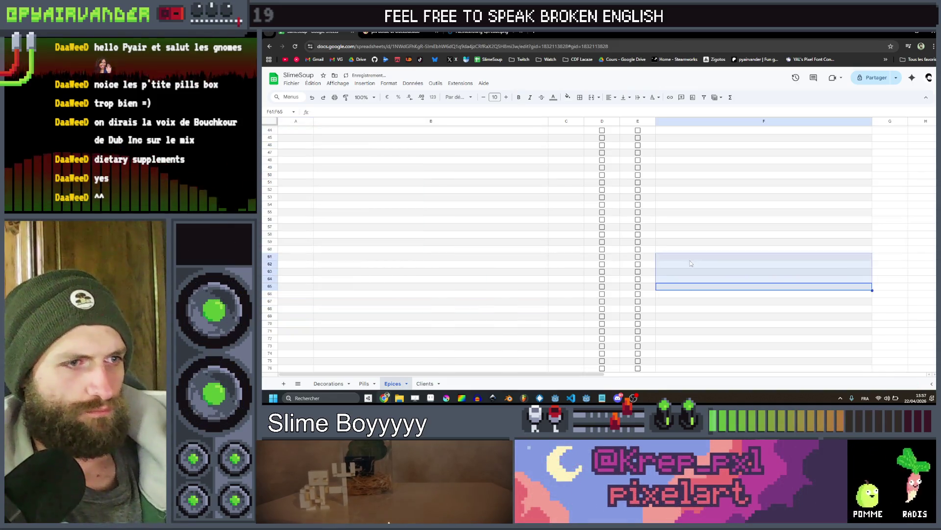
scroll(689, 260, up, 7)
drag(607, 251, 604, 367)
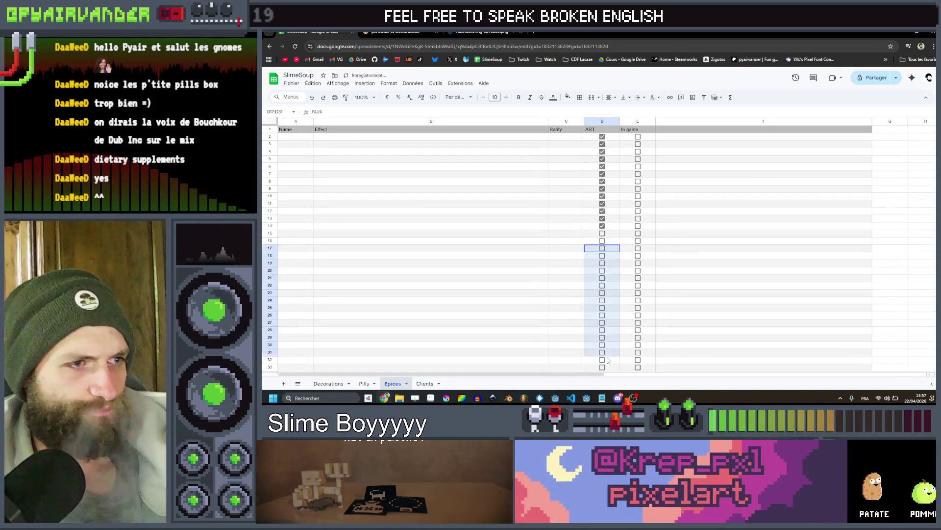
key(ctrl+c)
click(602, 136)
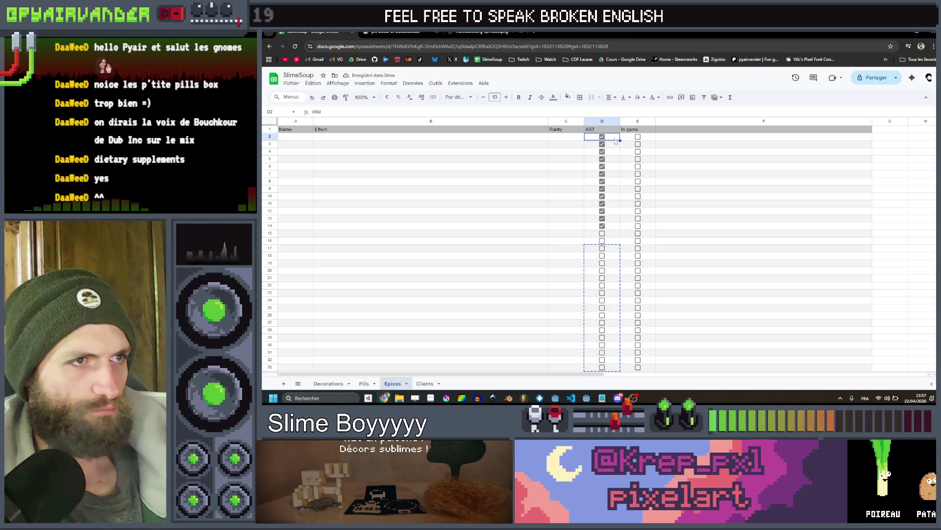
key(ctrl+v)
click(735, 189)
click(516, 137)
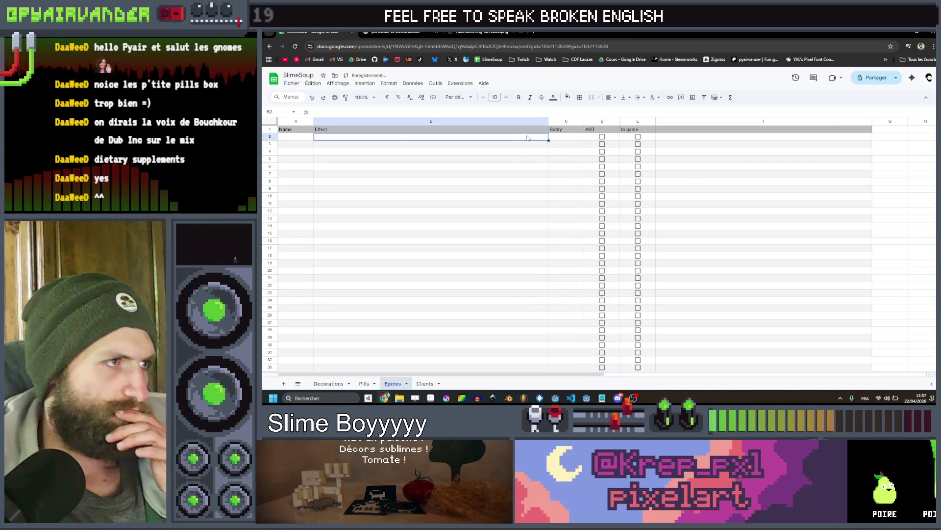
click(310, 136)
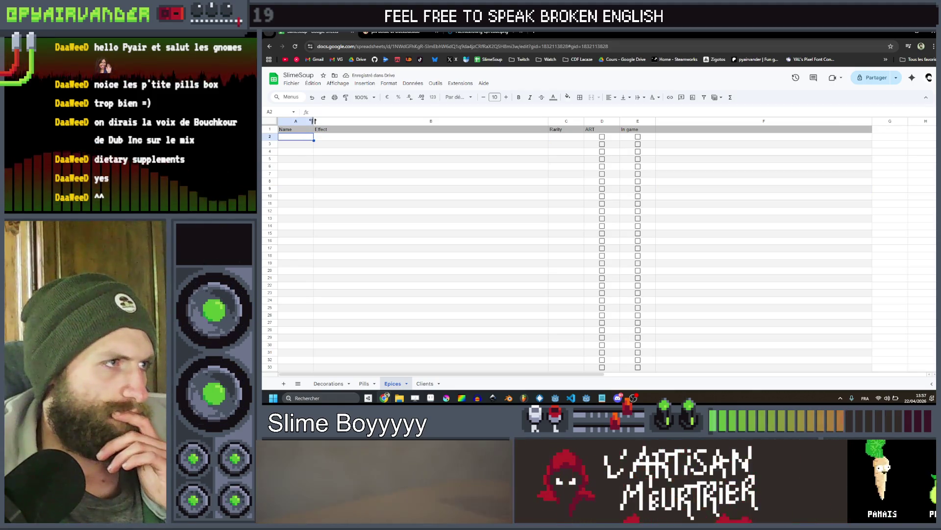
key(ctrl+z)
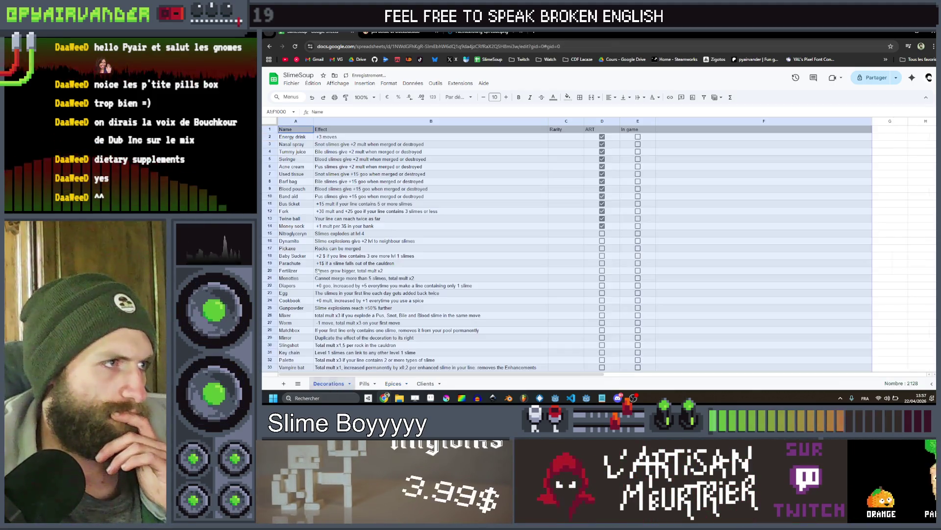
Widen column A on Decorations, then change Epices header C1 from Rarity to Uses
scroll(310, 210, down, 5)
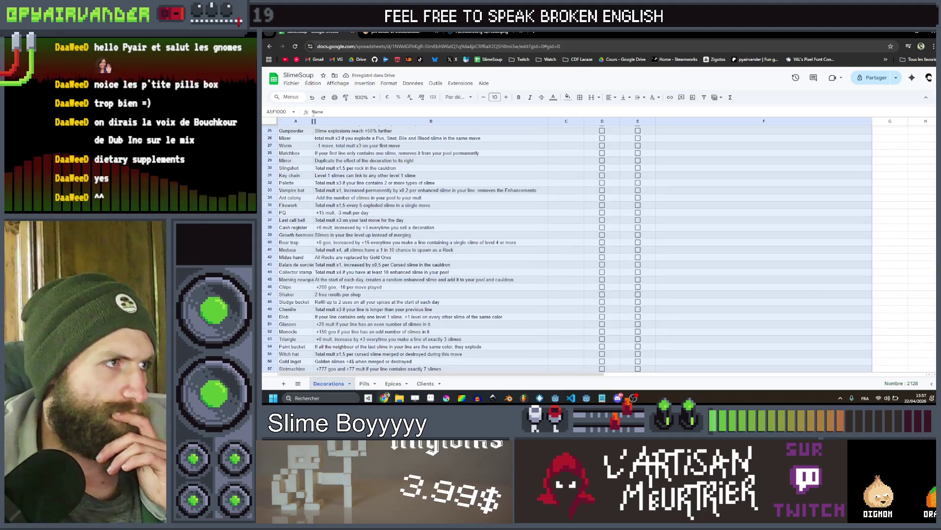
drag(314, 121, 324, 121)
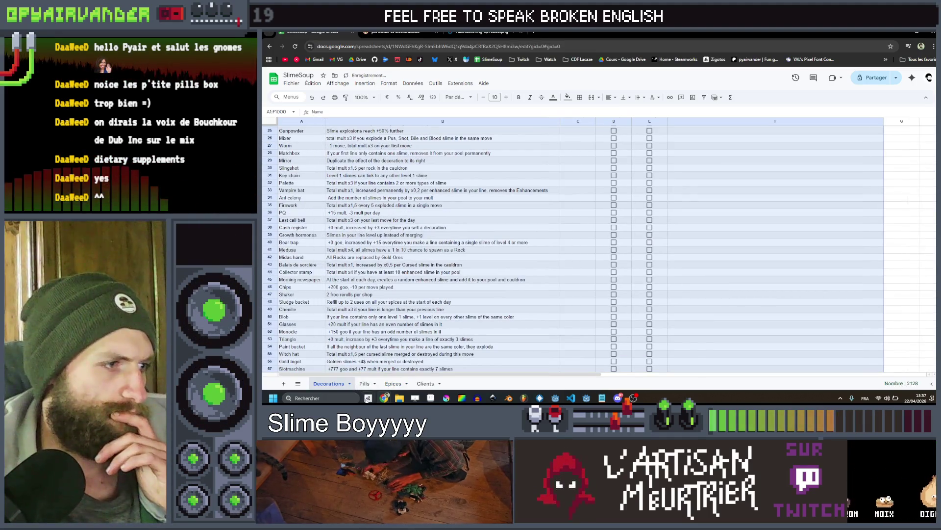
click(364, 384)
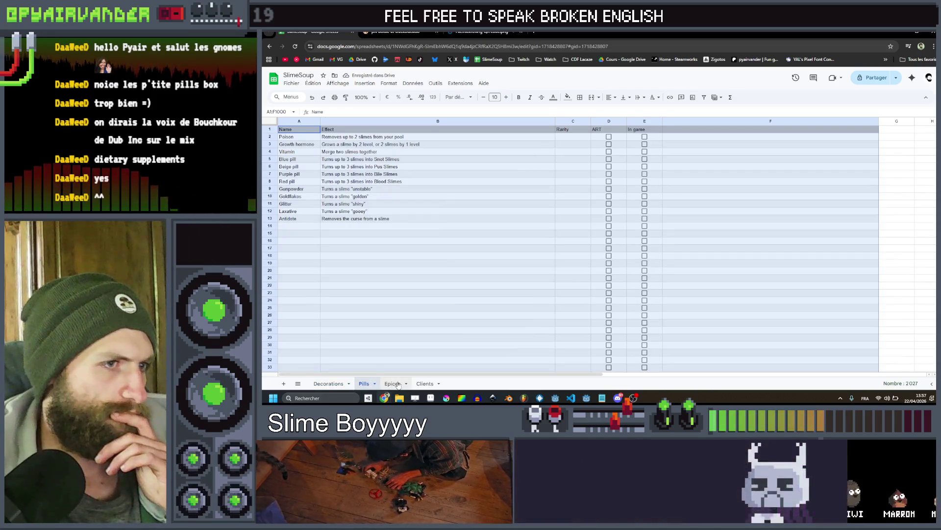
click(393, 383)
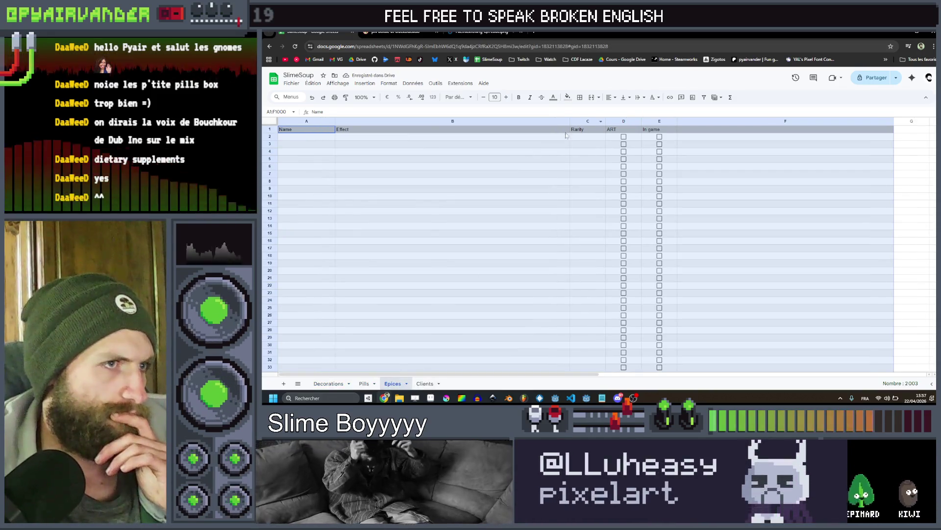
click(512, 161)
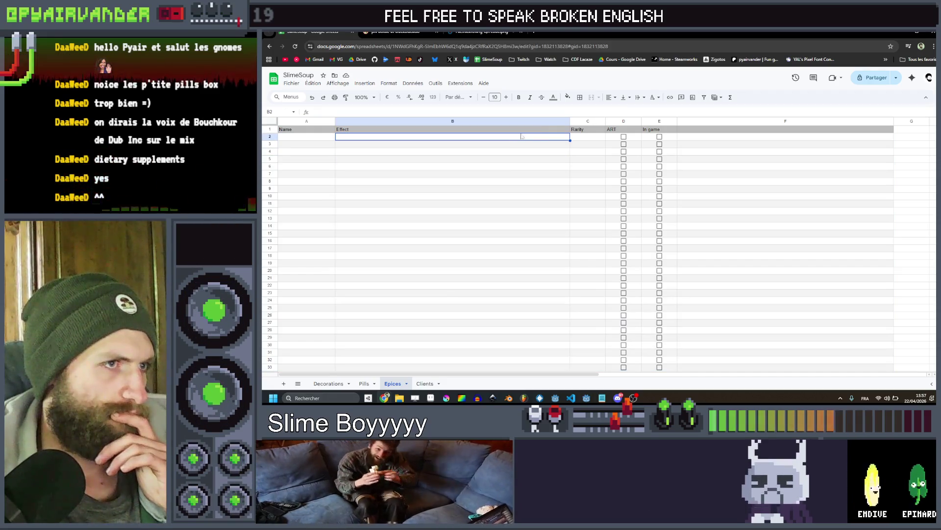
double_click(587, 130)
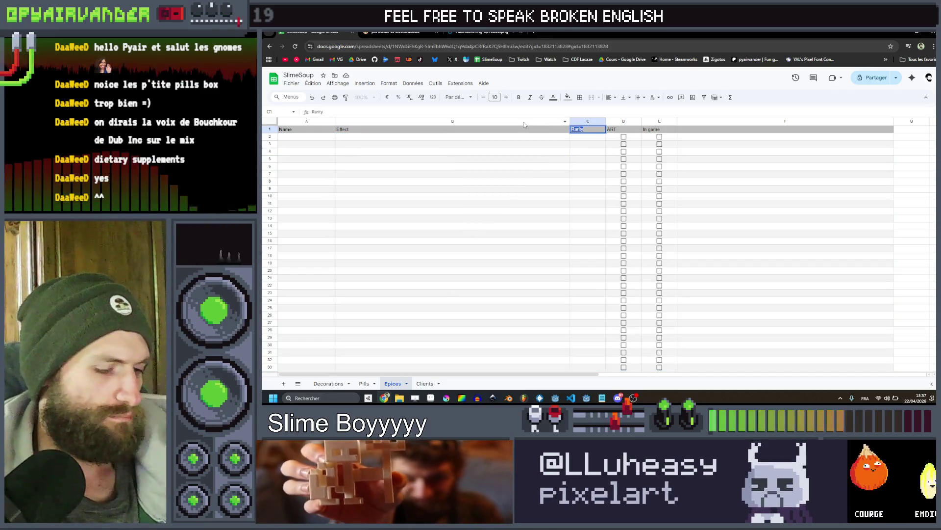
text(Unes)
key(Return)
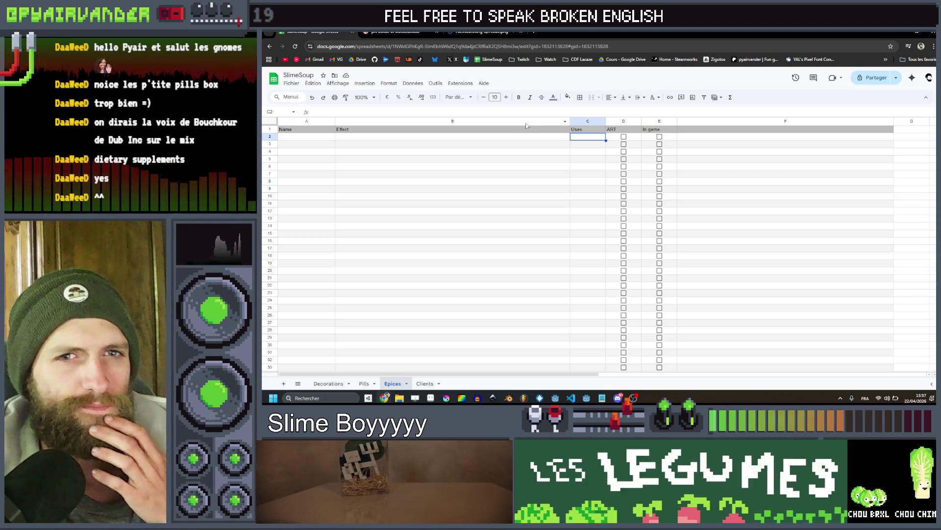
click(351, 140)
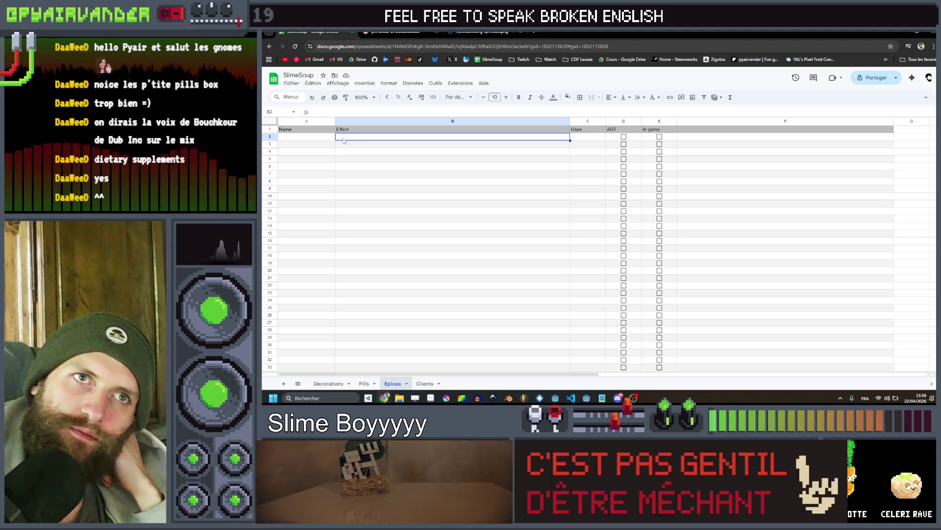
Enter 'Level up all slimes in the current line' in B2 and 'Destroy up to 5 slimes' in B3
text(Level)
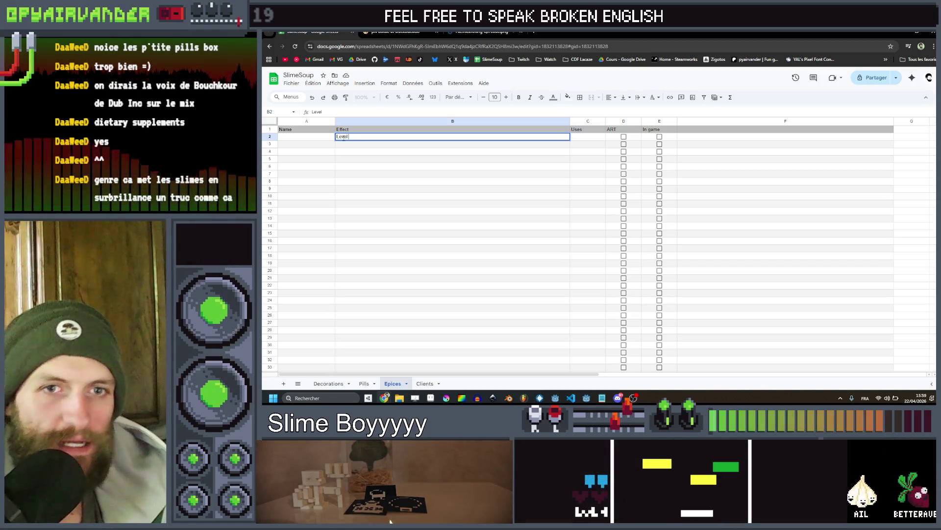
text( up sele)
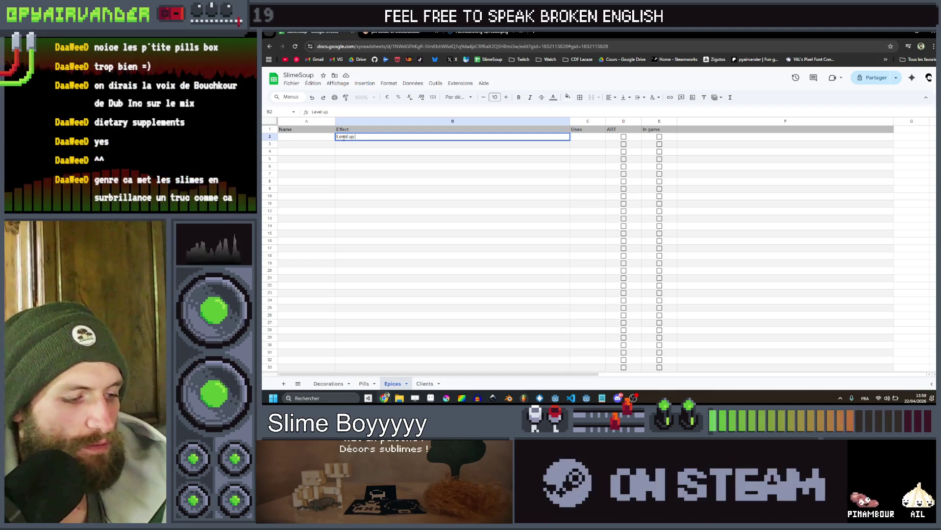
key(BackSpace)
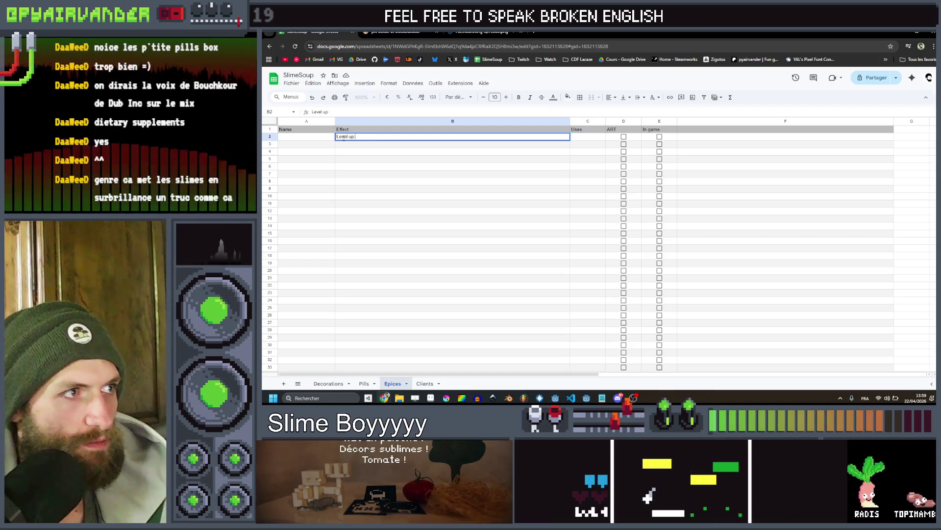
text(all slimes in th)
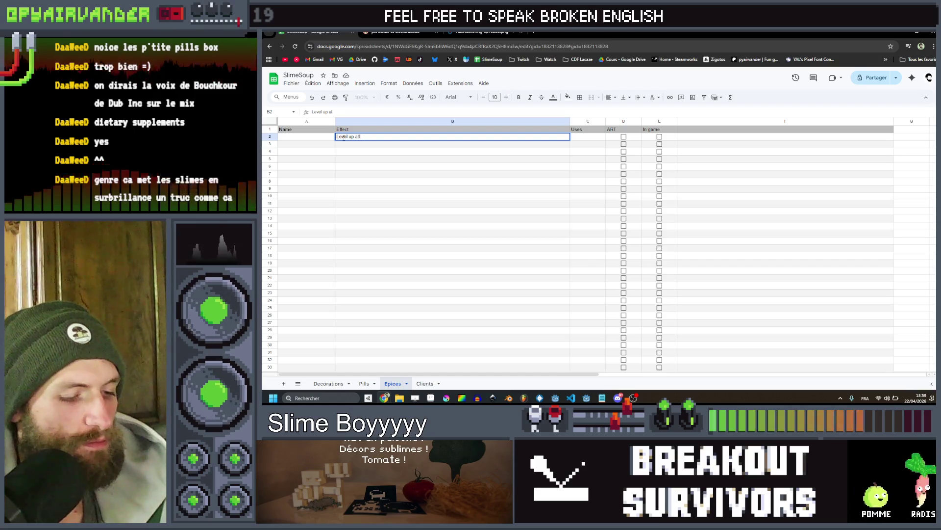
text(e cu)
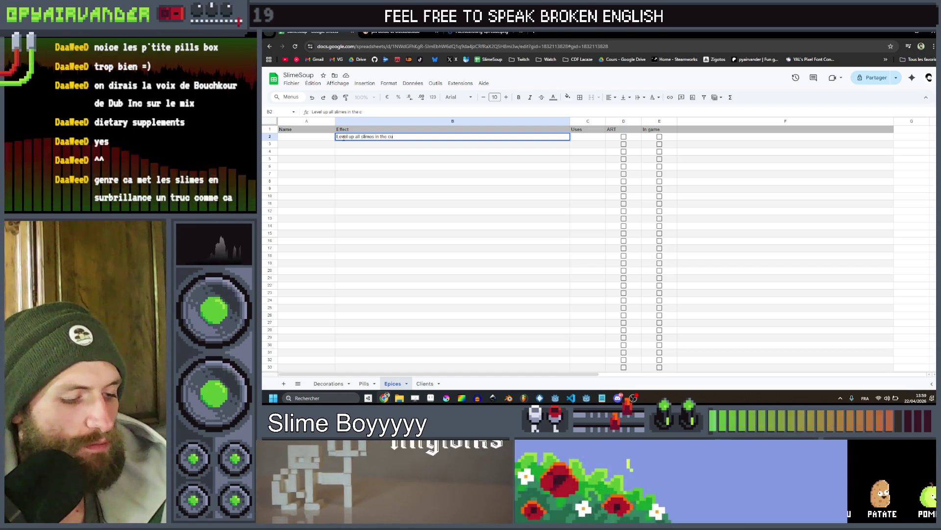
text(rrent line)
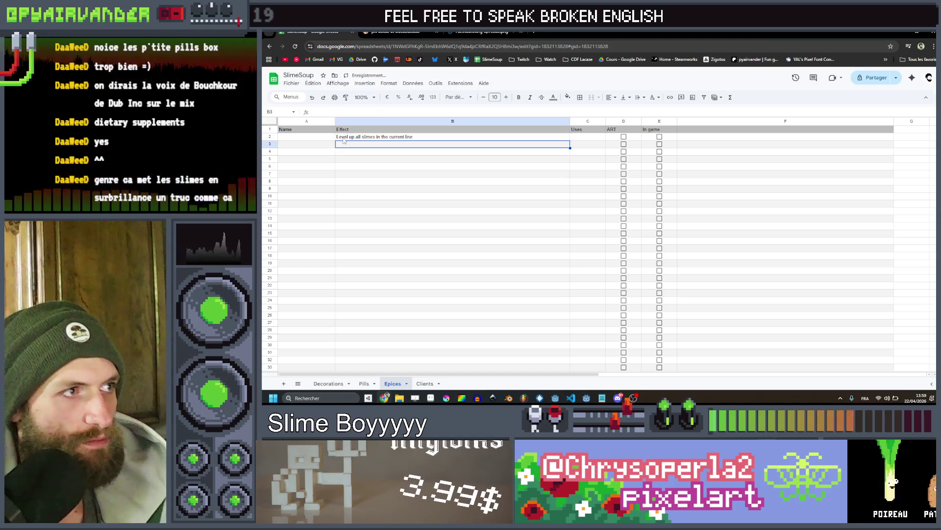
text(D)
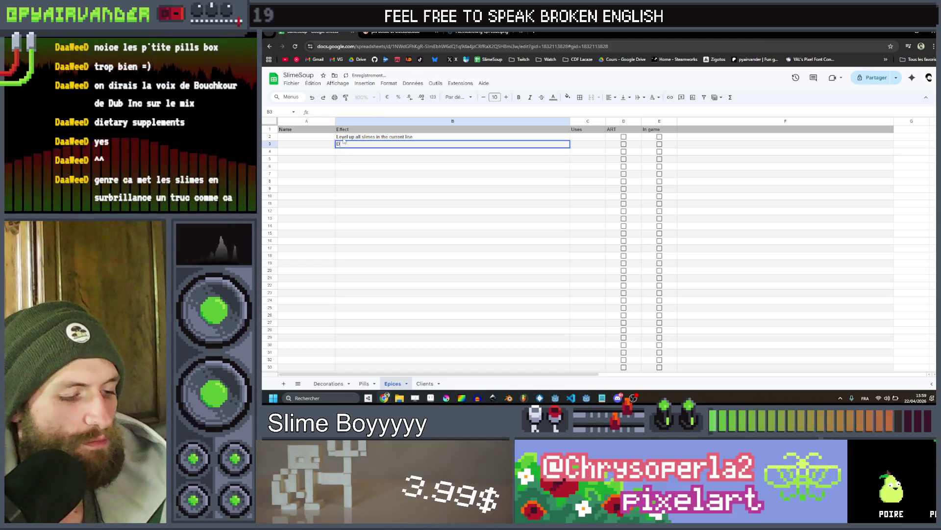
text(es up to )
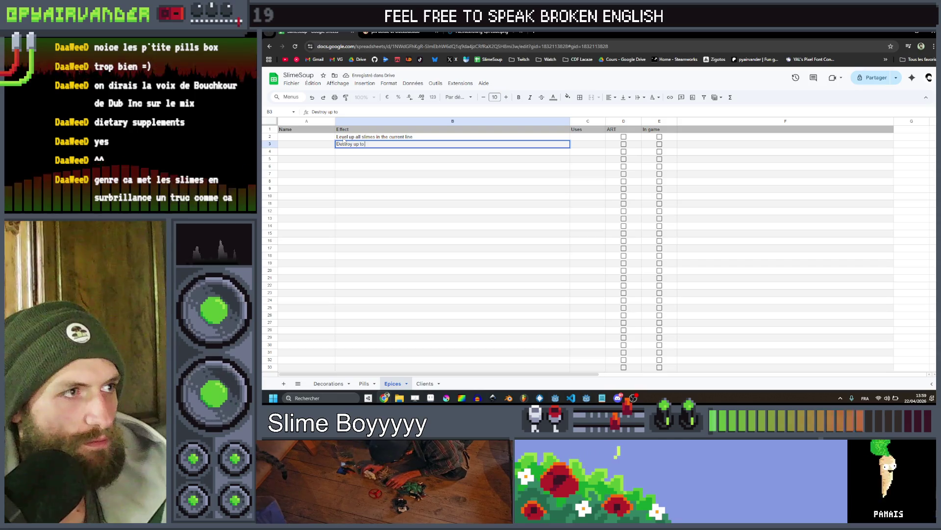
text(5 slimes)
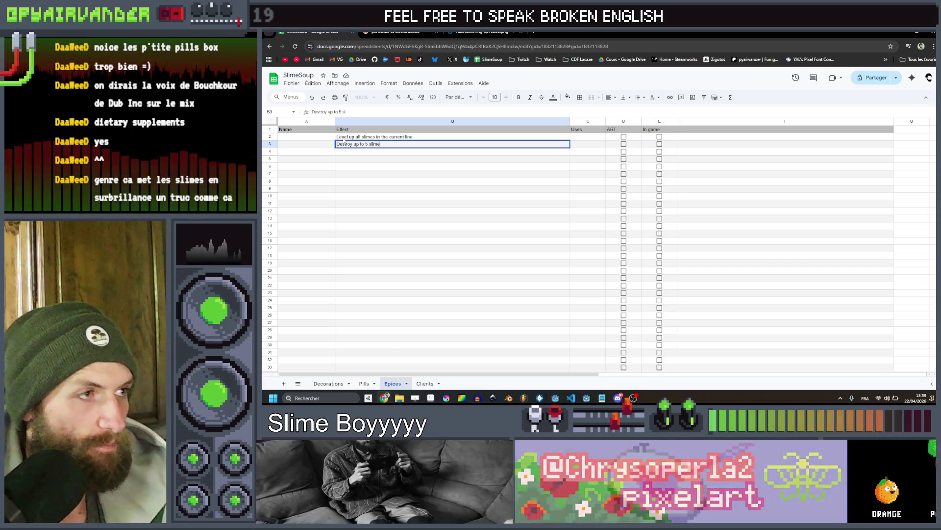
key(ctrl+Return)
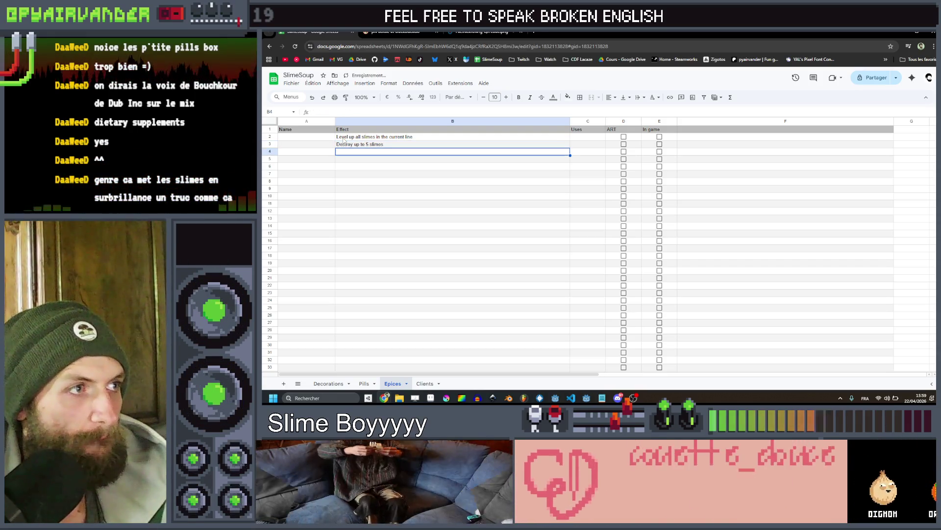
key(Down)
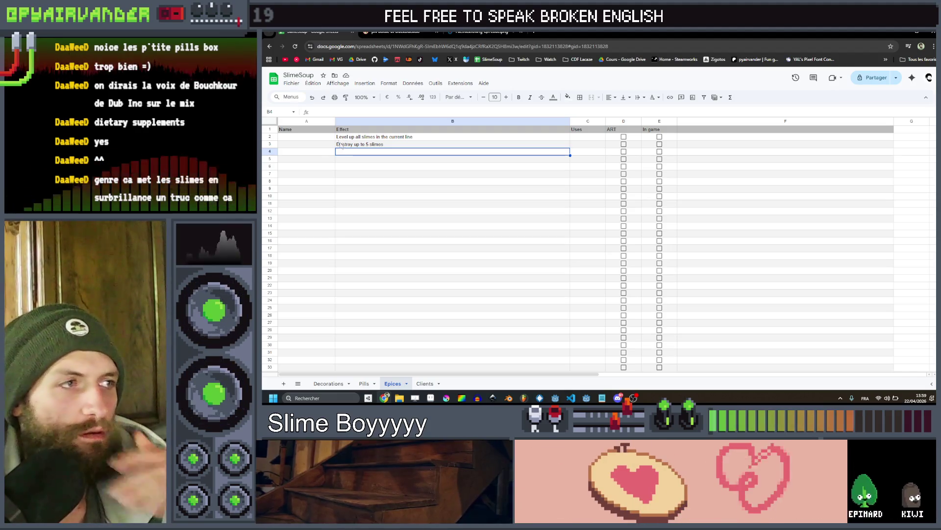
click(363, 97)
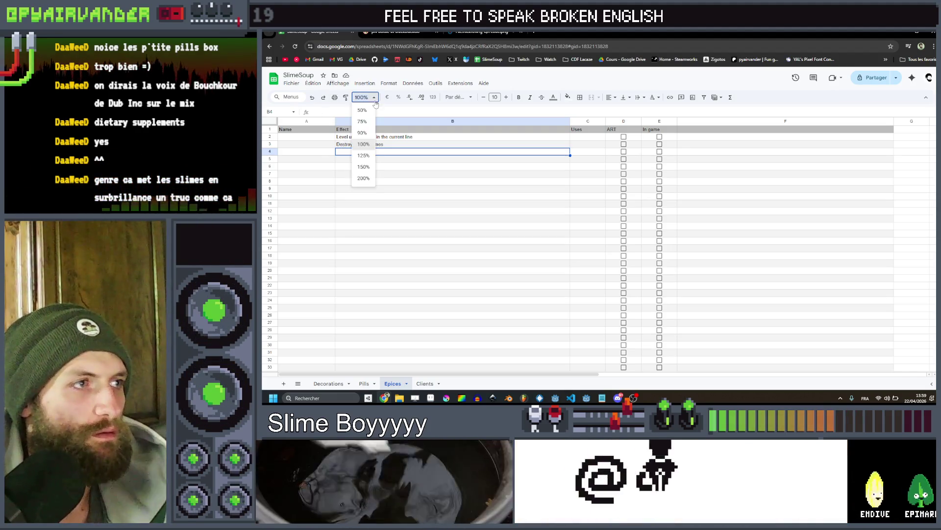
Zoom the sheet to 150% and review the existing effects in B2 and B3
click(366, 166)
click(526, 194)
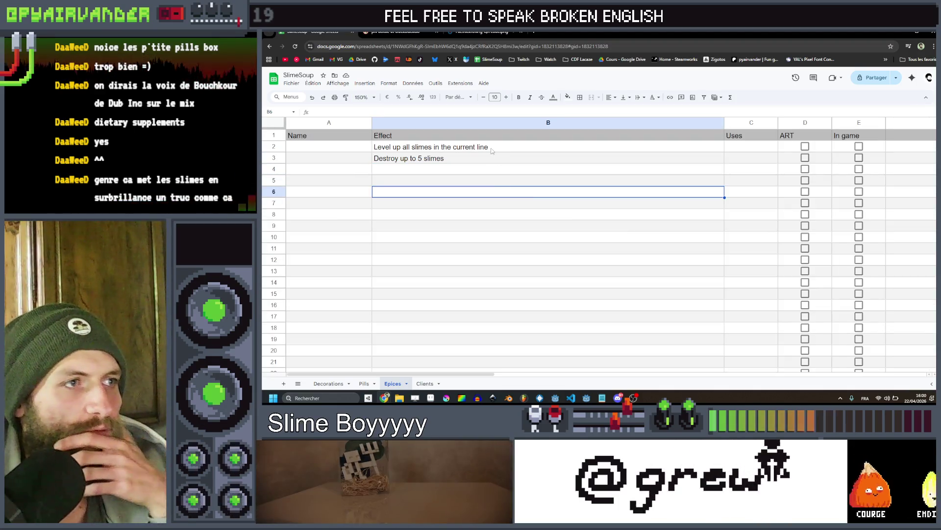
click(464, 147)
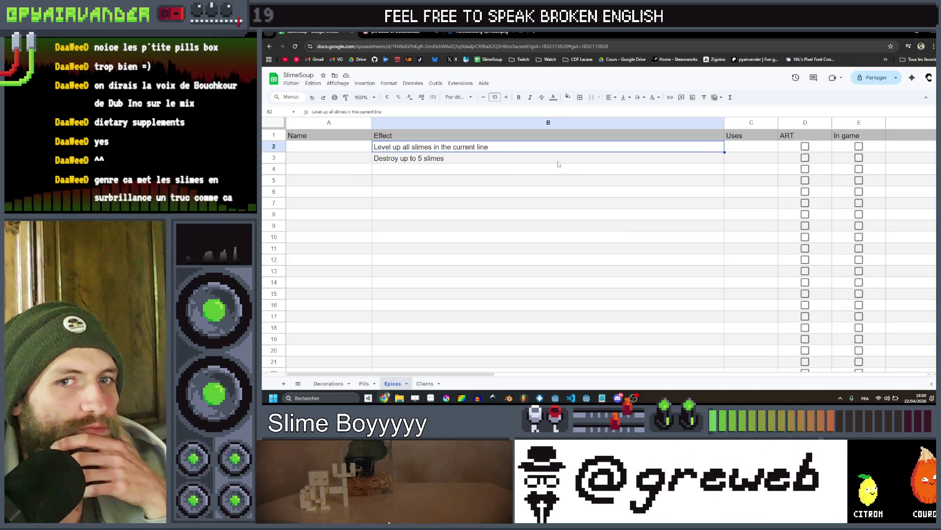
click(527, 161)
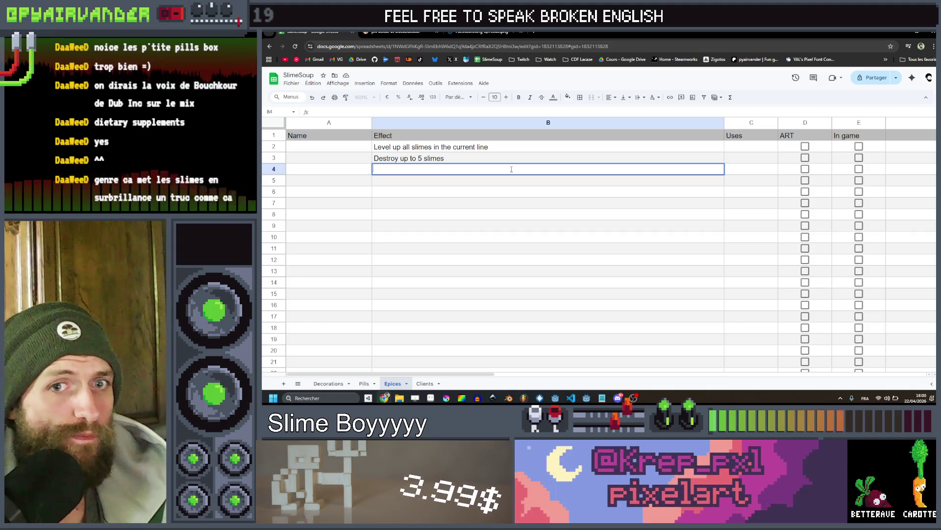
Enter 'Transform rocks into random slimes' as the effect in B4
text(Randomly)
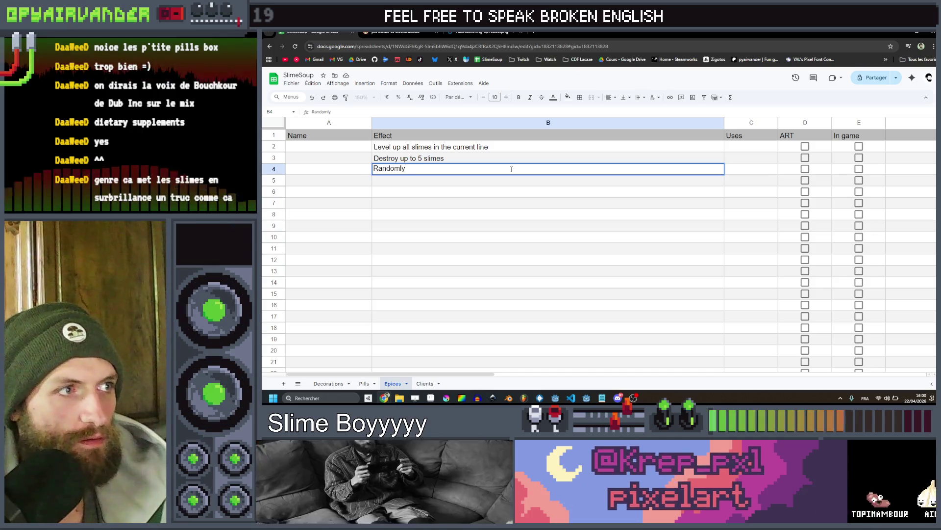
key(BackSpace)
key(BackSpace)
key(BackSpace)
text(Trans)
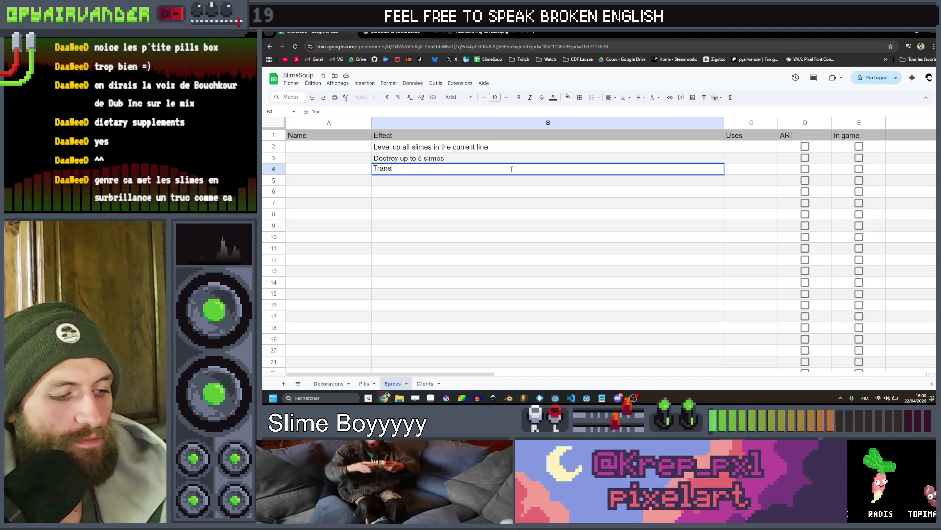
text(form )
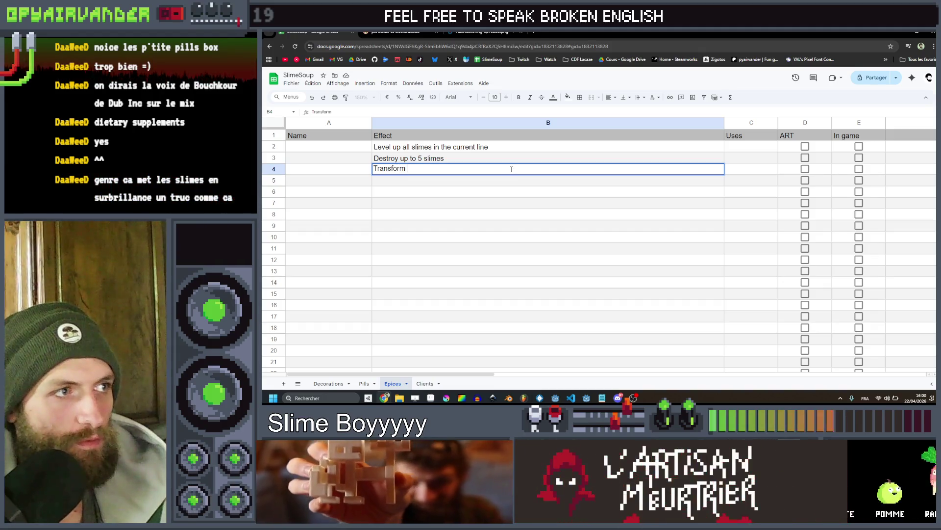
text(rocks into random slim)
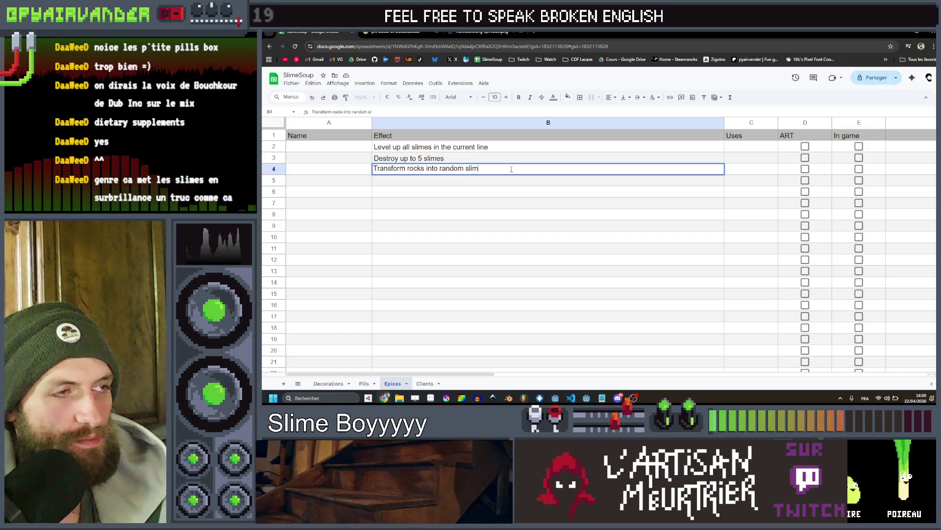
key(BackSpace)
key(BackSpace)
key(BackSpace)
text(es)
key(Return)
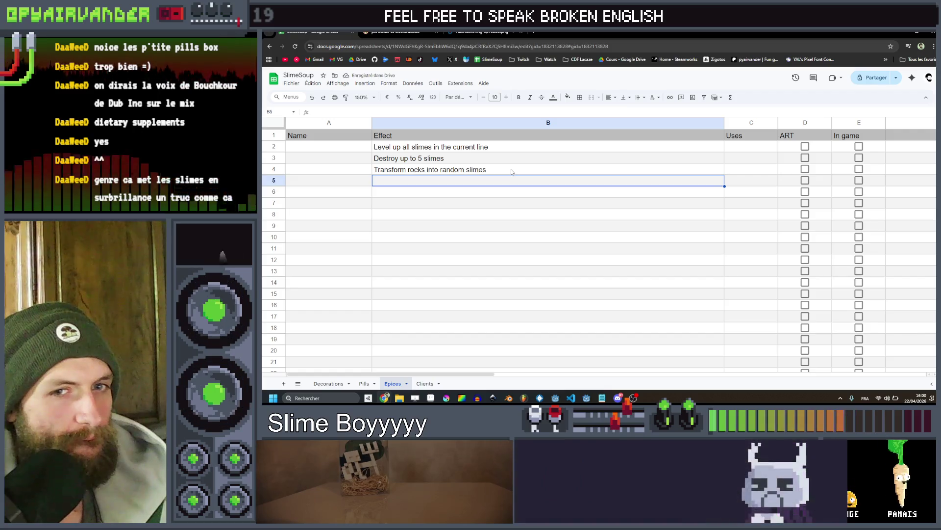
text(D)
Enter 'Explode a slime' as the effect in B5
key(BackSpace)
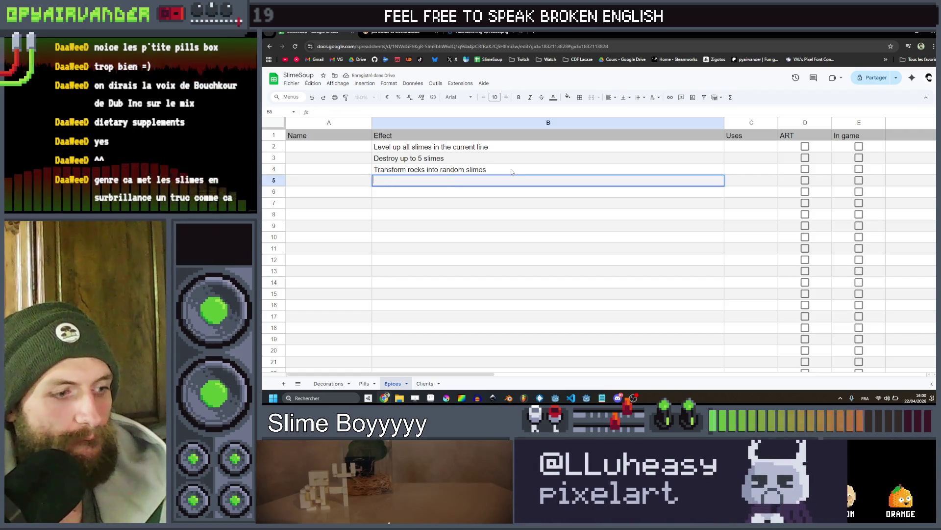
text(Make the se)
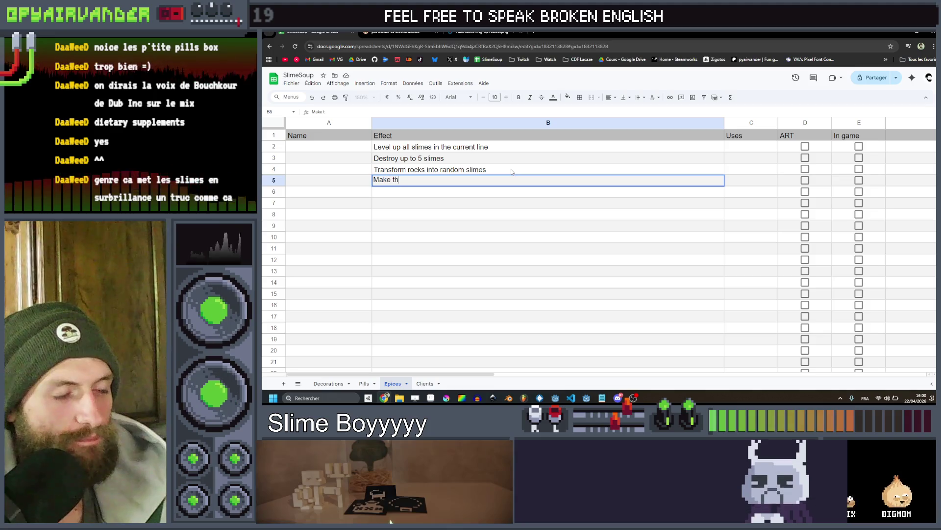
text(le)
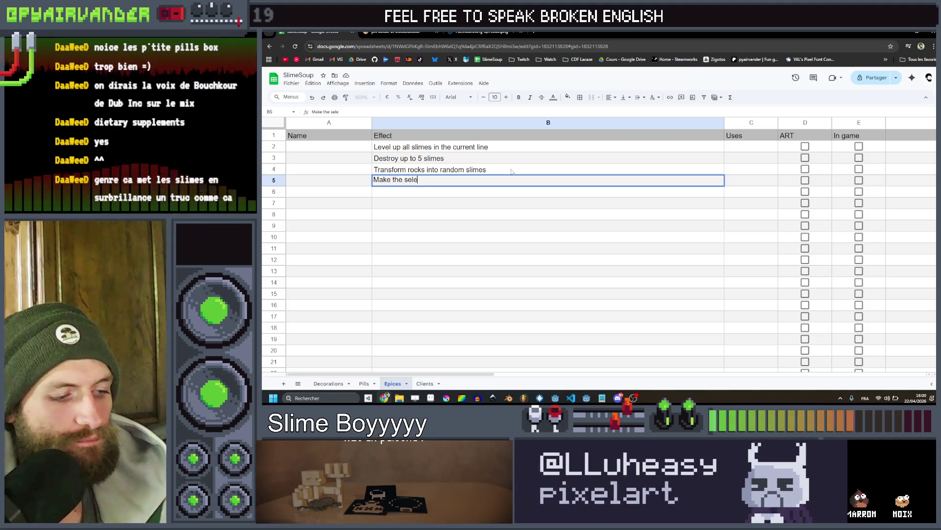
key(ctrl+a)
key(BackSpace)
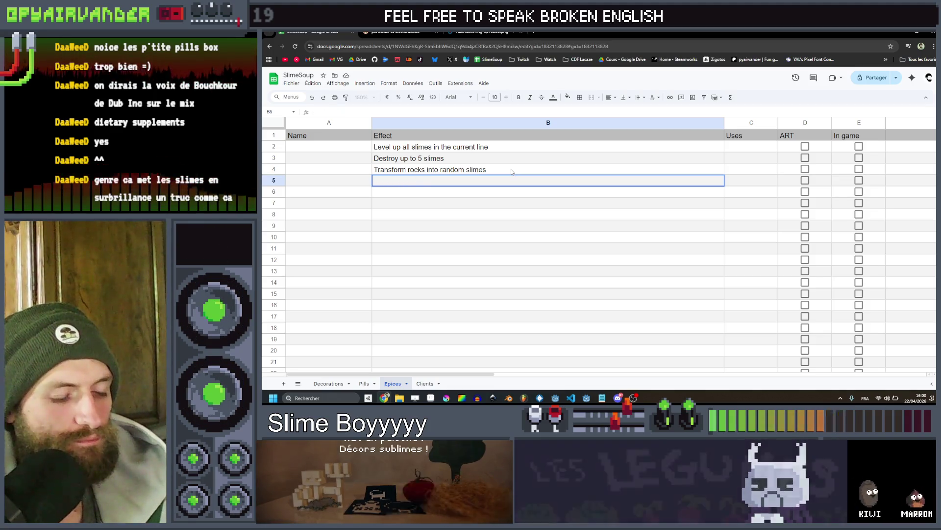
text(Explode a slime)
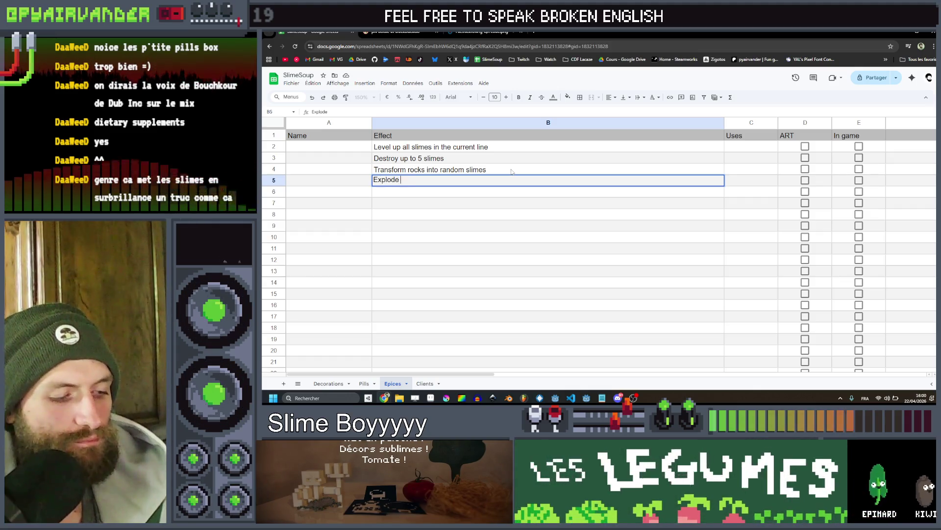
key(Return)
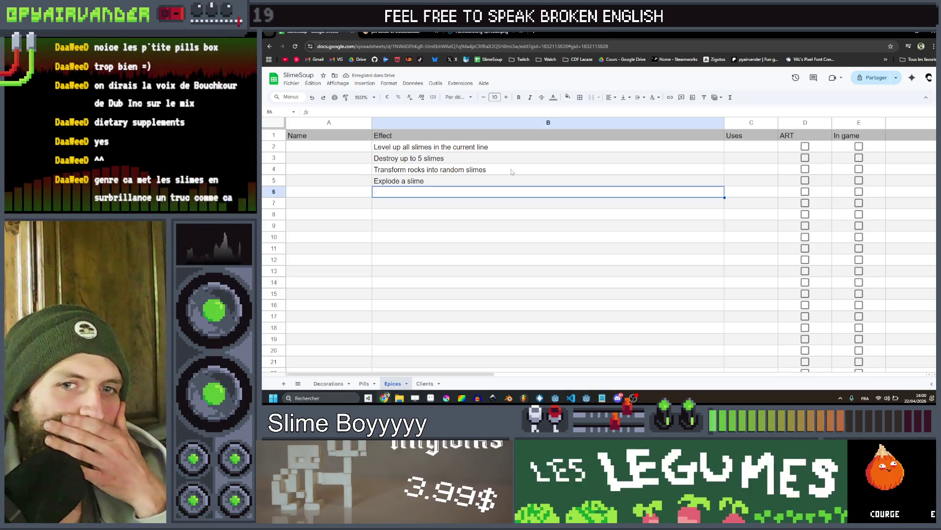
Enter 'Shake the cauldron' in B6 and start drafting the neighbours effect in B7
key(Up)
key(Up)
key(Down)
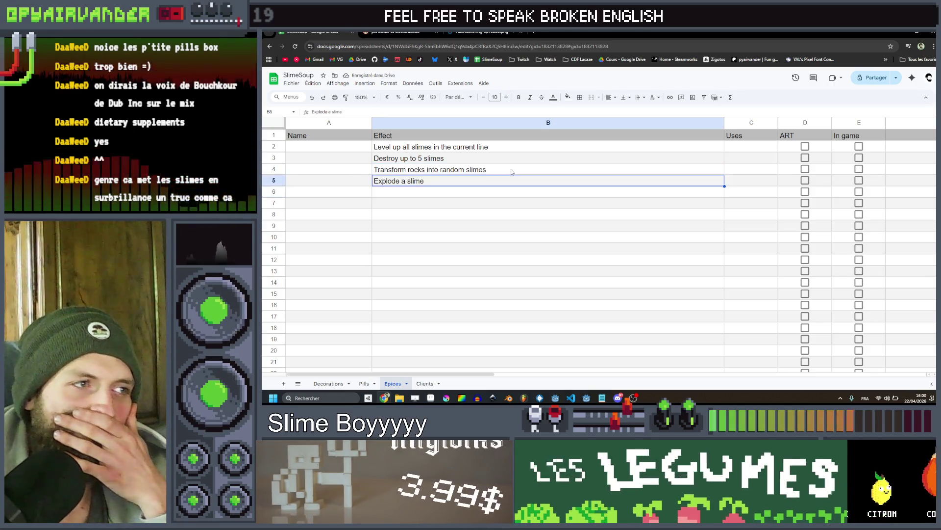
key(Down)
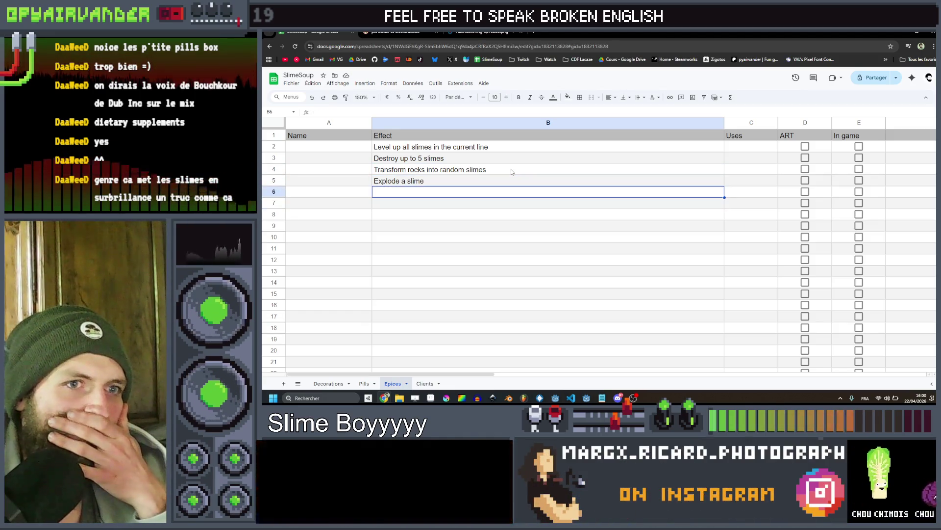
key(Up)
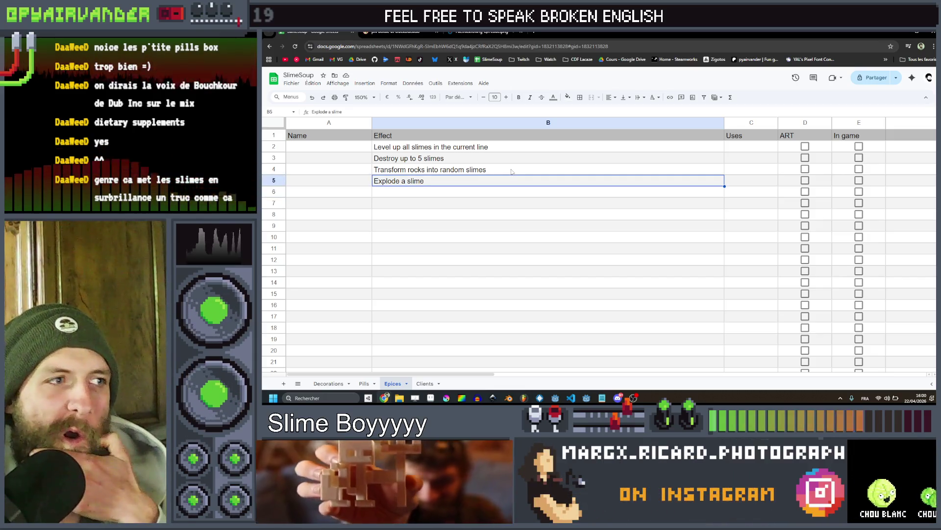
key(Down)
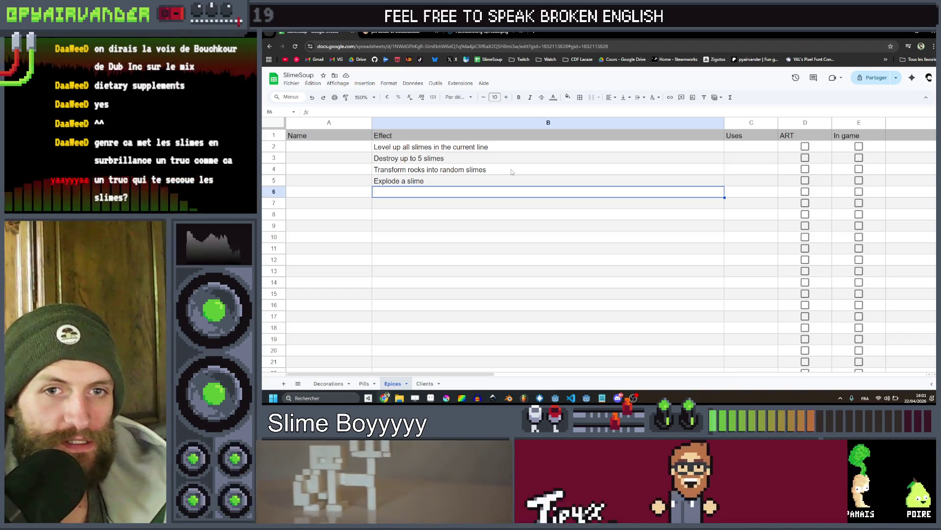
text(Secoue)
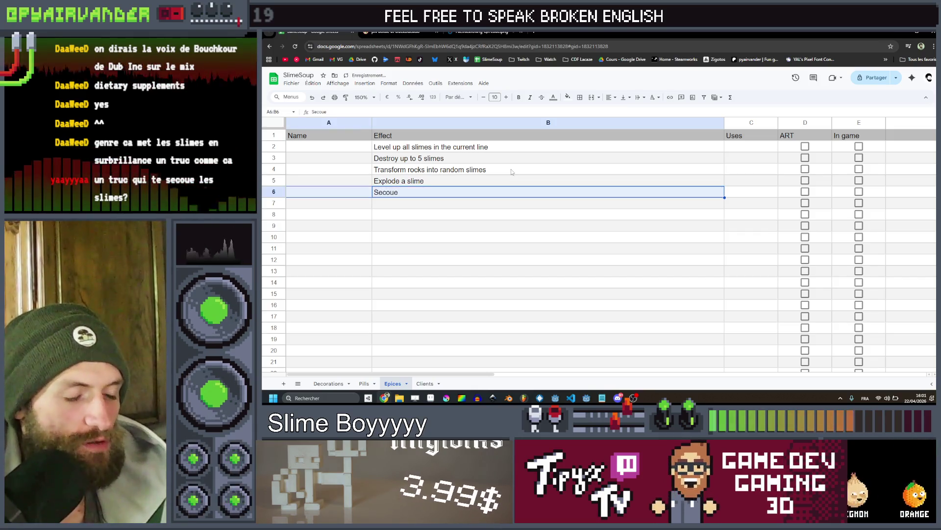
key(Tab)
key(shift+Tab)
key(ctrl+a)
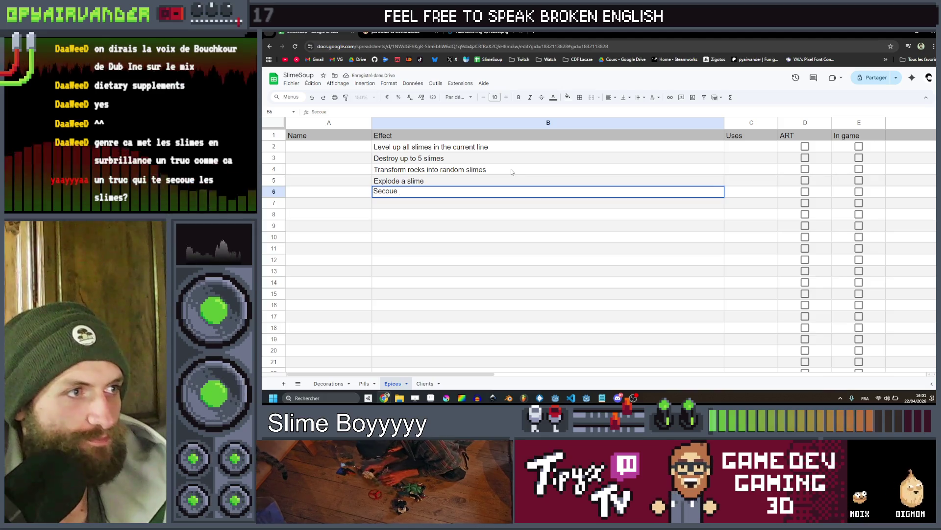
text(e the cauldron)
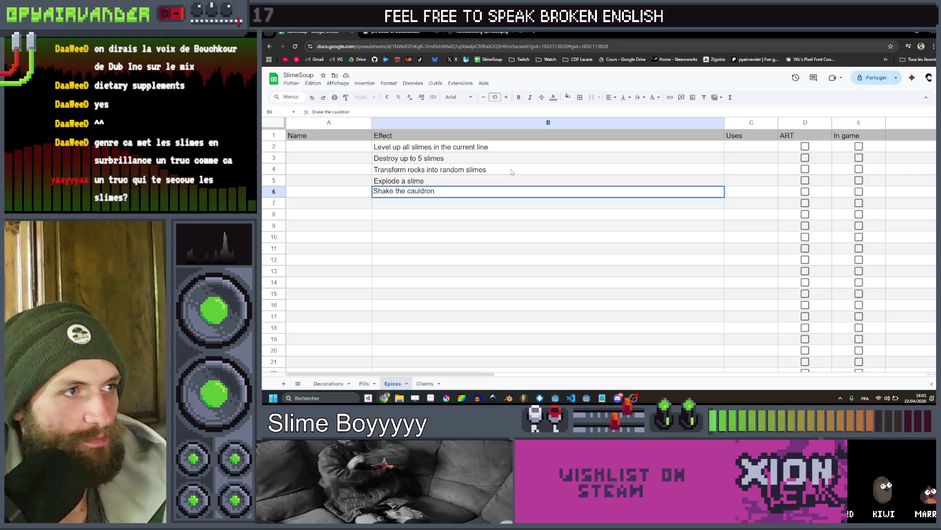
key(Return)
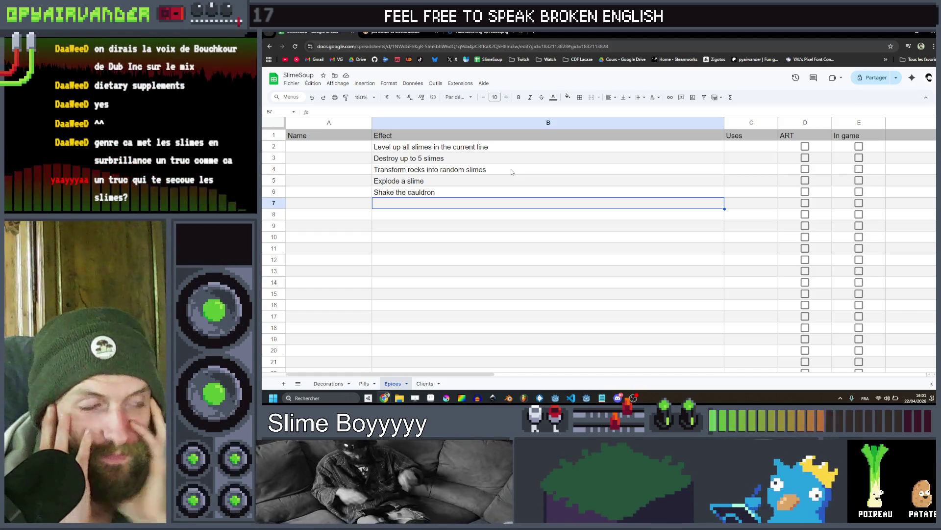
text(Turn all o)
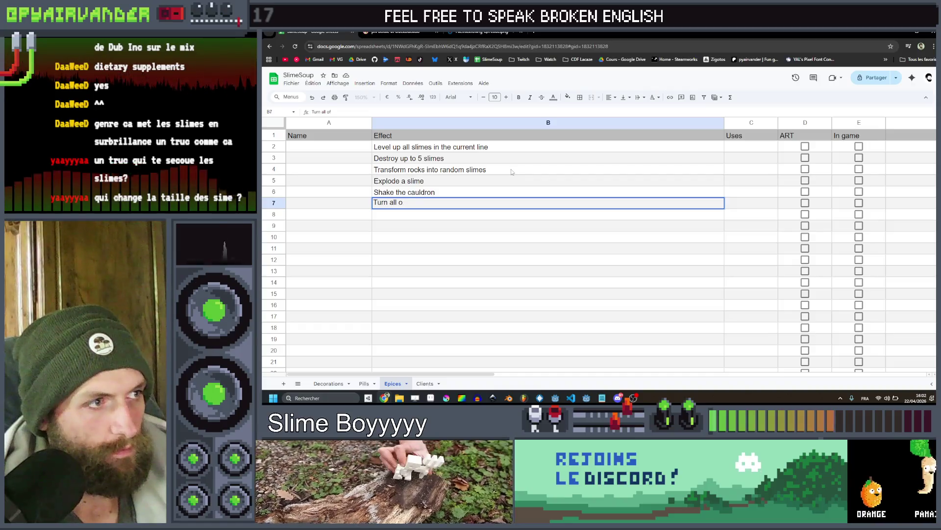
key(BackSpace)
text(the neigh)
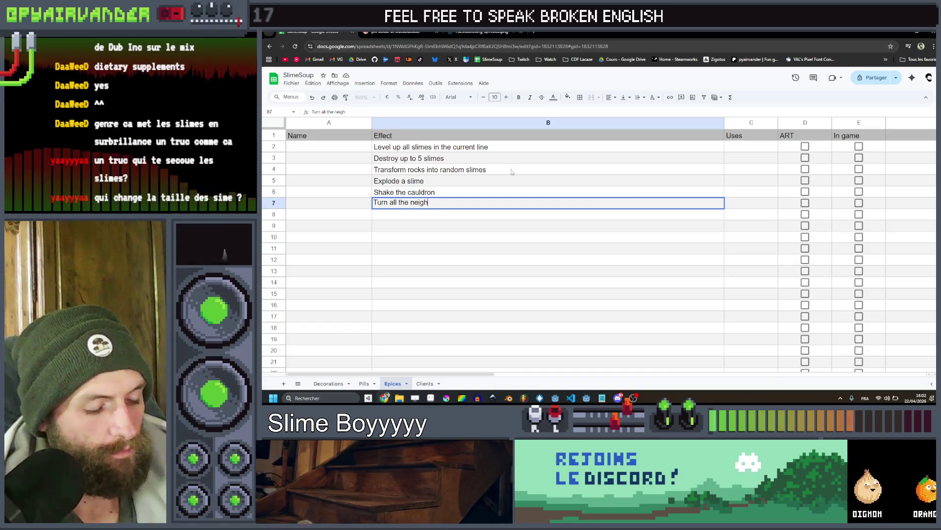
text(bours of a slim to)
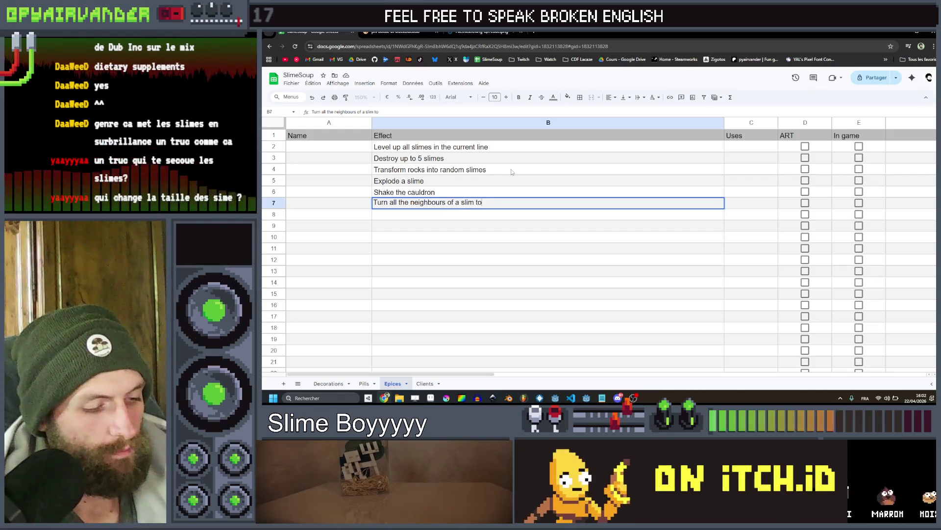
text( it's c)
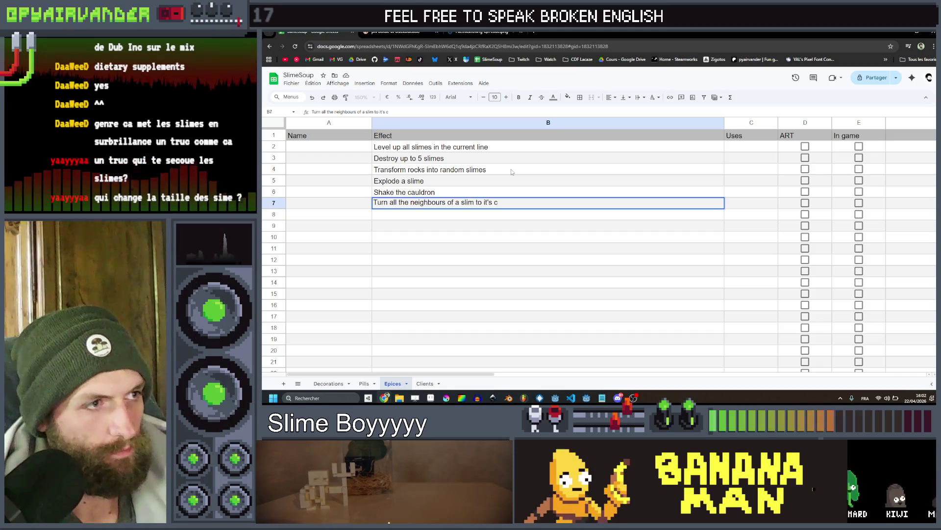
Trim the stray ending off the B7 draft effect and commit it
key(BackSpace)
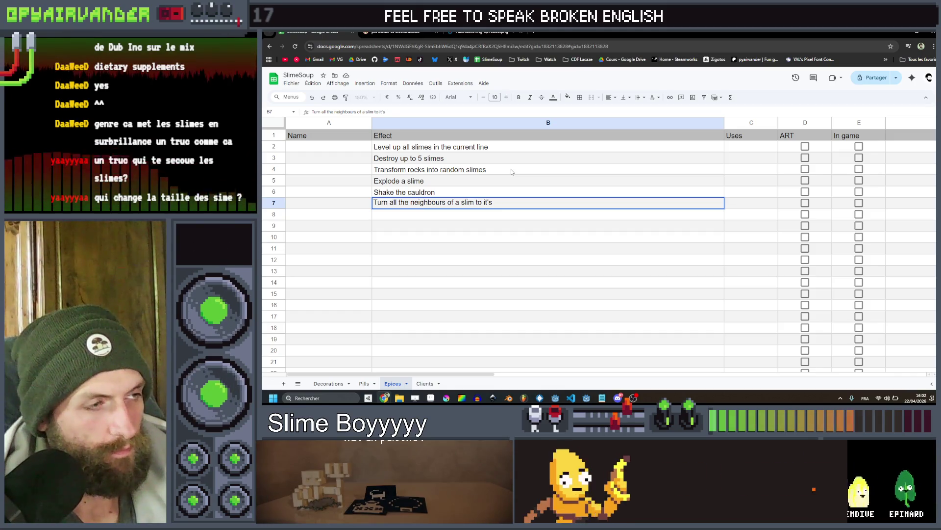
key(BackSpace)
key(BackSpace)
key(BackSpace)
key(BackSpace)
key(BackSpace)
key(BackSpace)
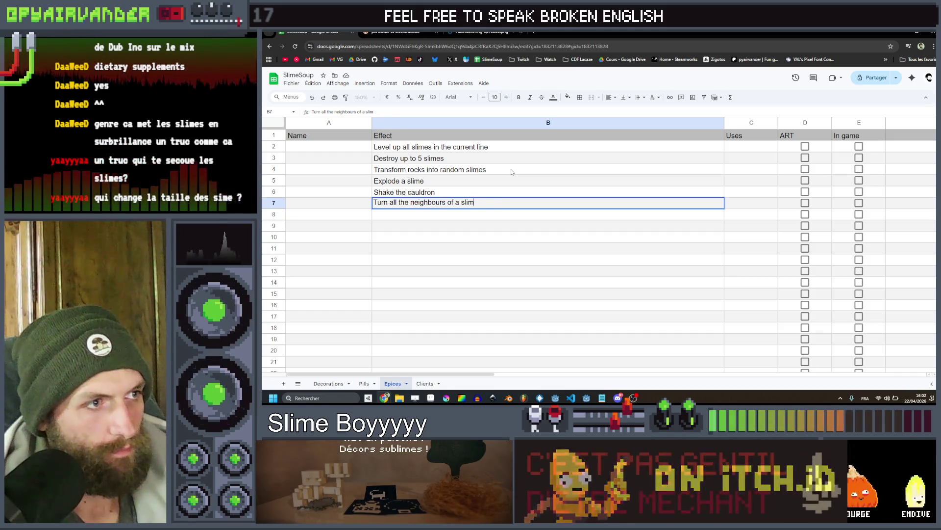
text(e)
key(Return)
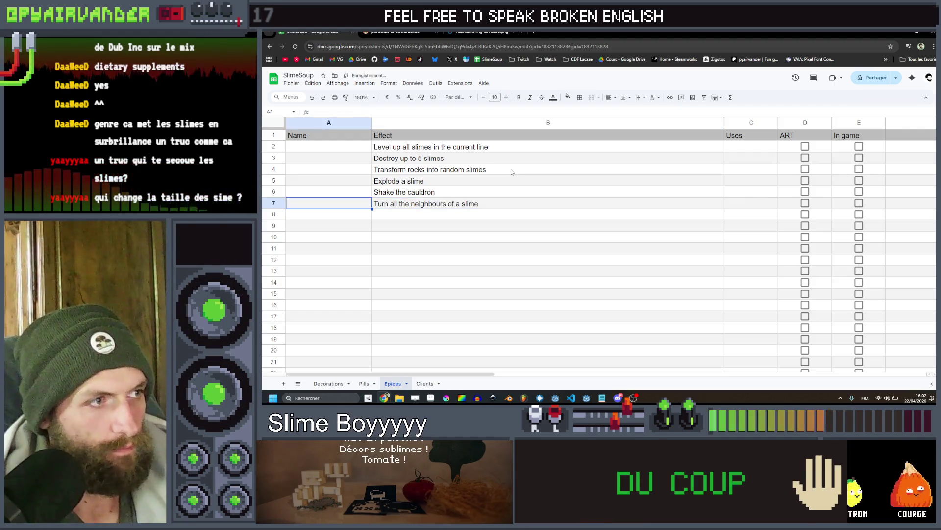
key(Up)
Reword B7 to 'Copies the type of a slime on all its neighbours'
key(Return)
key(Home)
key(ctrl+Right)
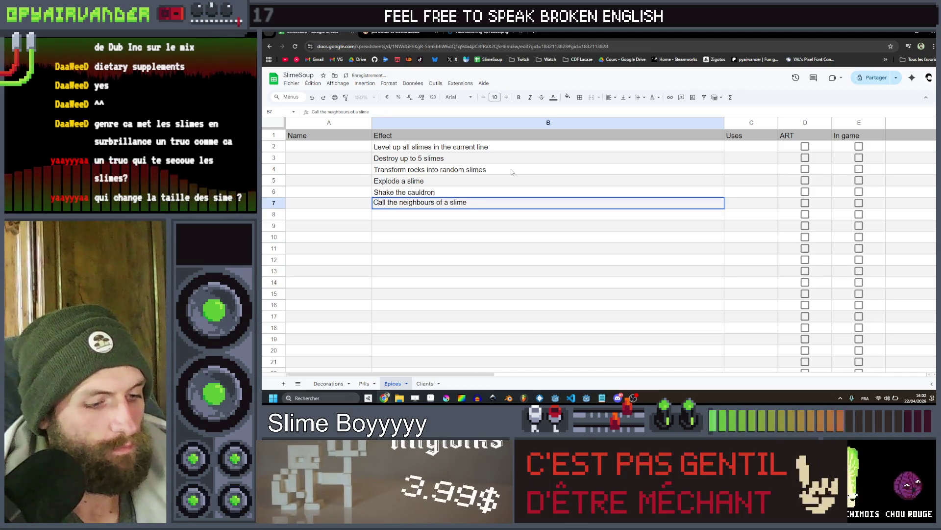
text(opies the)
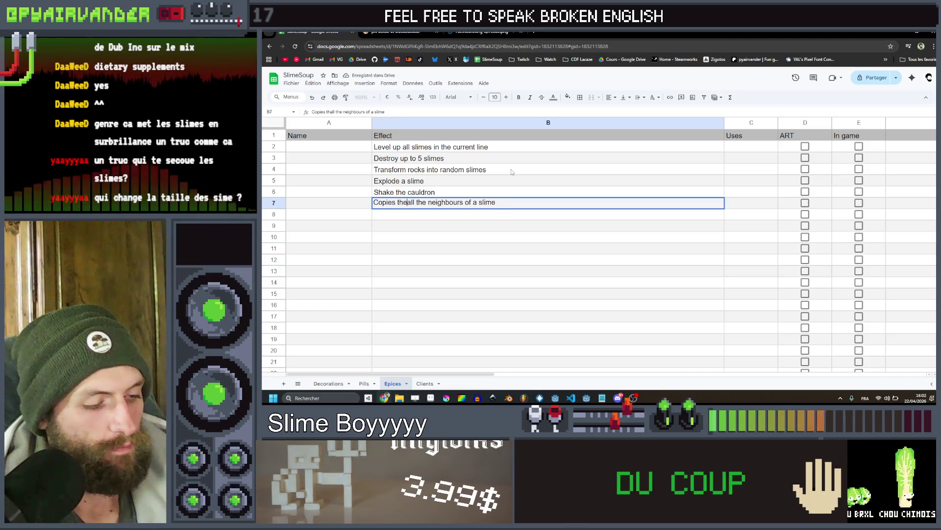
text( type )
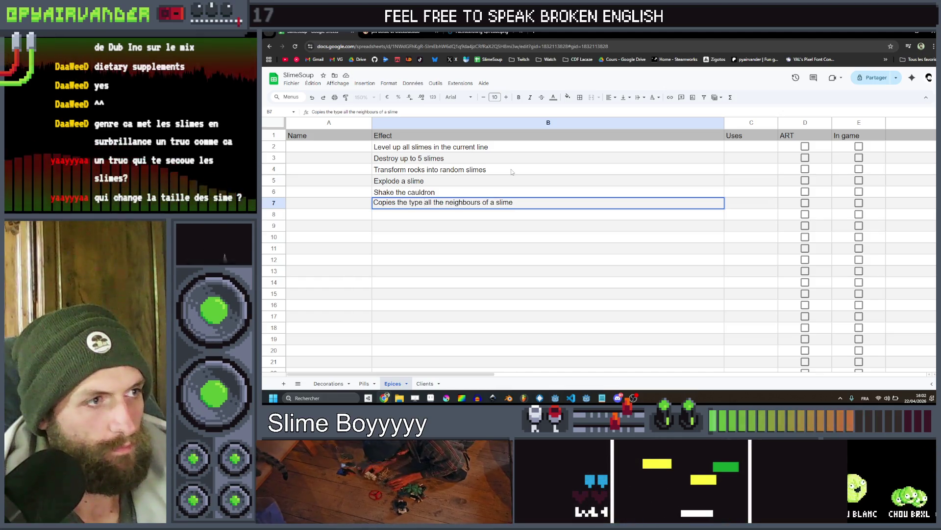
text(of a )
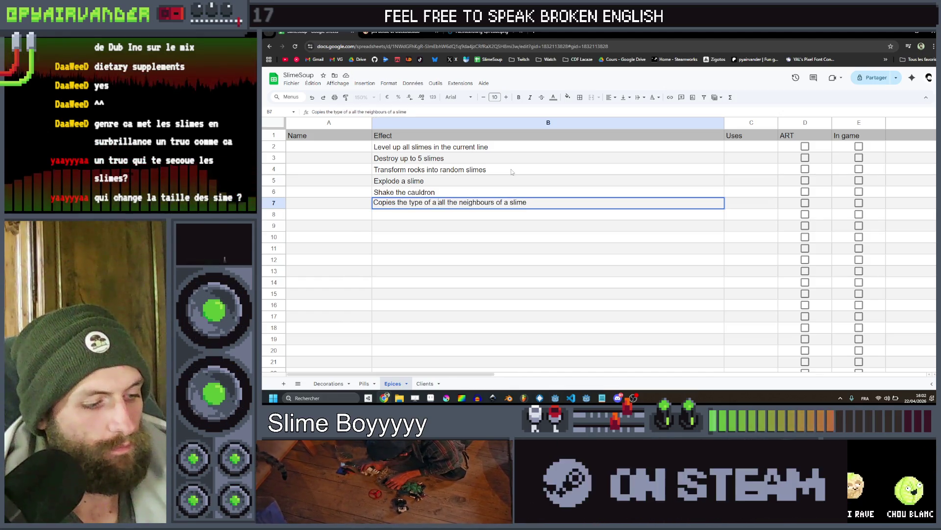
text(slime on)
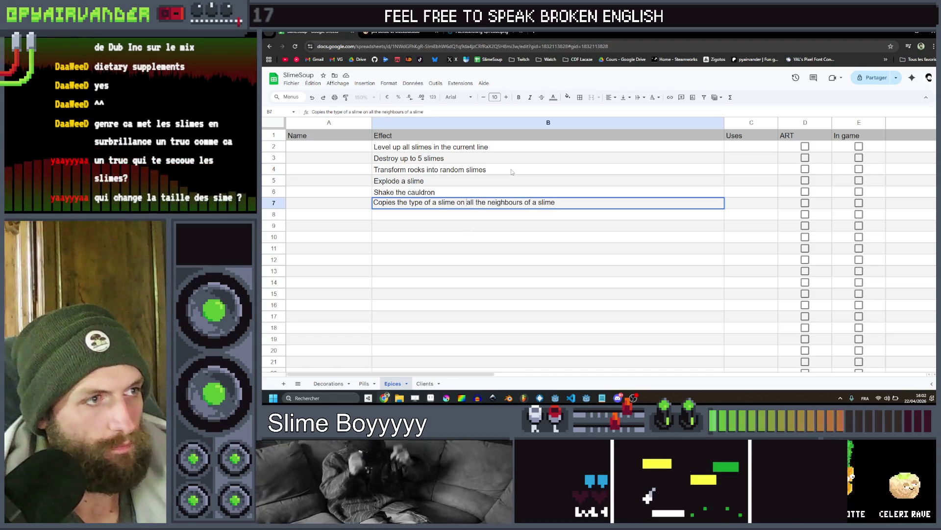
key(ctrl+Right)
key(ctrl+Right)
key(BackSpace)
key(BackSpace)
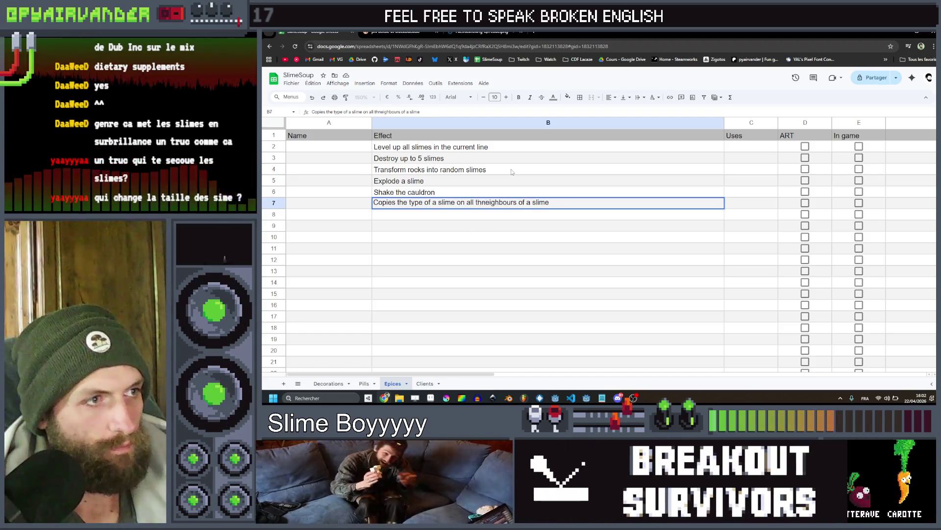
key(BackSpace)
key(BackSpace)
text(its)
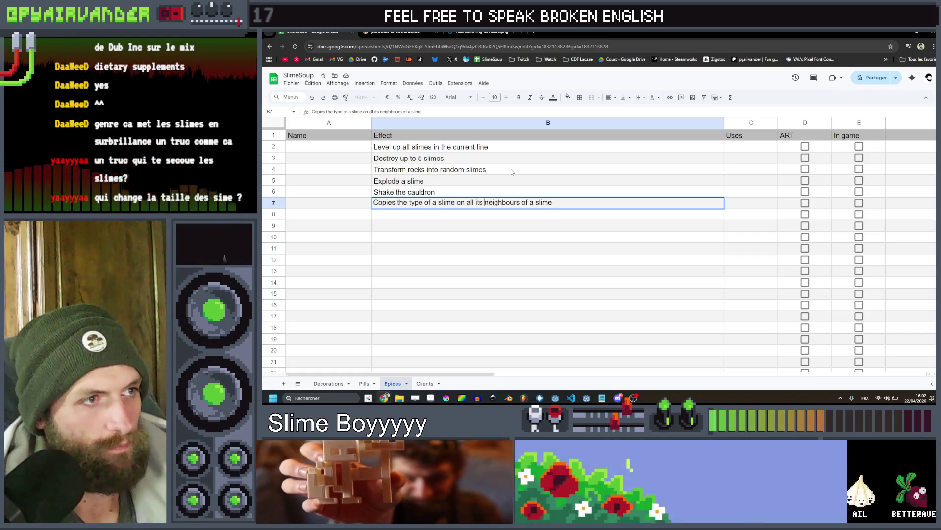
key(shift+End)
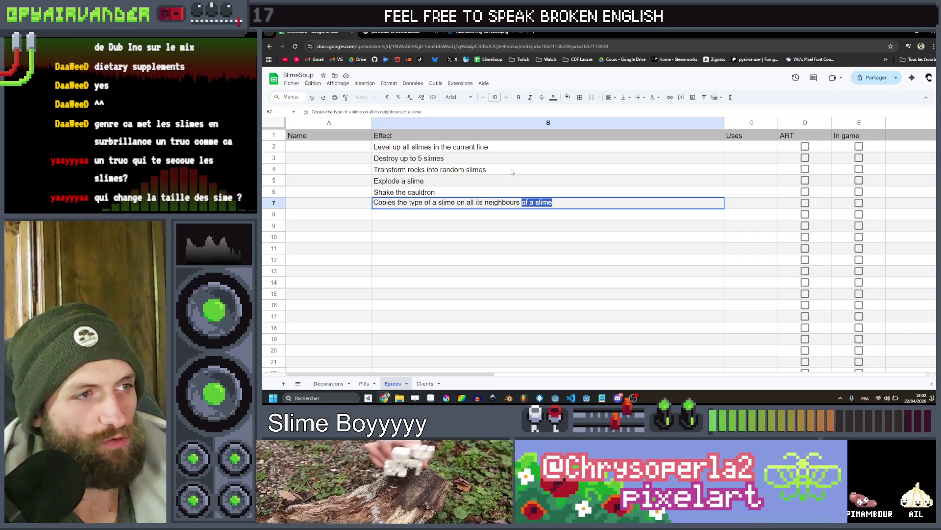
key(BackSpace)
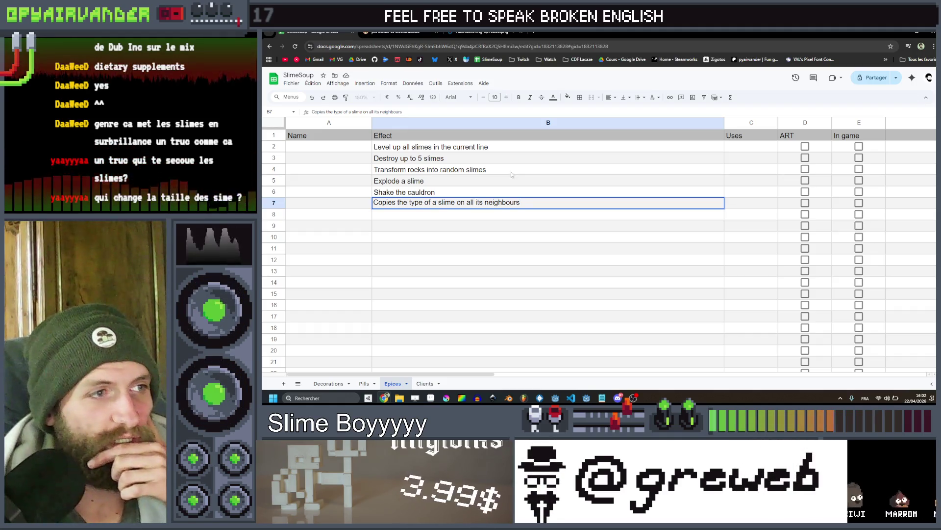
key(Return)
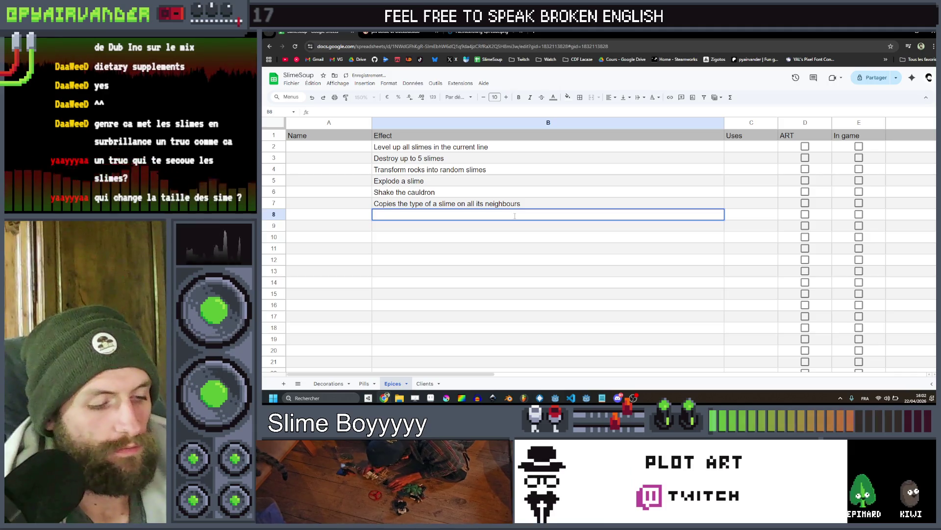
Enter 'Doubles your money (up to 30$)' in B8 and 'Add 5 random slimes from your pool in the cauldron' in B9
text(Doubles your money)
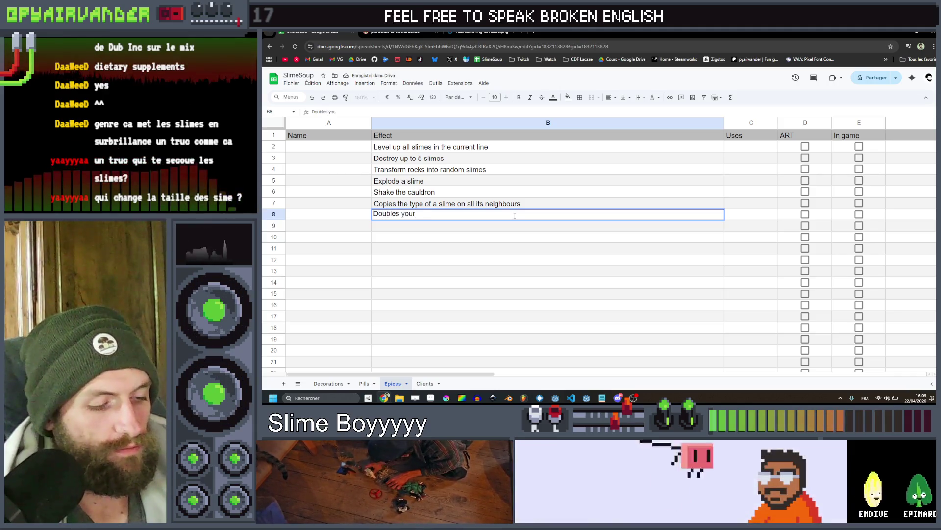
text( (up to 30$)
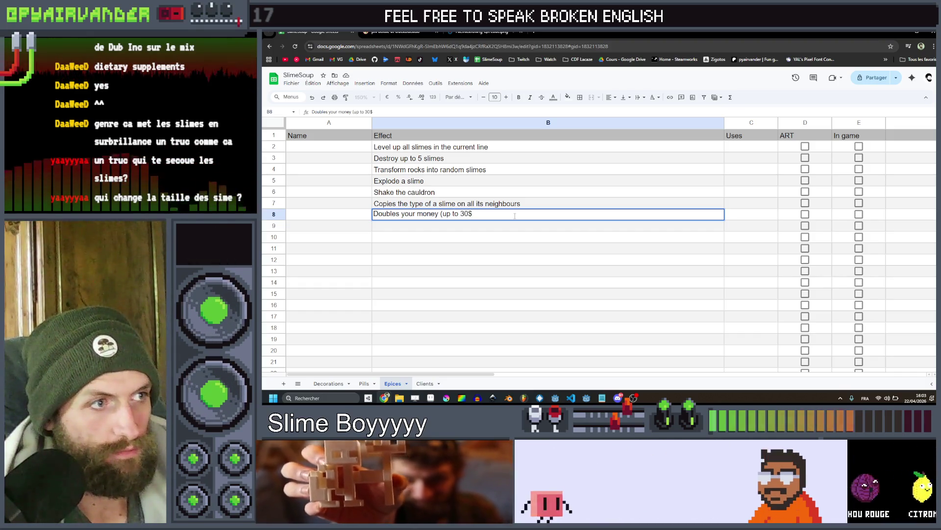
key(Return)
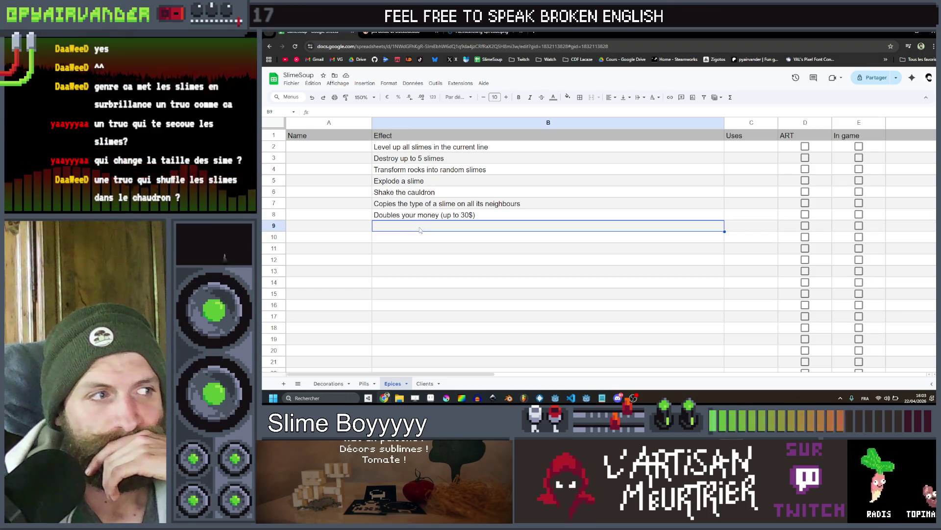
key(Down)
click(424, 225)
text(Add)
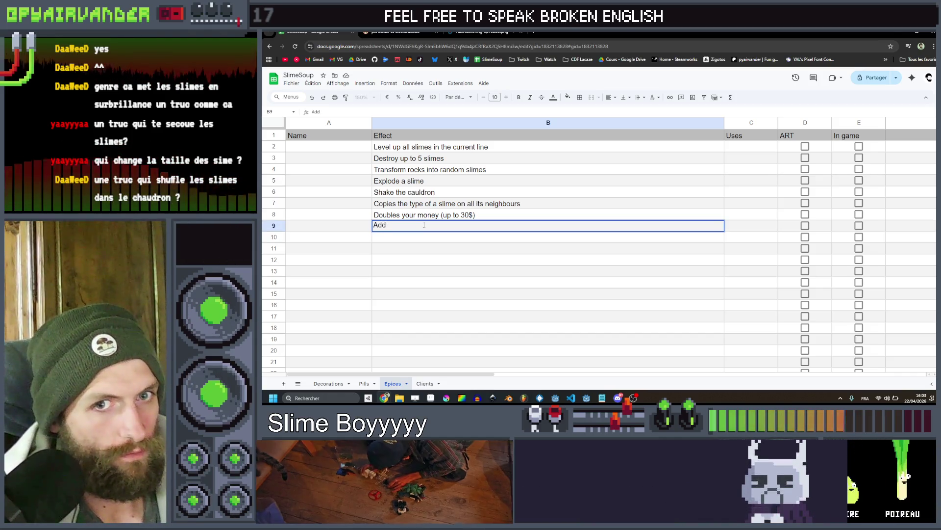
text( 5 sl)
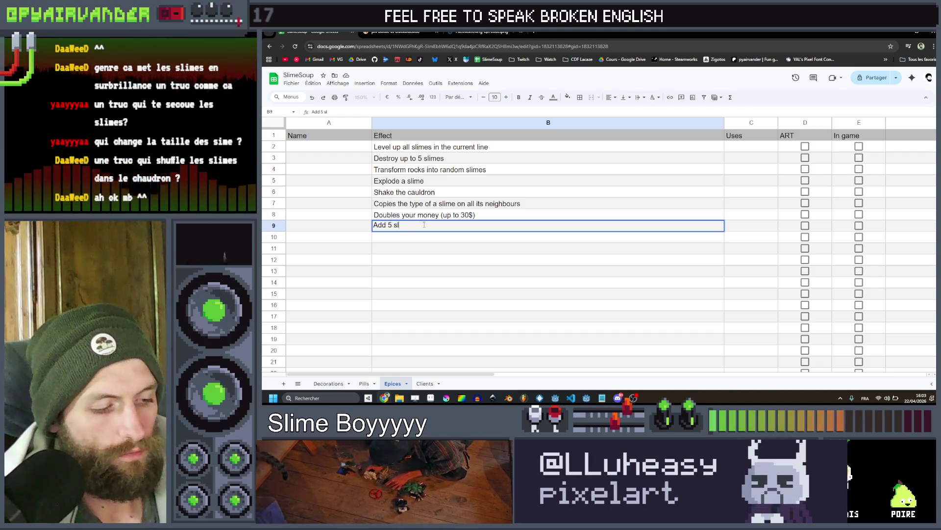
text(slimes)
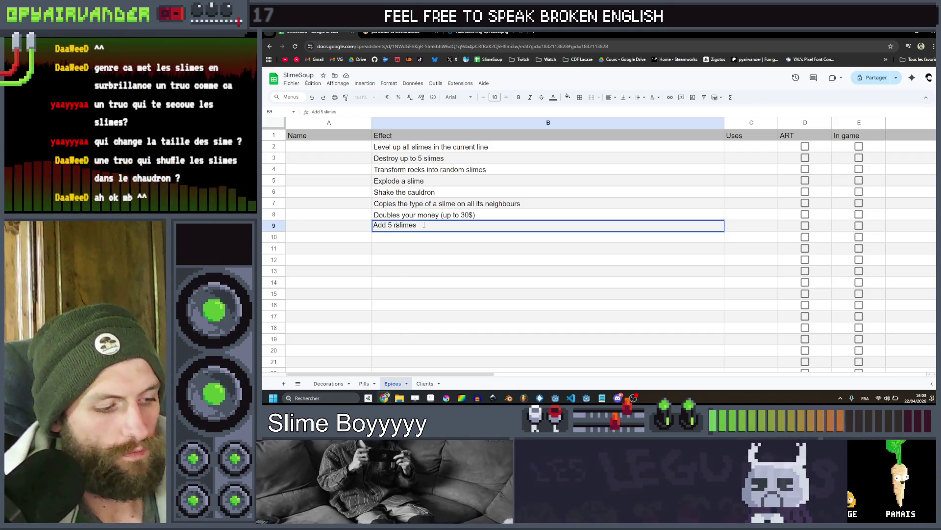
text(random )
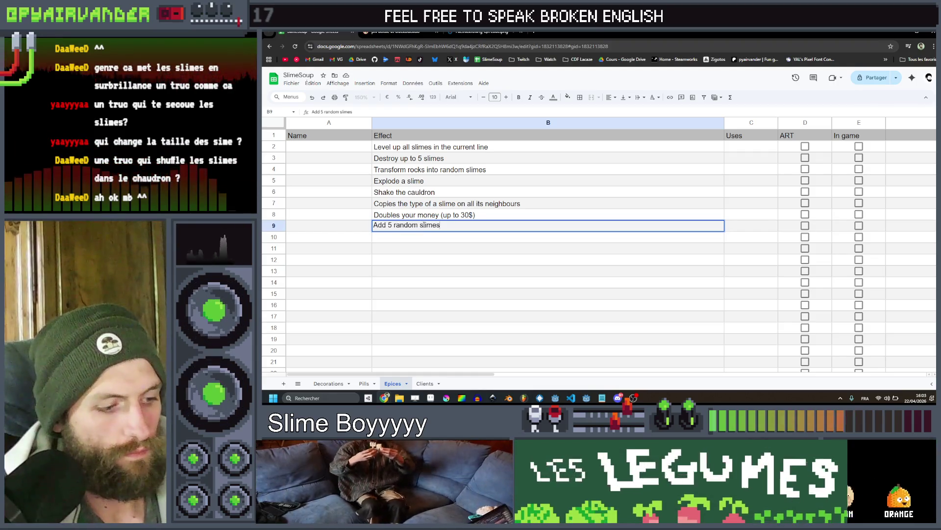
text( from your p)
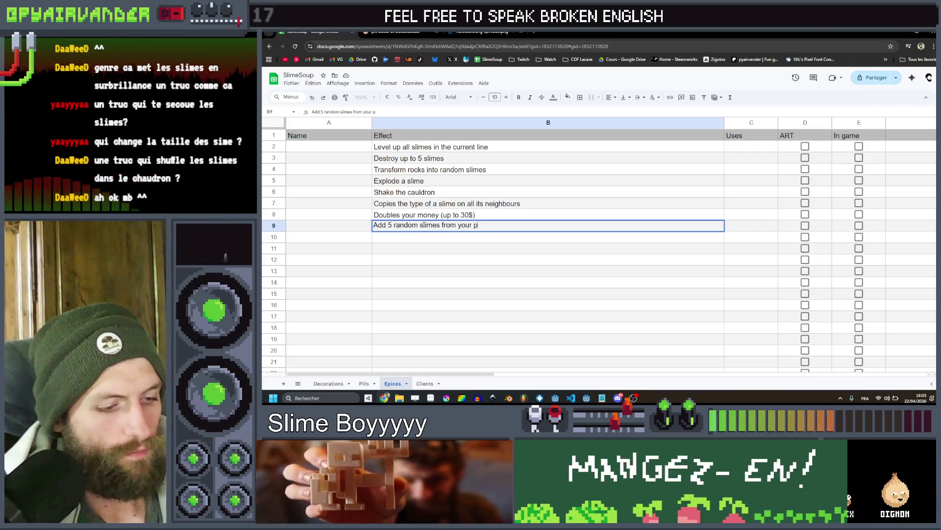
text(oolin the c)
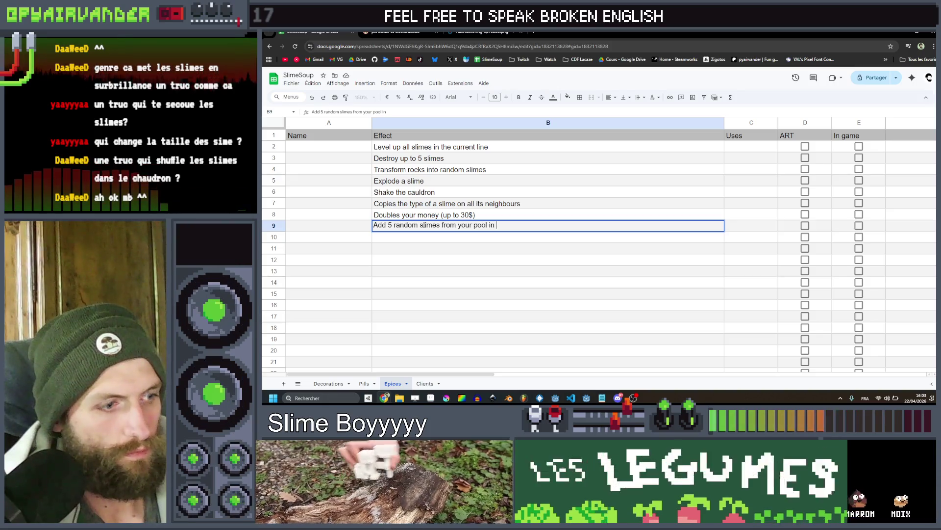
text(auldron)
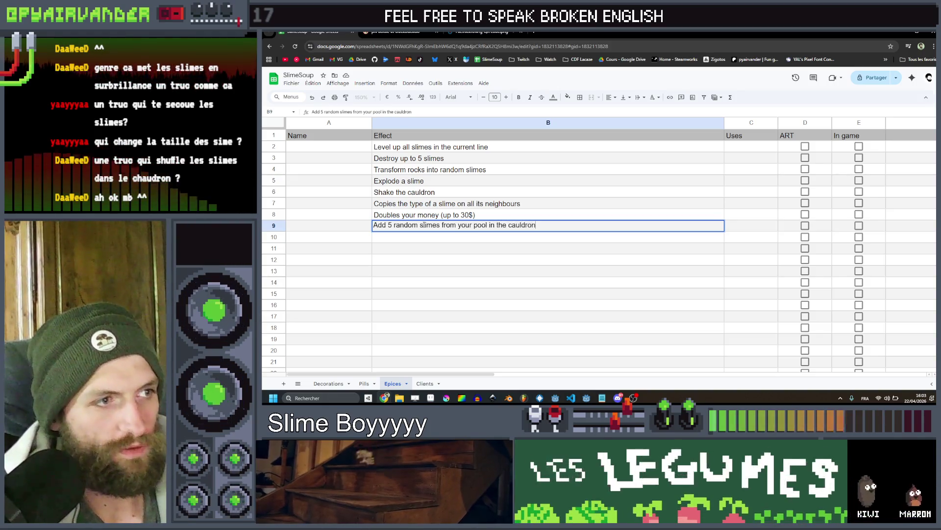
key(Return)
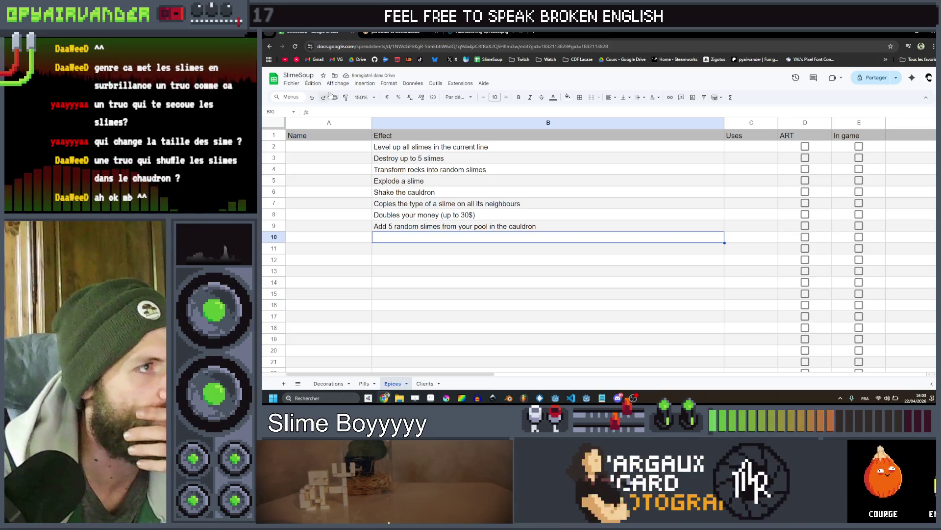
click(364, 97)
Zoom the sheet to 200% and look over the effects down to empty row 10
click(363, 178)
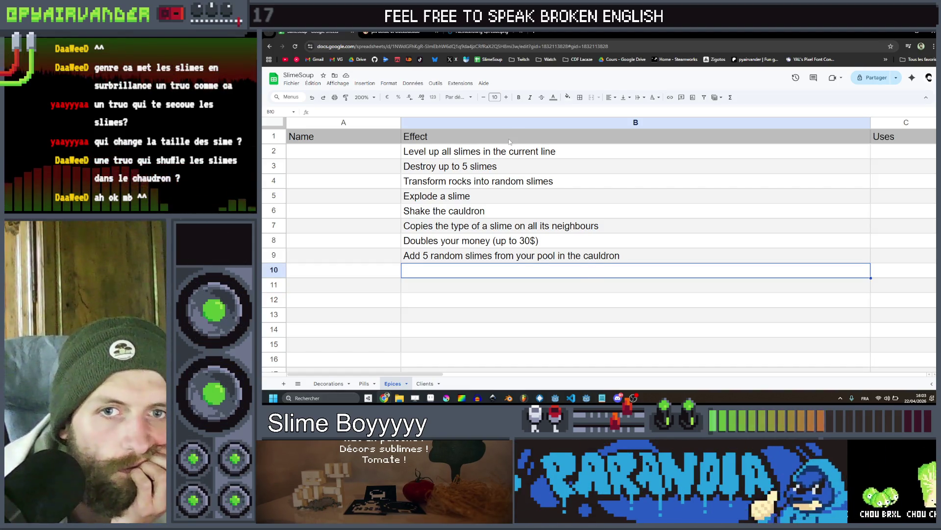
mouse_move(489, 196)
mouse_down()
mouse_move(495, 155)
mouse_move(487, 258)
mouse_up()
click(487, 259)
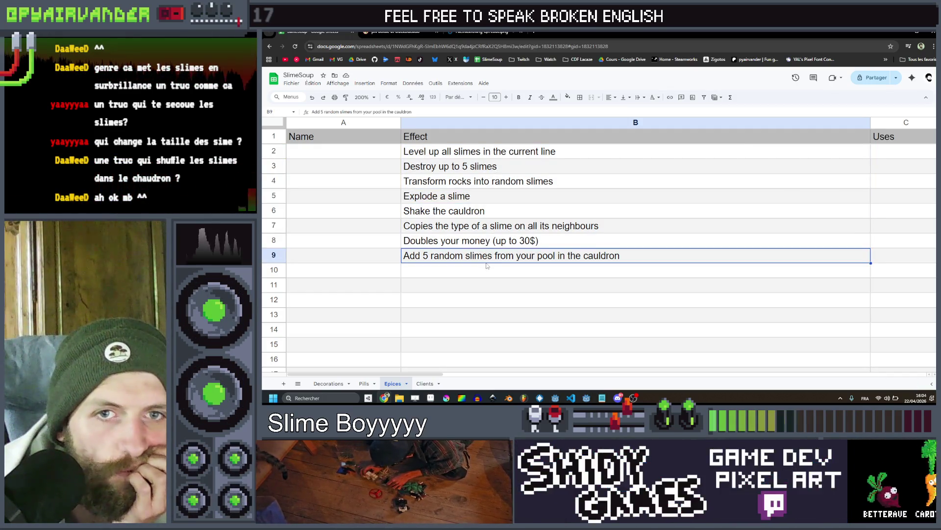
click(487, 270)
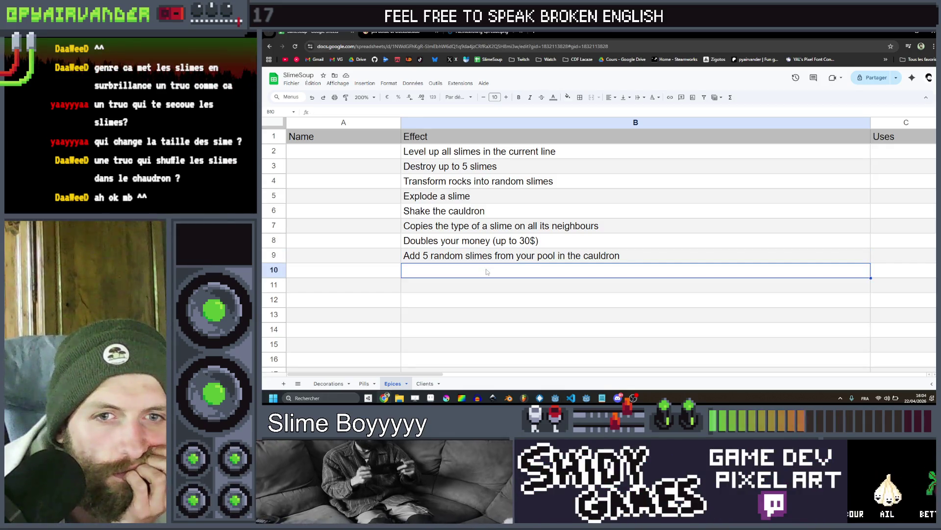
mouse_move(487, 284)
mouse_down()
mouse_move(503, 159)
mouse_move(506, 270)
mouse_up()
click(506, 267)
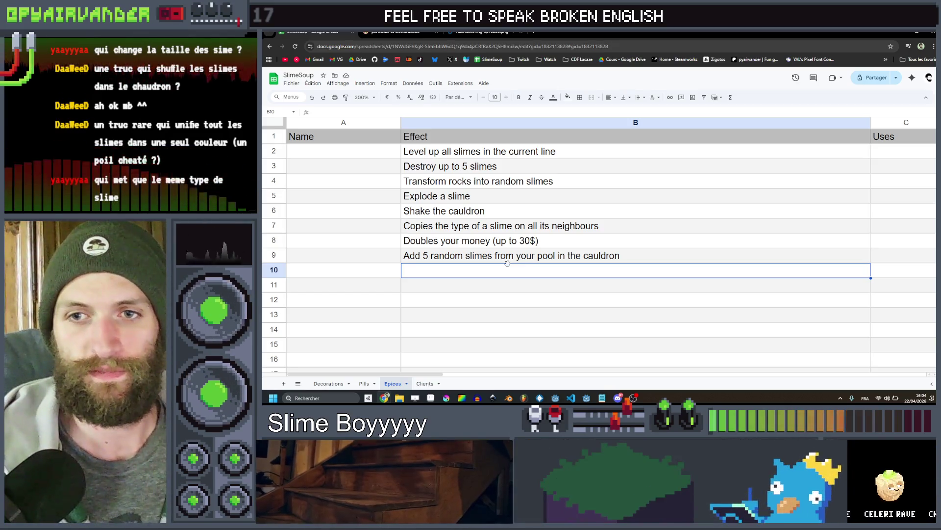
click(507, 227)
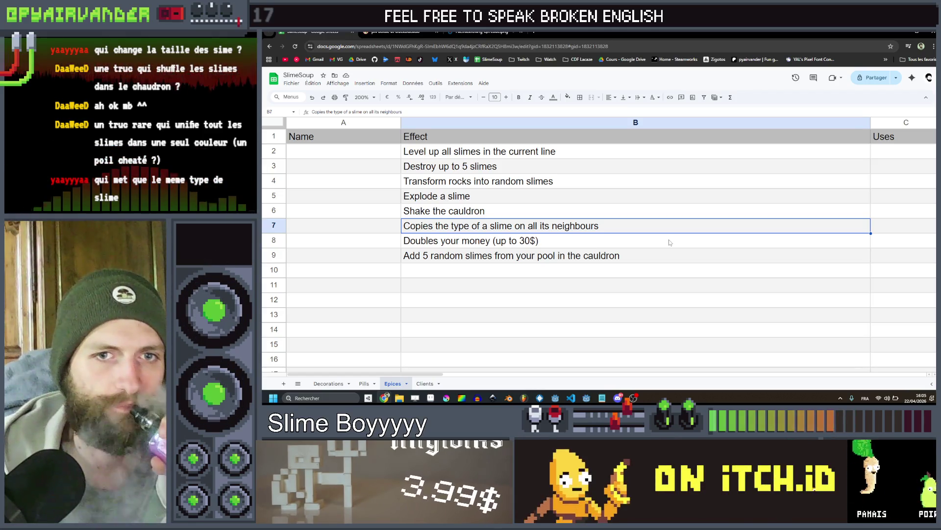
click(639, 271)
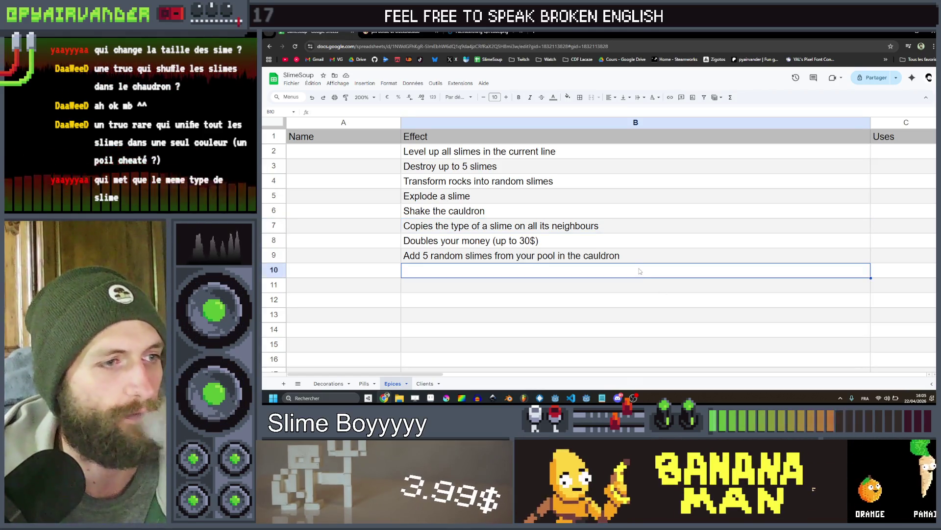
Type 'Add a random enhancement on up to 2 slimes' into the row 10 effect cell
text(Add a )
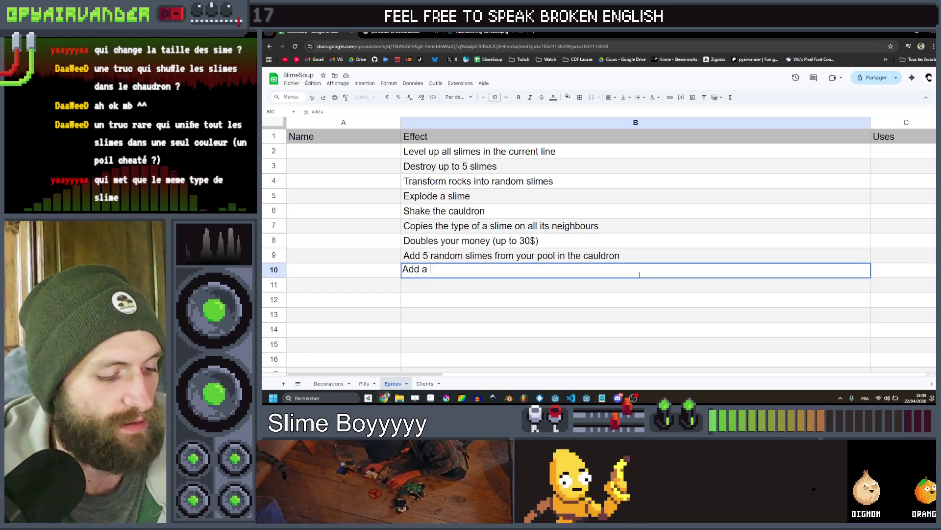
text(random enhance)
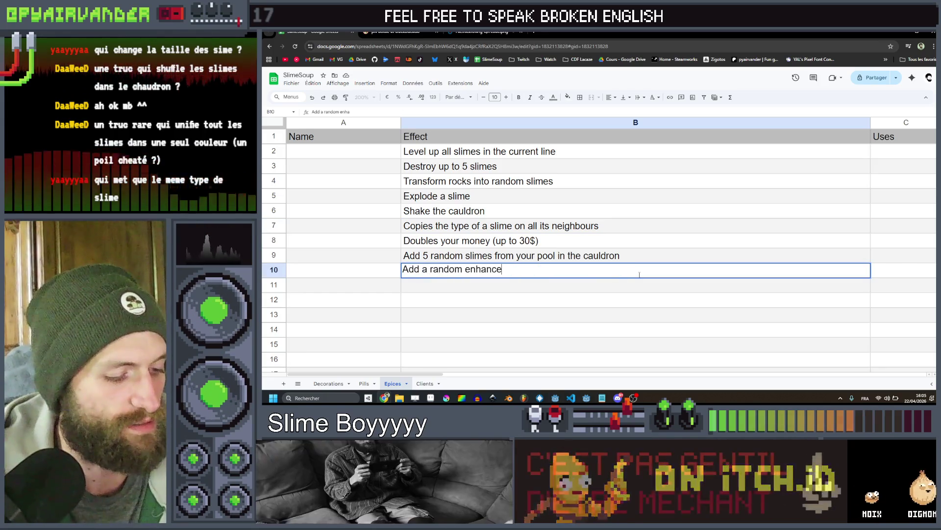
text(ment)
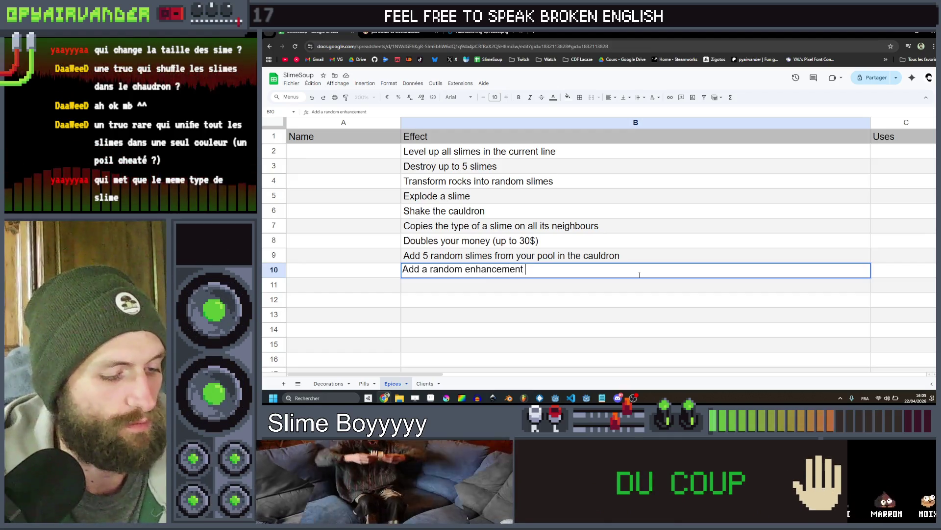
text( to up to)
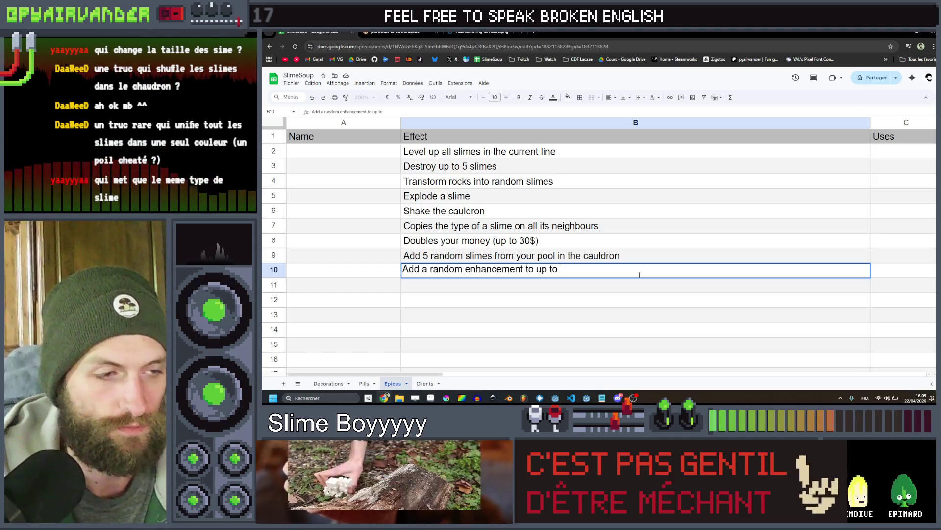
key(shift+Tab)
key(Tab)
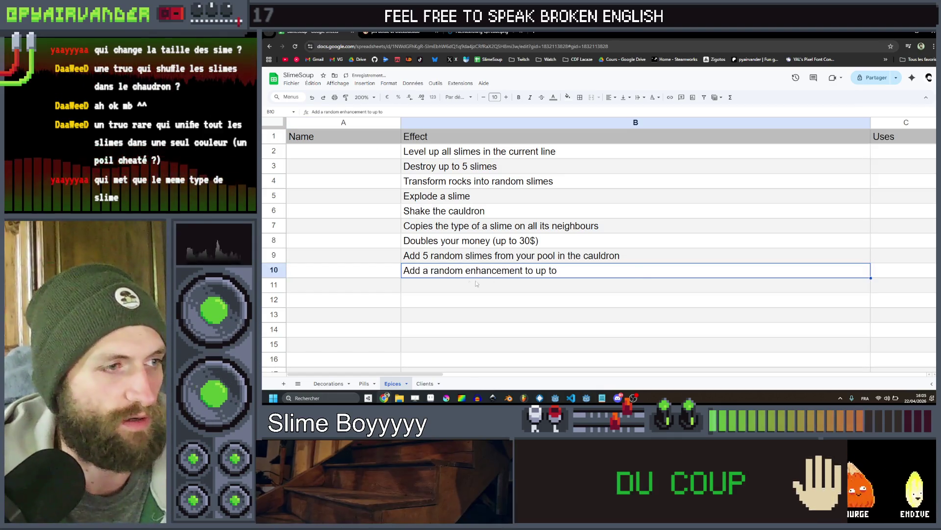
key(Return)
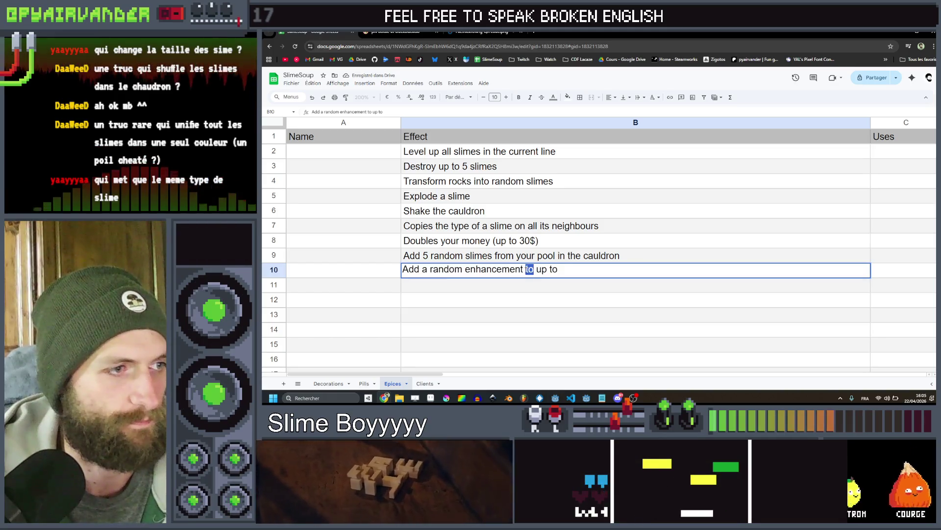
text(on up to )
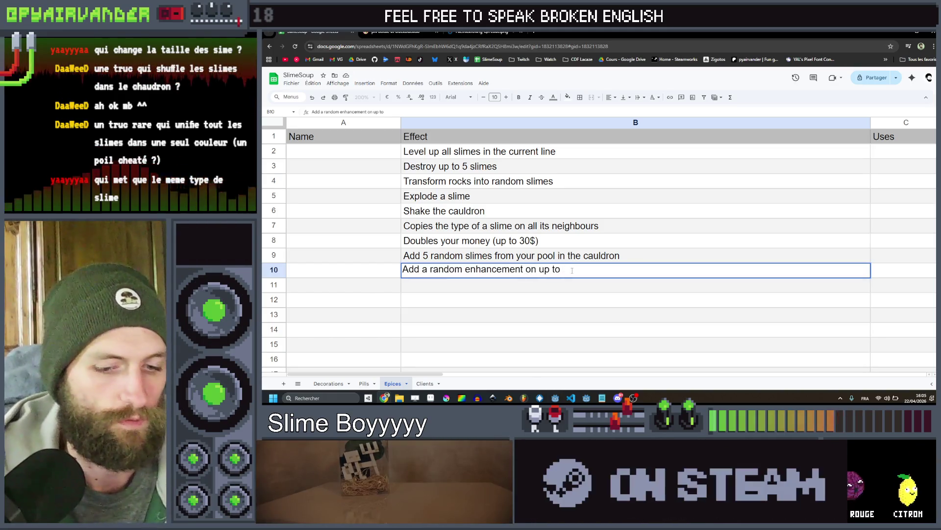
text(2 slimes)
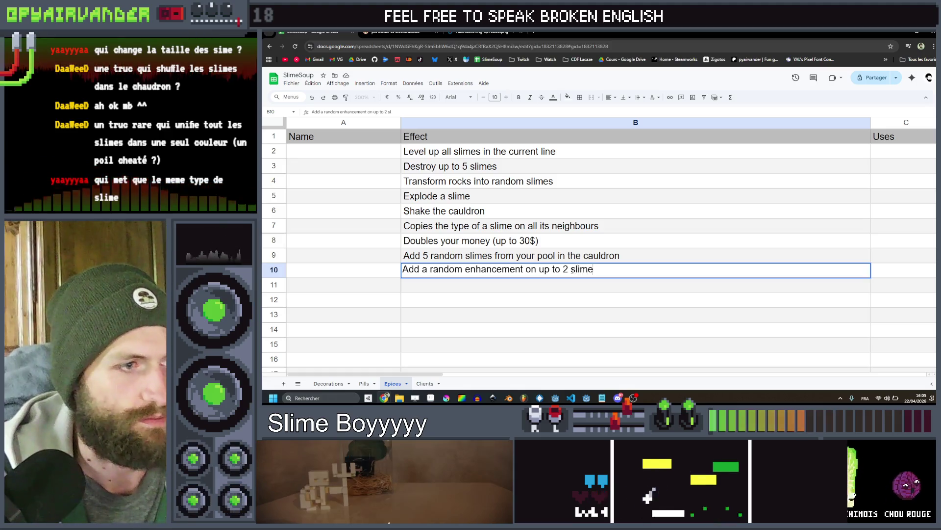
key(Return)
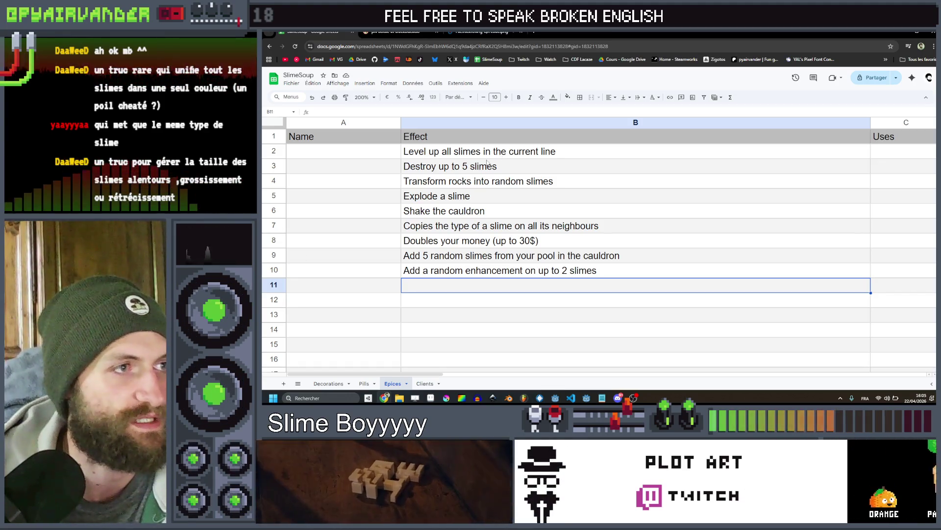
Replace the B2 level-up effect with 'Add 2 levels to up to 3 slimes'
click(428, 157)
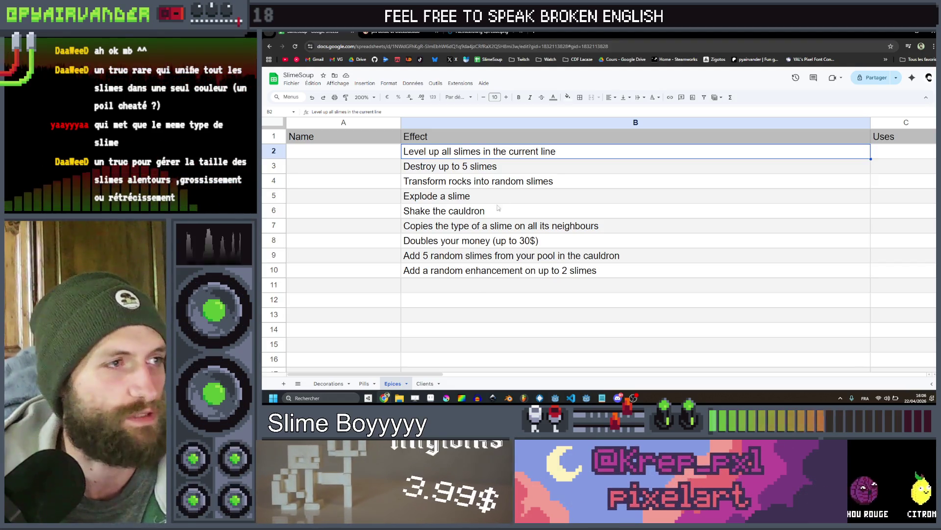
key(Return)
key(ctrl+a)
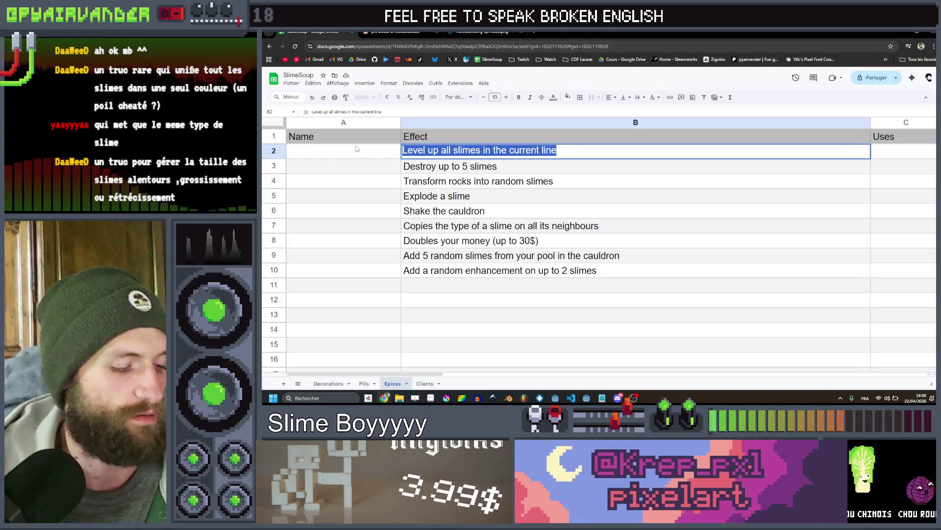
text(Level)
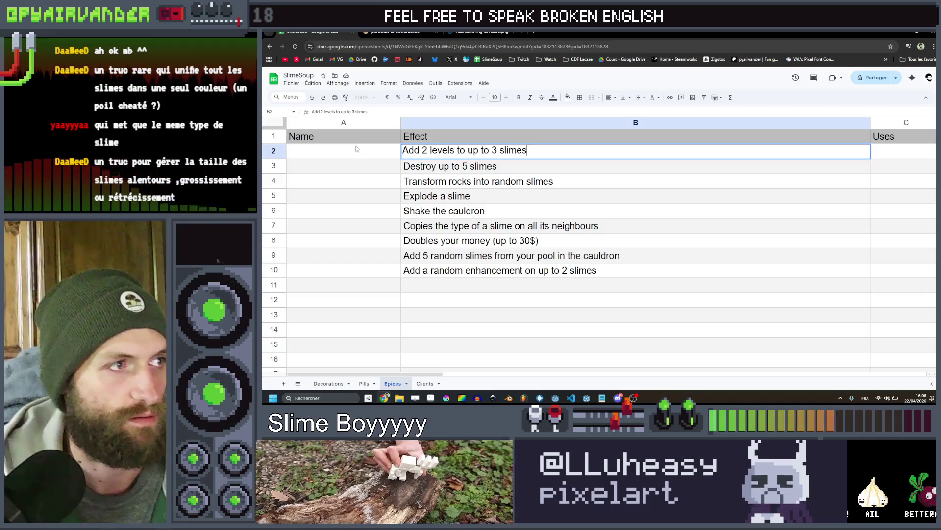
key(Return)
key(Up)
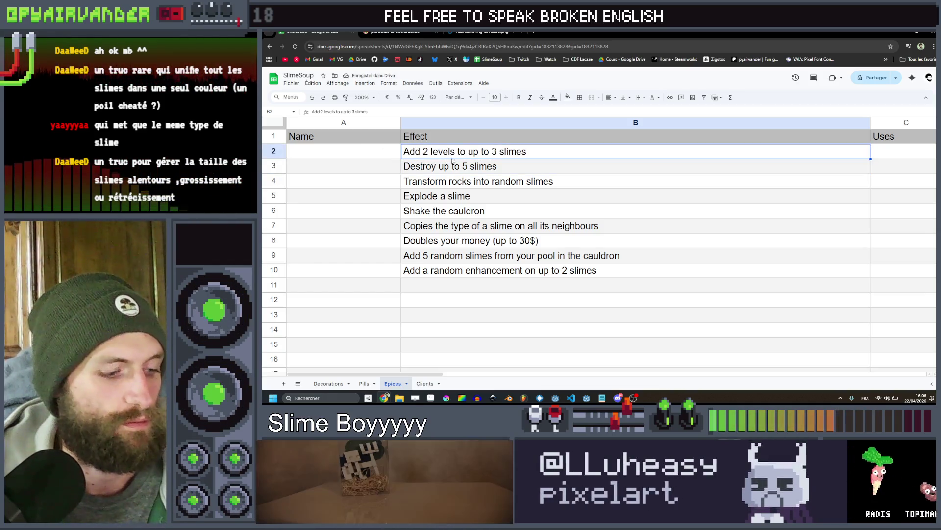
Paste the B2 level effect into B11 and change 'Add' to 'Removes'
double_click(426, 284)
text(Add 2 levels to up to 3 slimes)
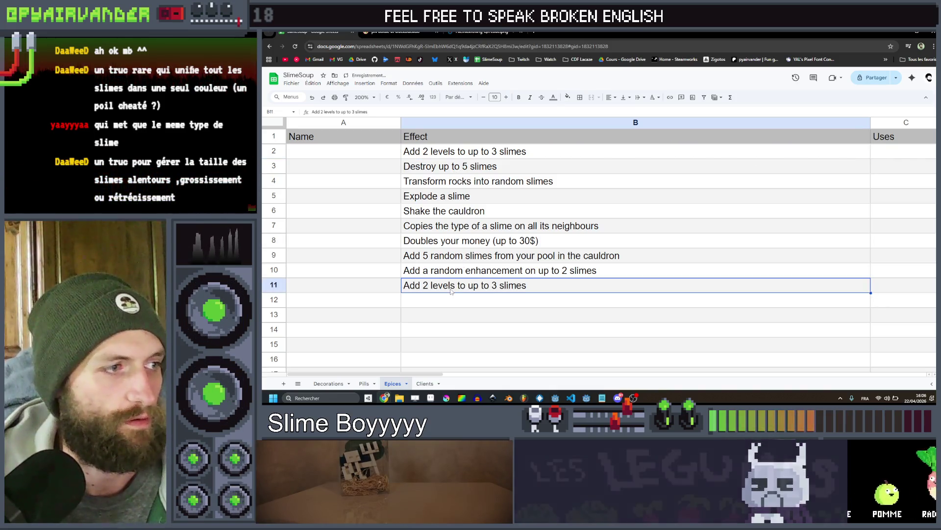
double_click(410, 284)
text(Remo)
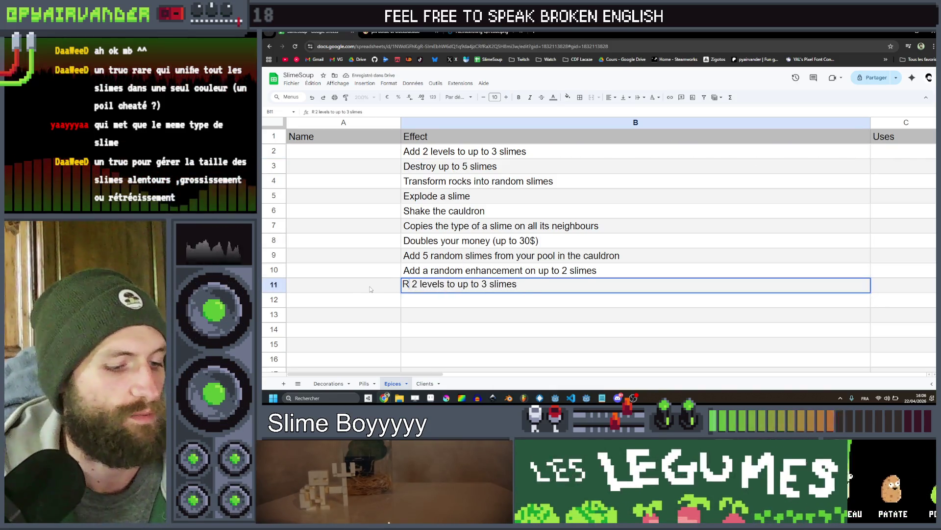
text(ves)
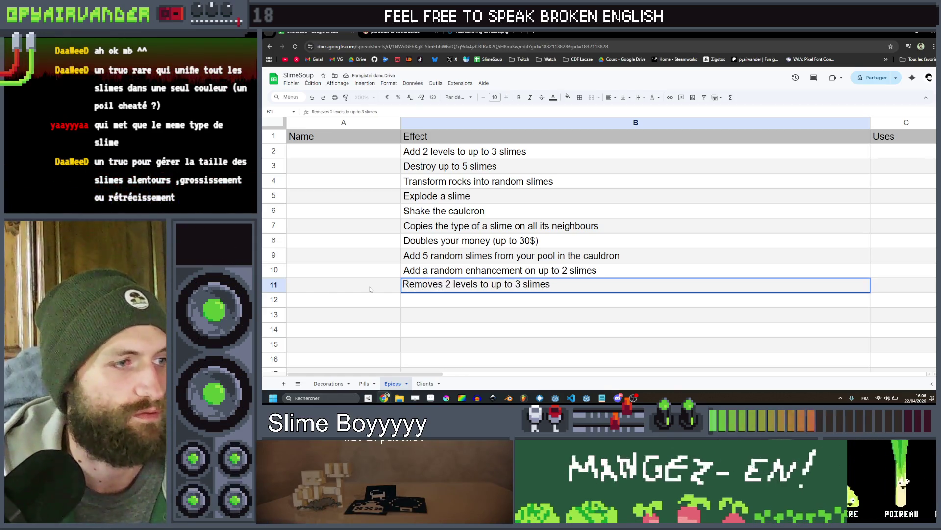
key(Return)
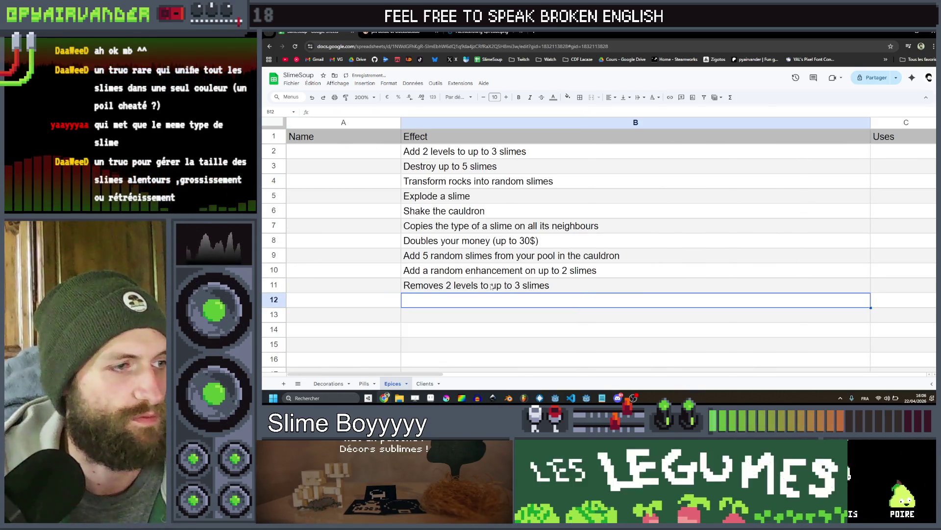
Change the slime count in the B11 effect from 3 to 5
click(492, 286)
double_click(518, 284)
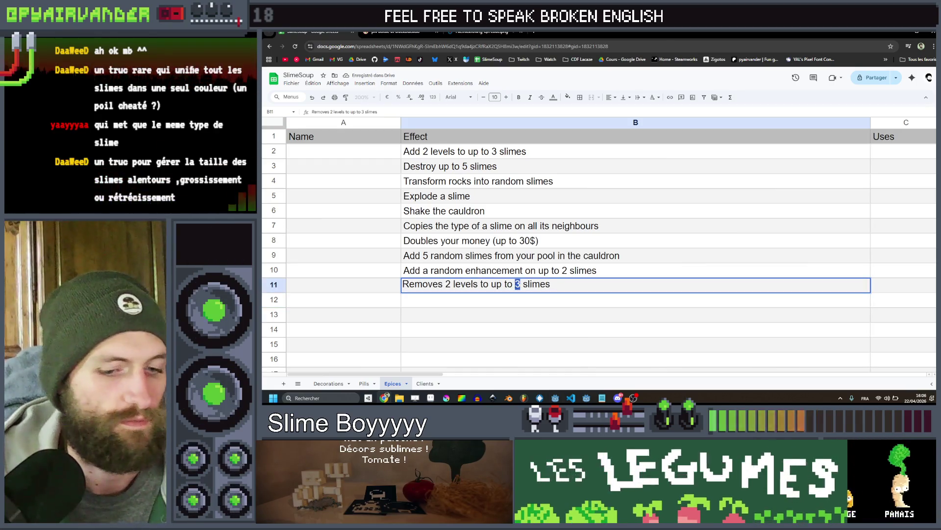
text(5)
key(Return)
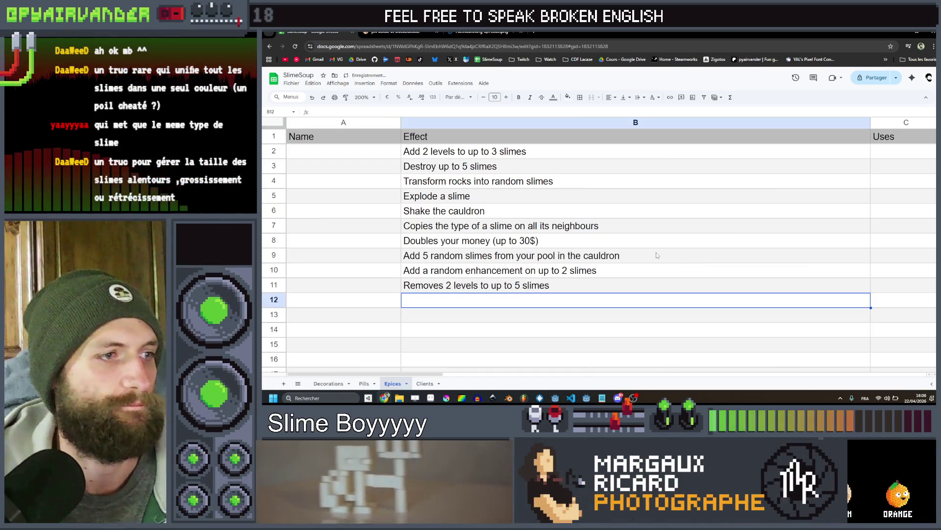
click(656, 252)
click(526, 289)
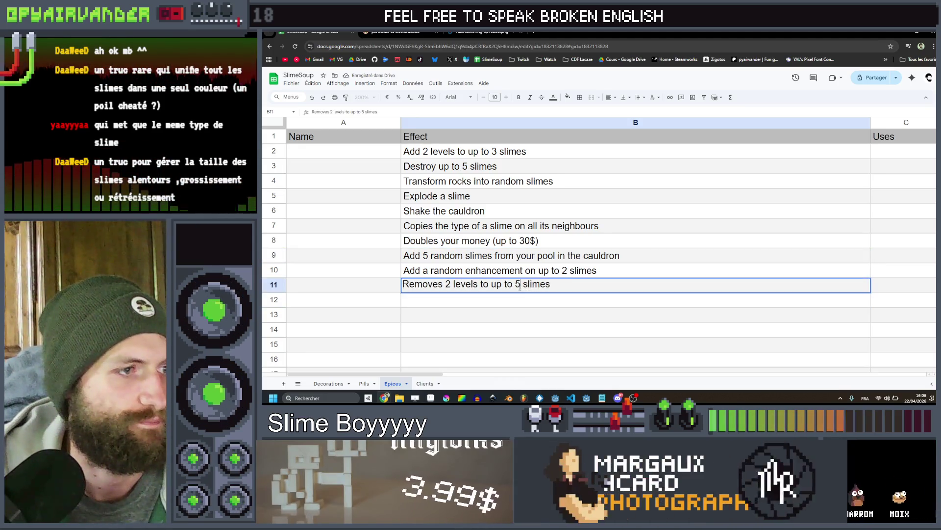
click(475, 169)
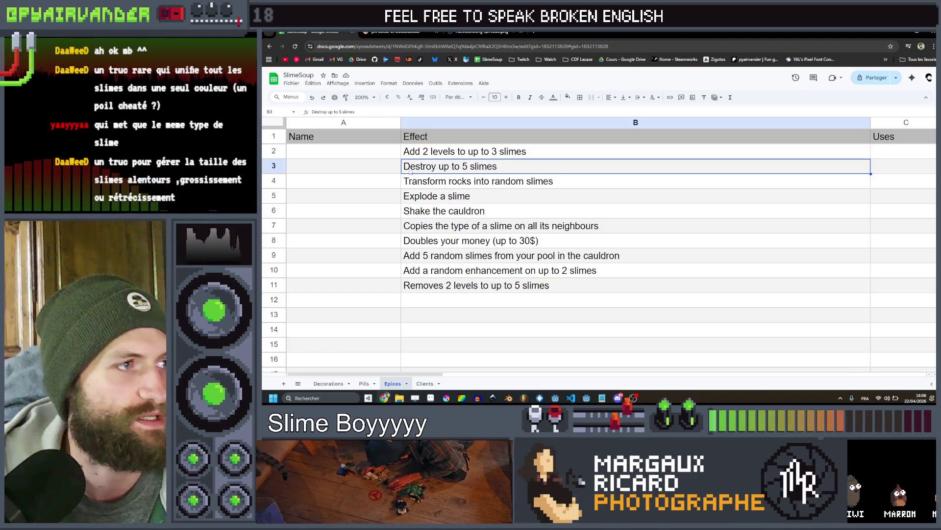
Delete the 'Destroy up to 5 slimes' row, then undo the deletion
right_click(276, 163)
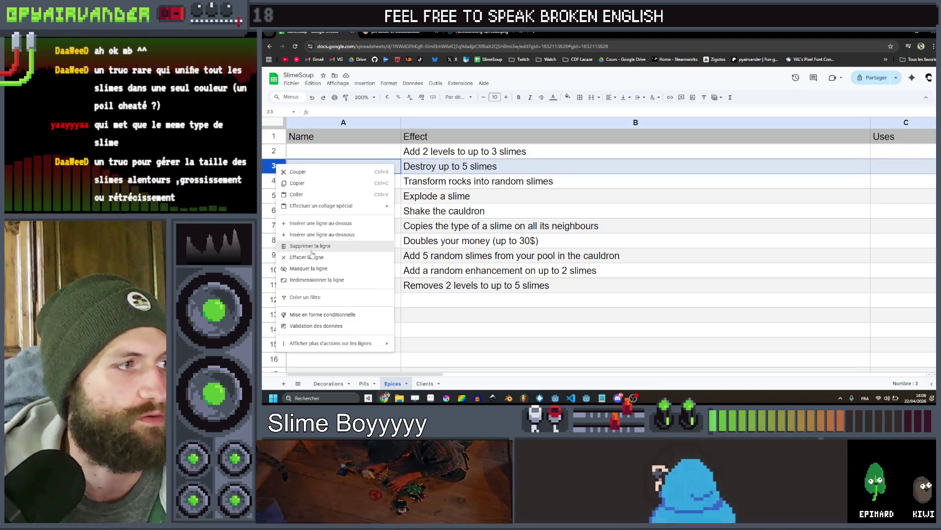
click(307, 246)
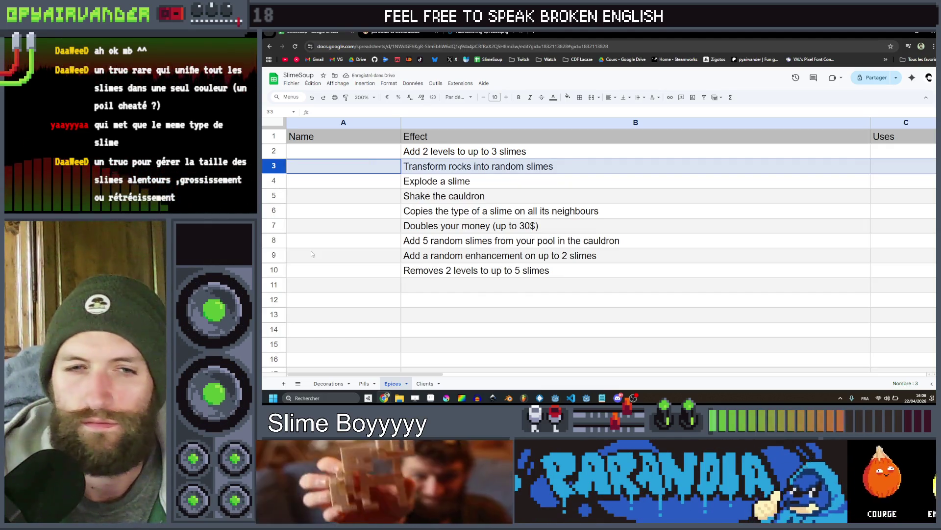
key(ctrl+z)
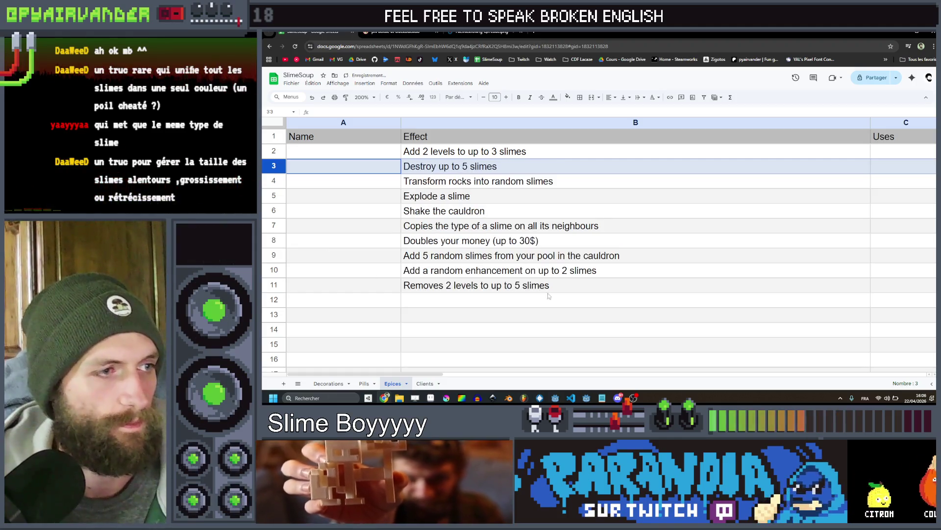
Change B11 to read 'Removes 1 level to up to 5 slimes'
click(573, 289)
double_click(574, 289)
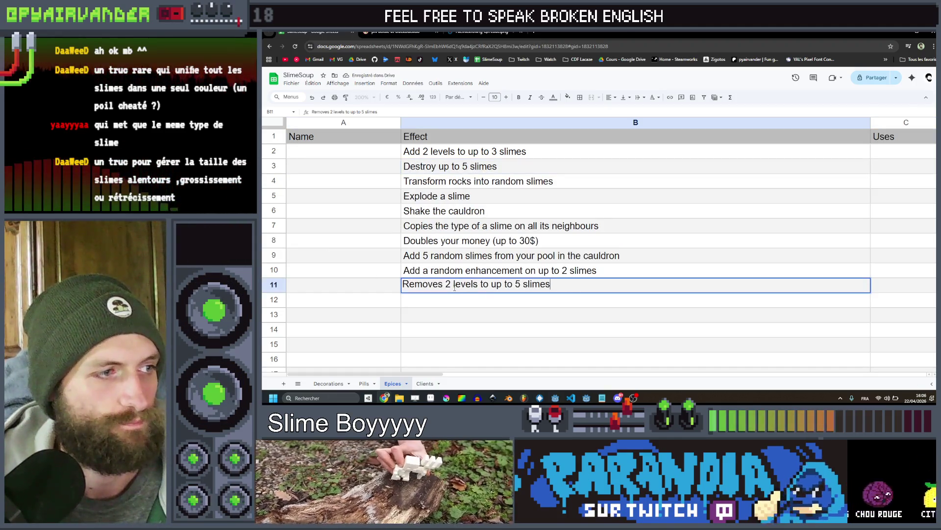
double_click(448, 285)
text(1)
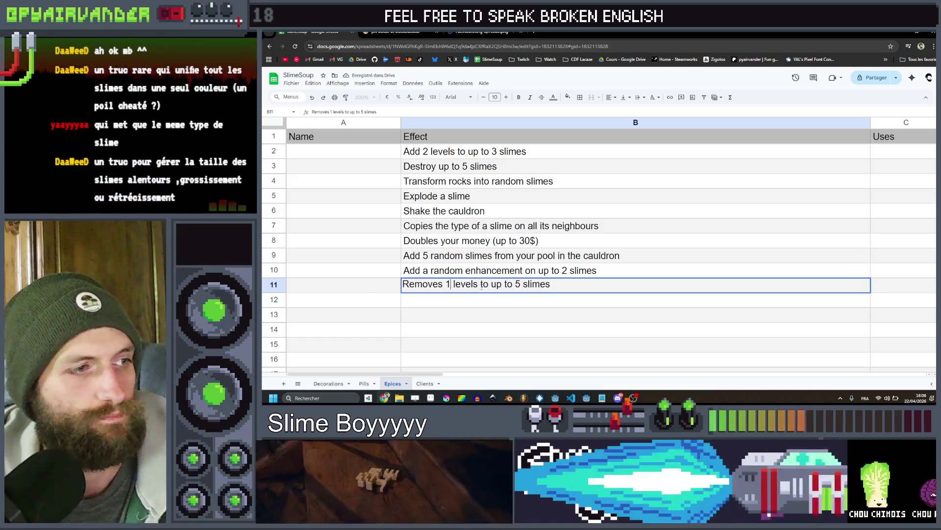
drag(472, 284, 478, 285)
key(Return)
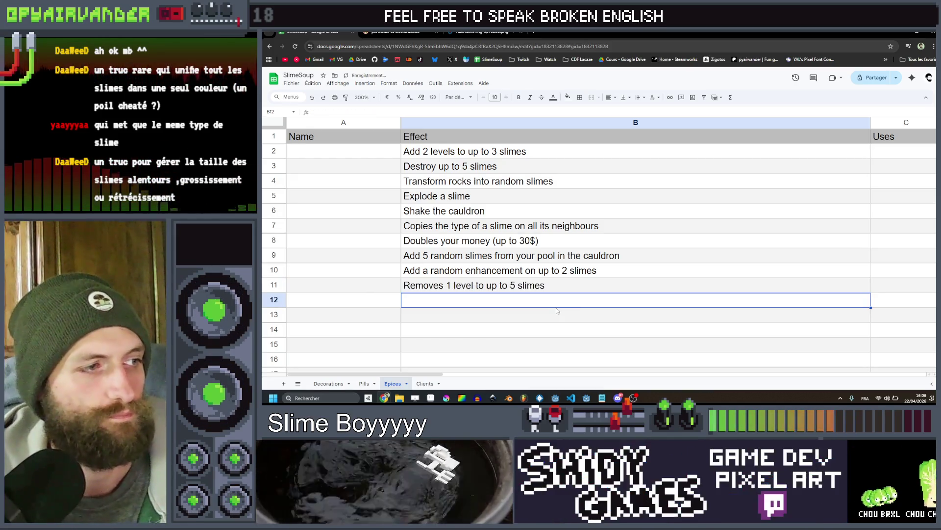
click(557, 320)
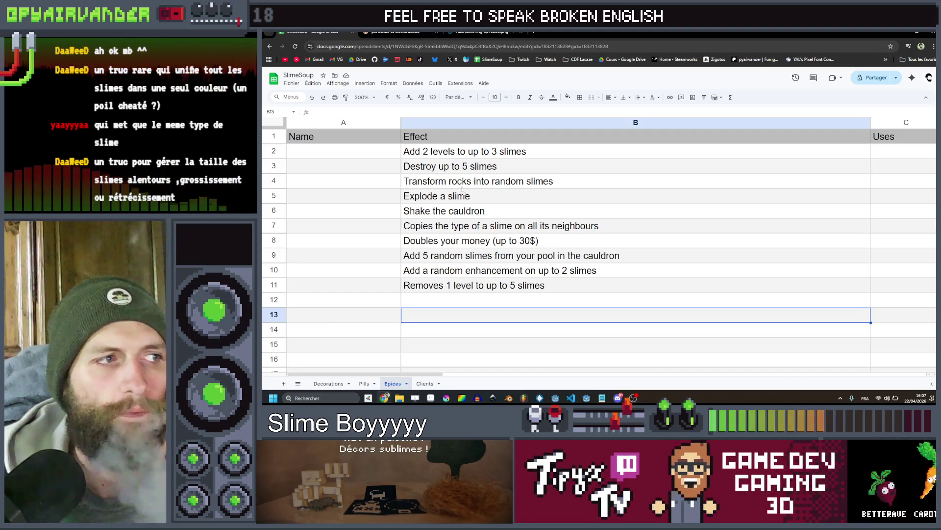
Reword B3 to 'Destroy up to 2 objects in the cauldron'
double_click(461, 166)
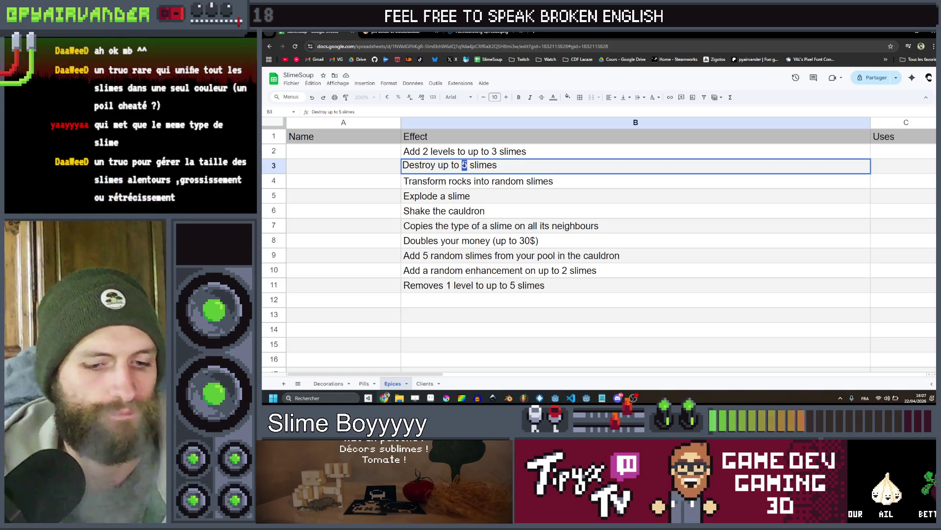
text(3)
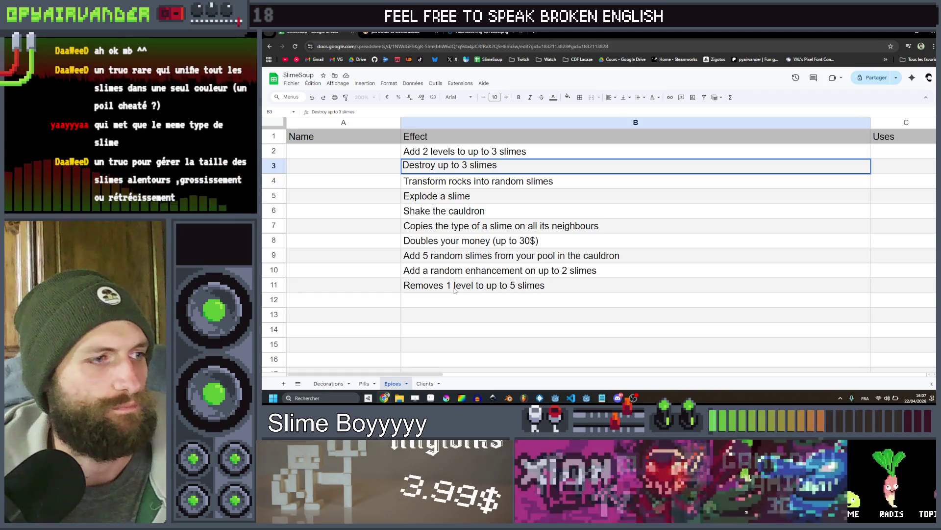
drag(509, 168, 479, 165)
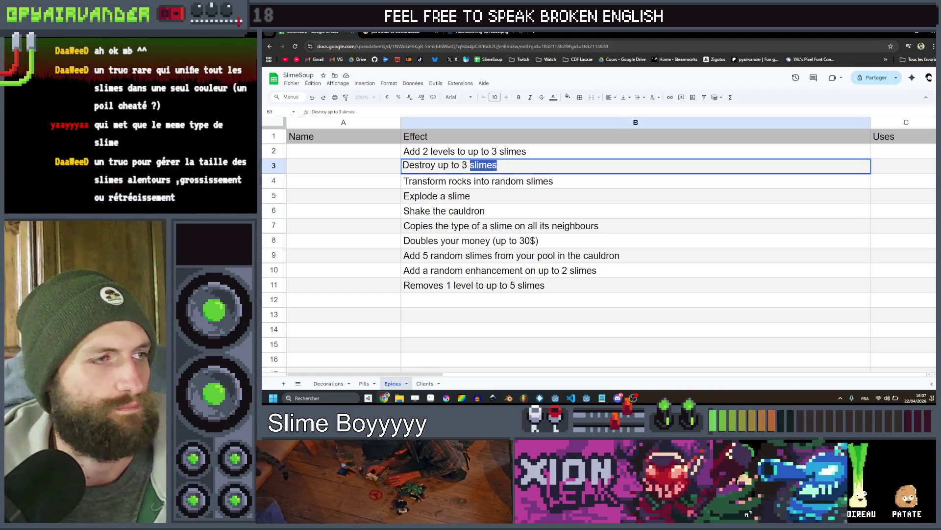
text(objects in the cau)
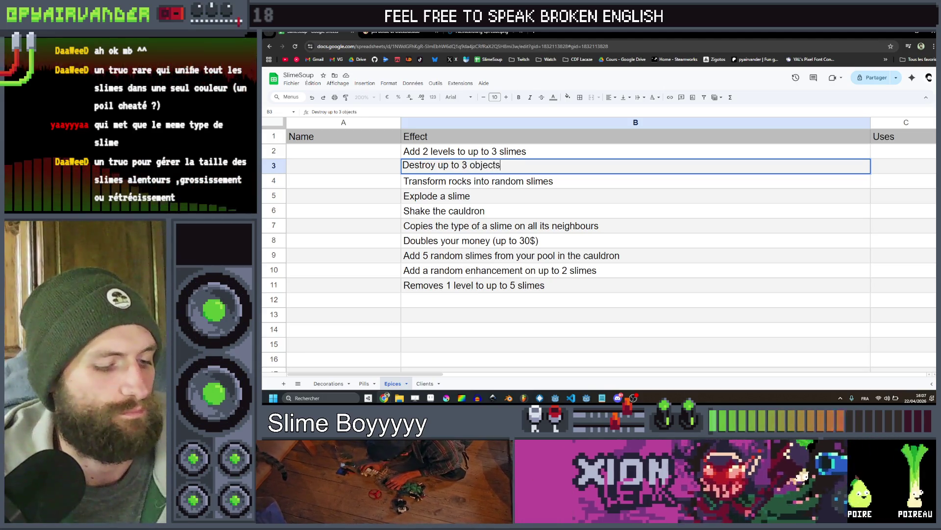
text(ldron)
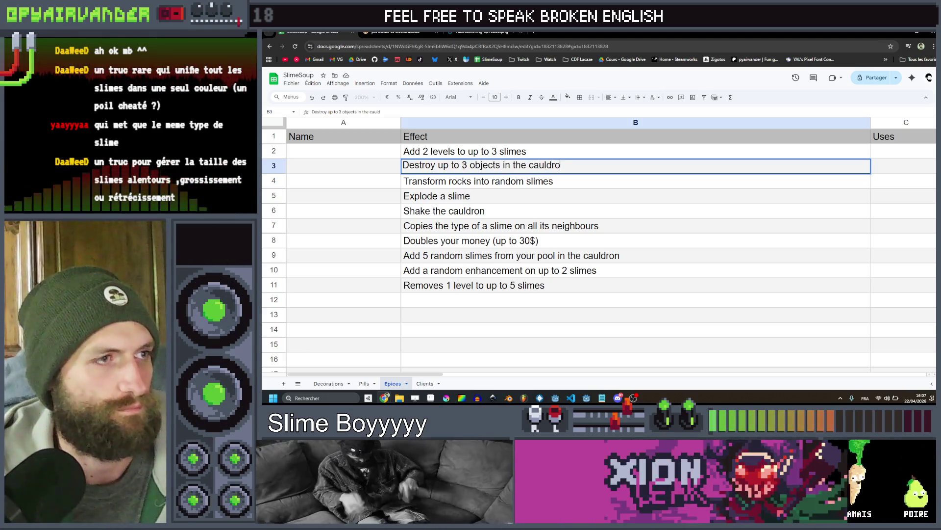
key(Return)
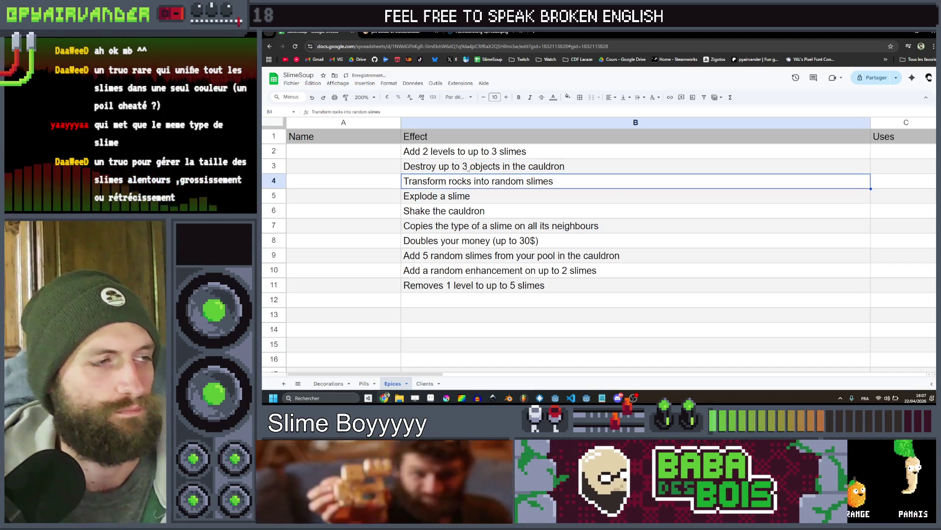
double_click(469, 166)
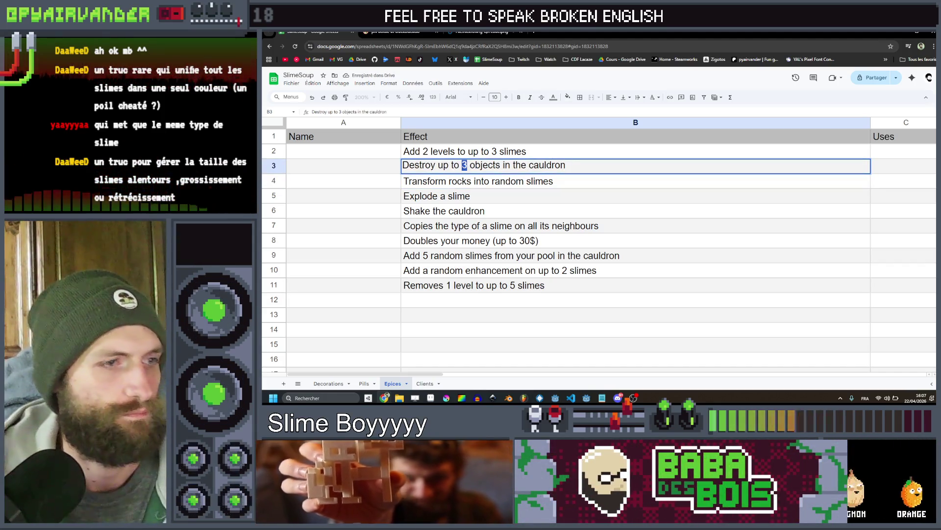
text(2)
click(506, 198)
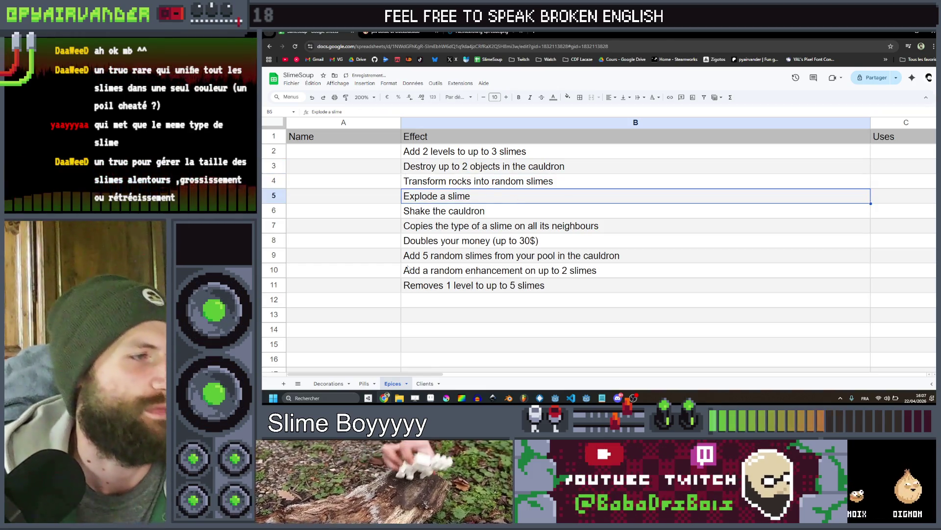
Select the effect descriptions, then the empty Name cells beside them
drag(432, 284, 409, 156)
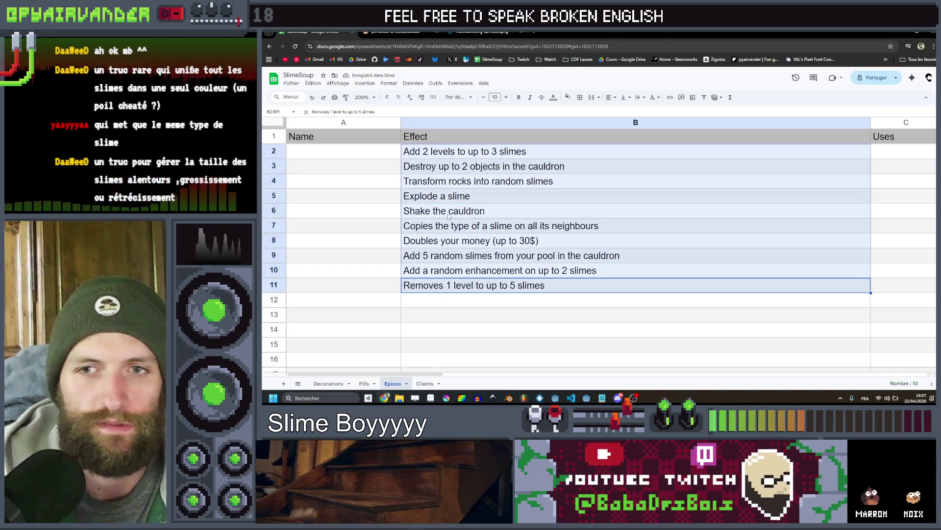
click(448, 212)
key(Down)
key(Down)
key(Down)
mouse_move(354, 153)
mouse_down()
mouse_move(358, 287)
mouse_move(358, 278)
mouse_up()
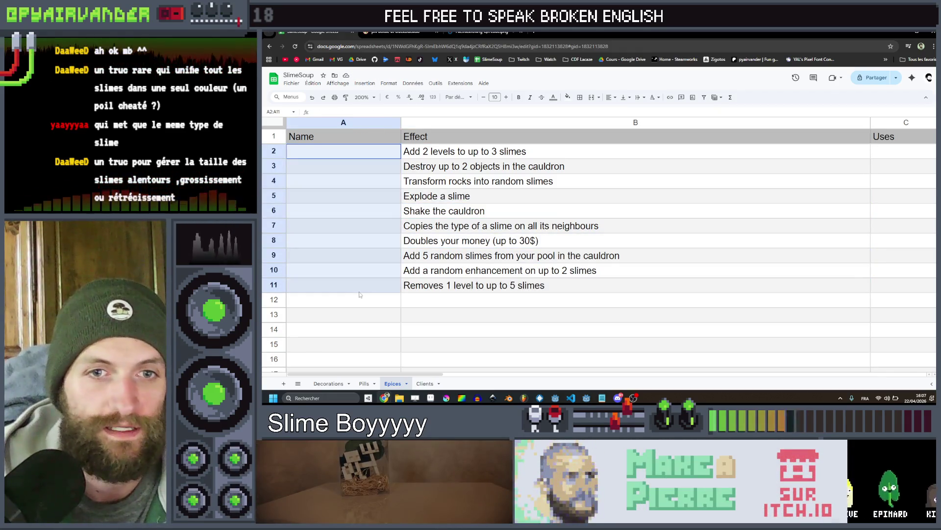
Pick out the Name cells beside the effects in column A
click(362, 286)
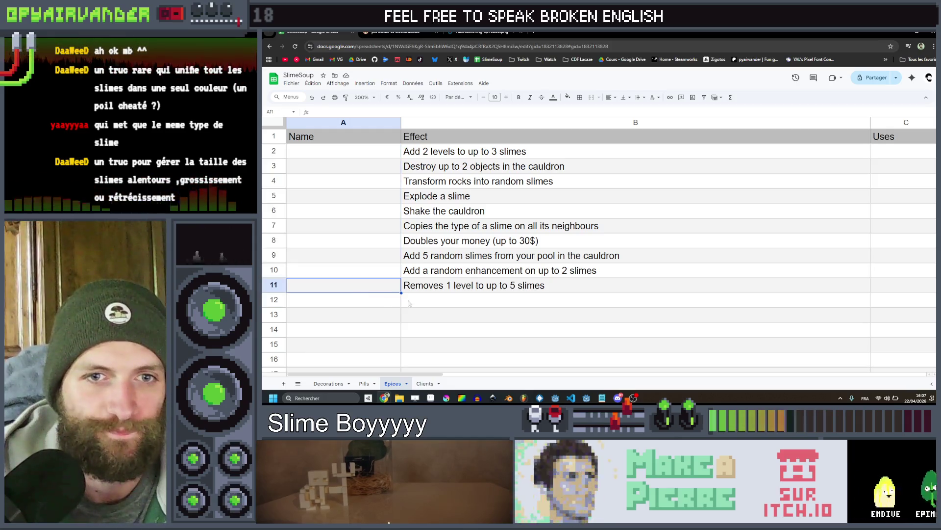
click(483, 316)
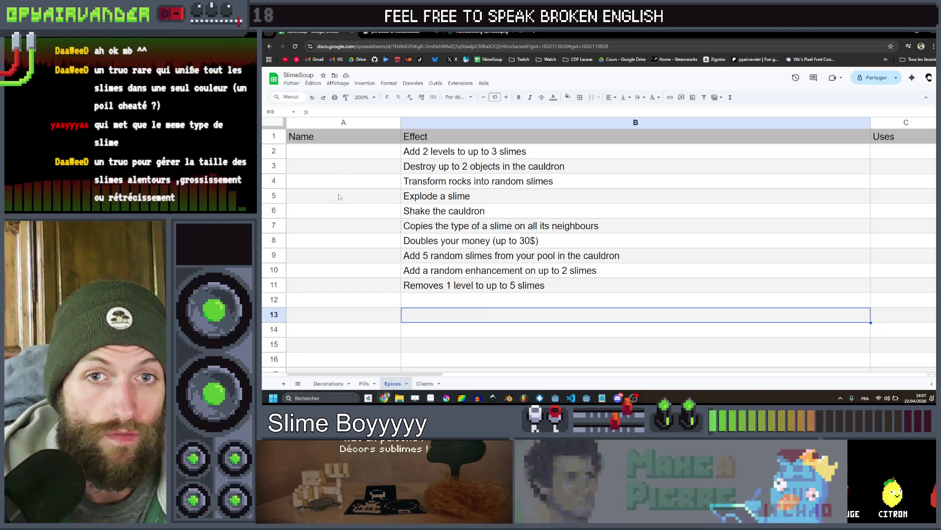
click(338, 193)
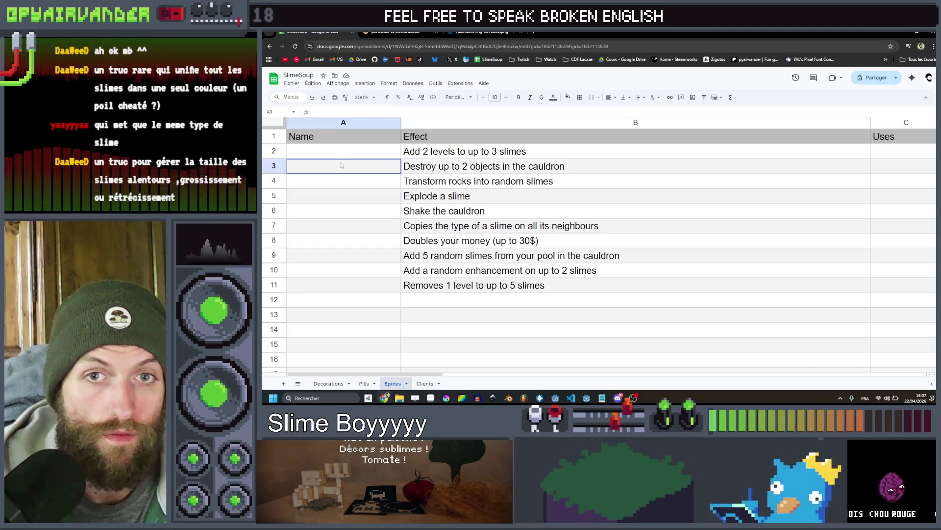
drag(343, 152, 340, 196)
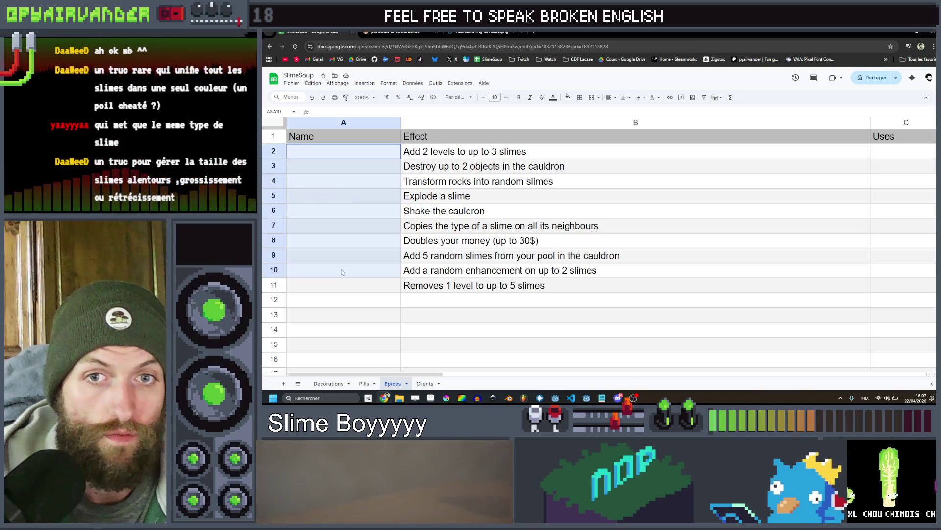
click(342, 285)
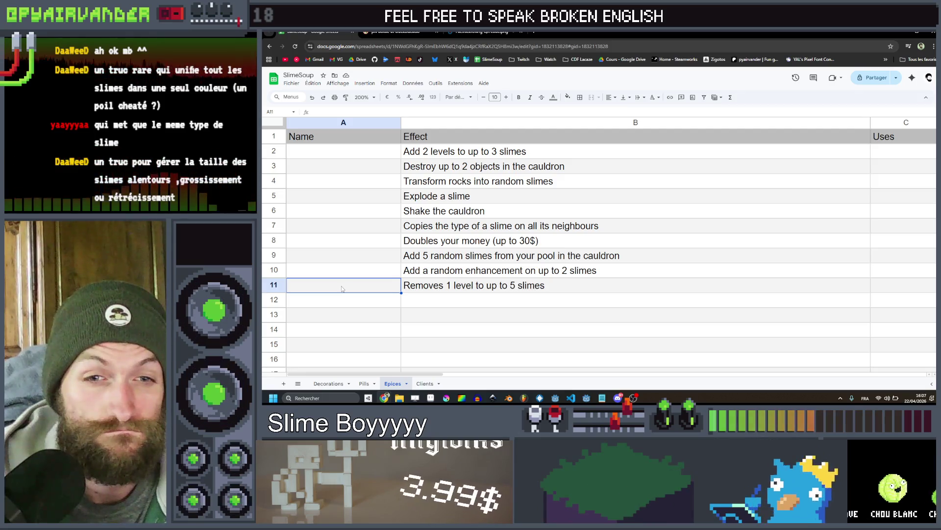
click(344, 149)
text(Ginger)
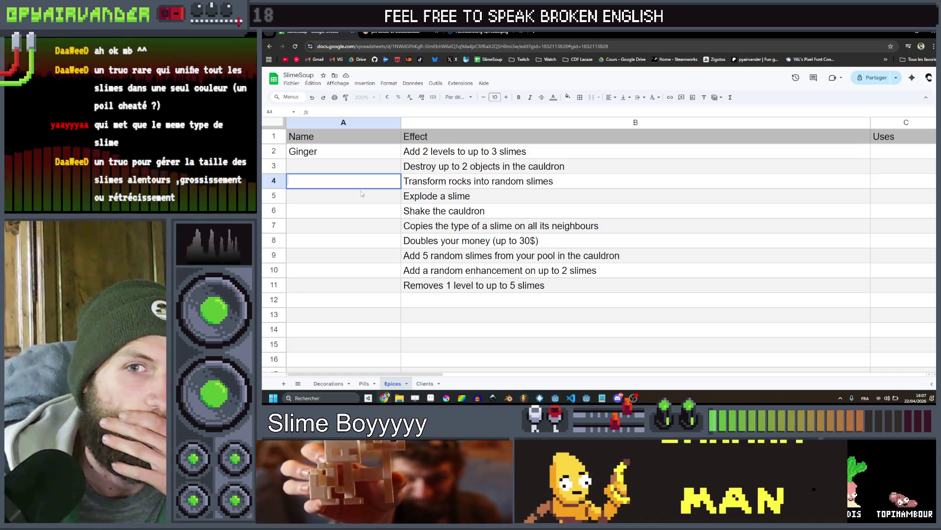
Enter Pepper, Sugar and Salt as spice names beside their effects
click(358, 207)
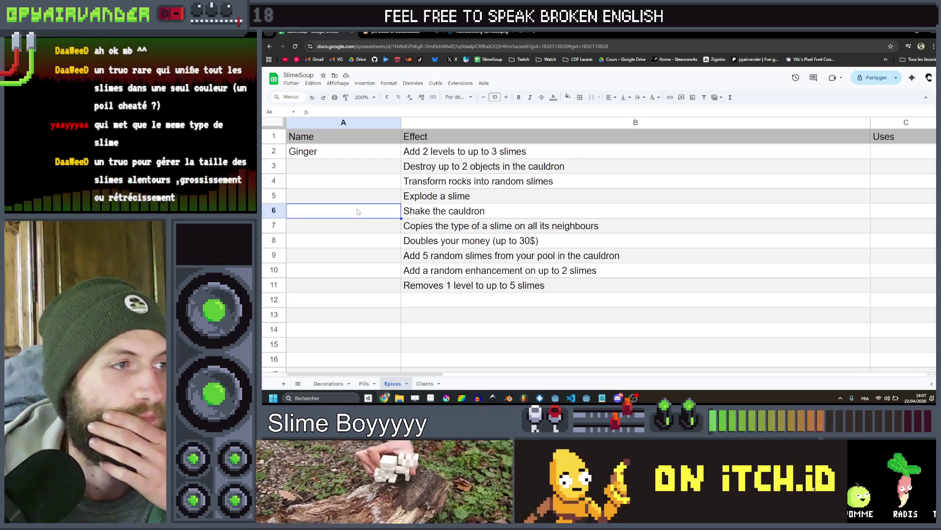
text(Pepper)
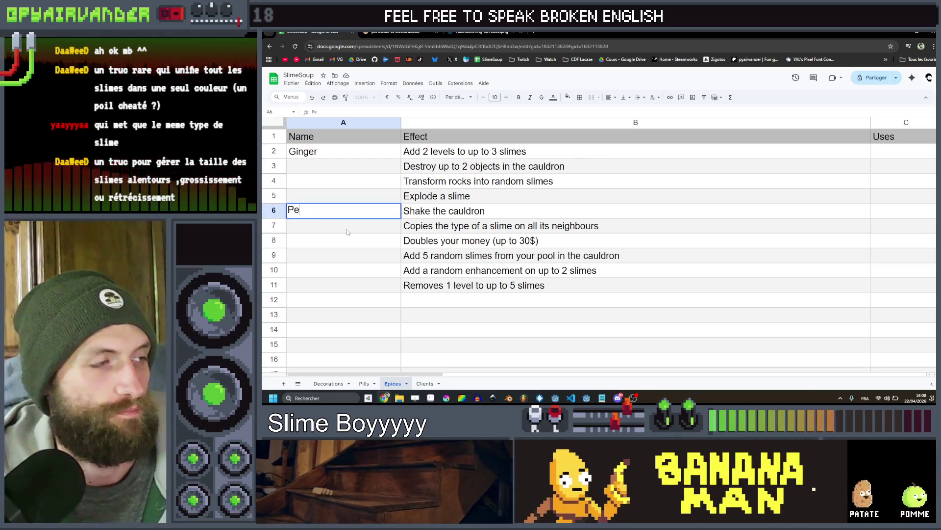
key(Return)
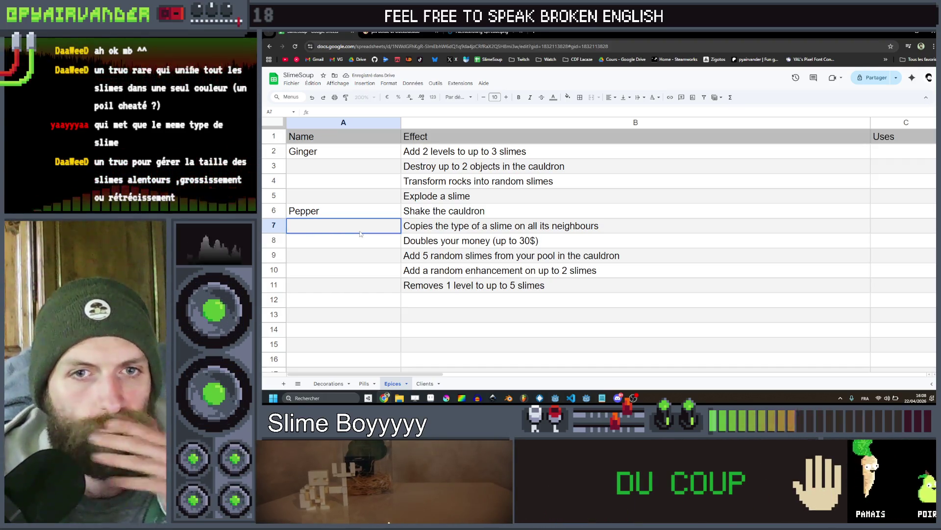
text(Sugar)
key(Return)
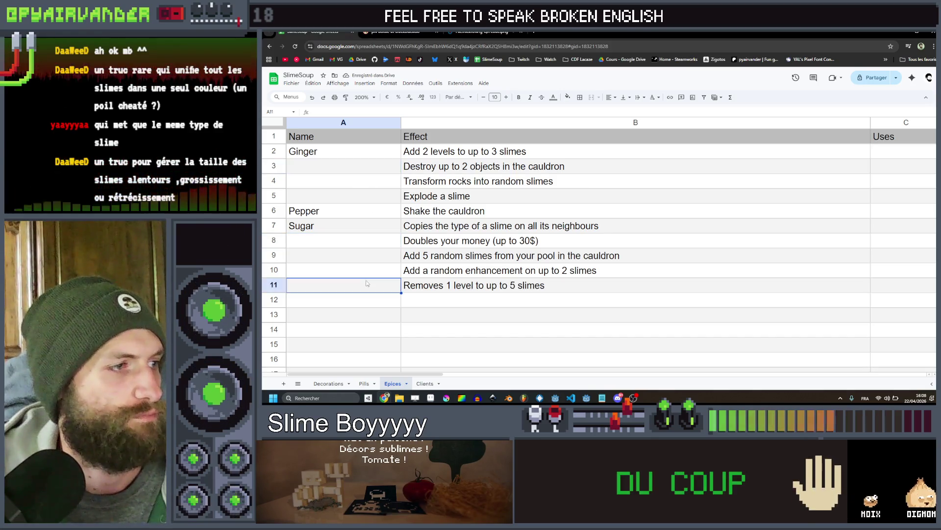
text(Salt)
click(348, 226)
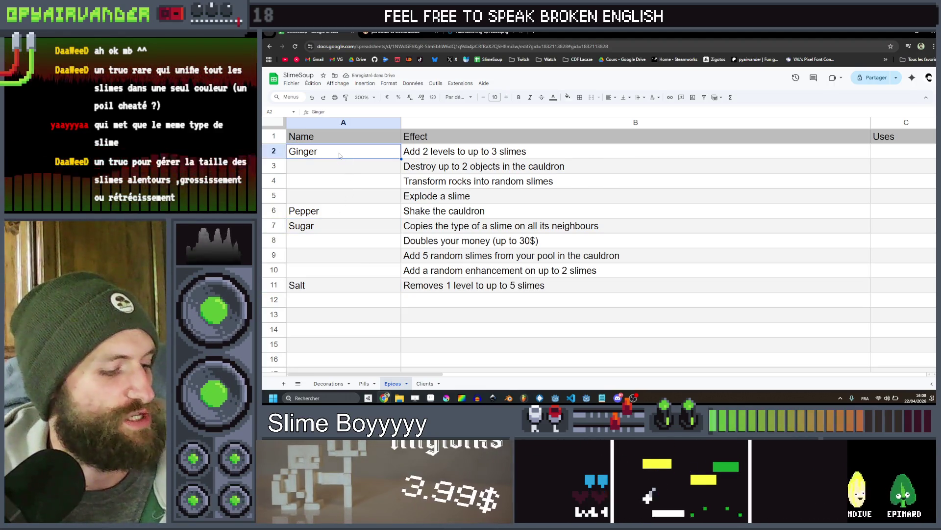
click(337, 197)
Move Ginger beside 'Explode a slime' and Sugar up to row 2
text(Ginger)
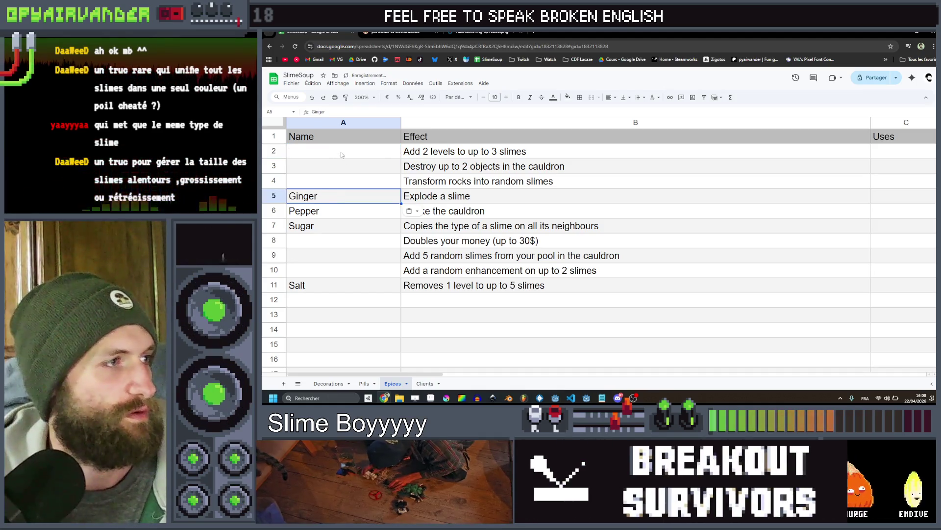
key(ctrl+x)
click(333, 153)
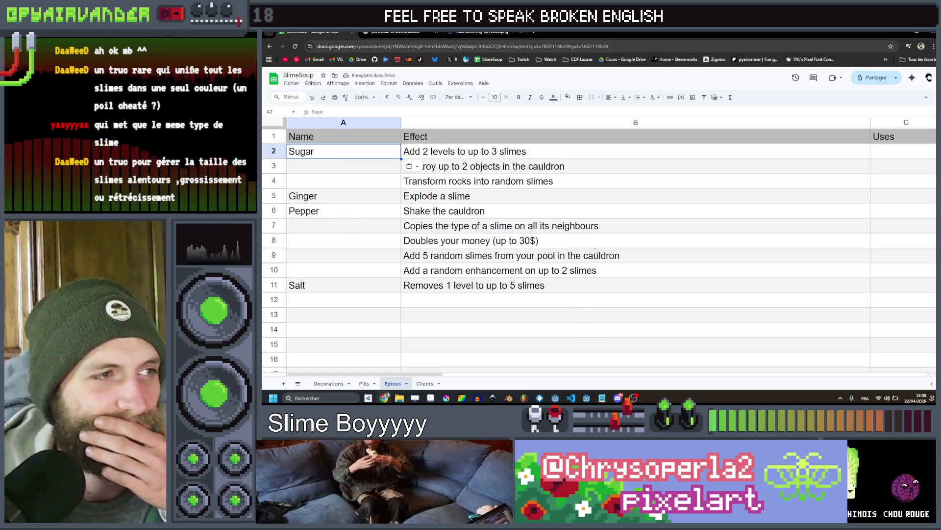
click(411, 227)
Name the money-doubling effect Safran
click(365, 244)
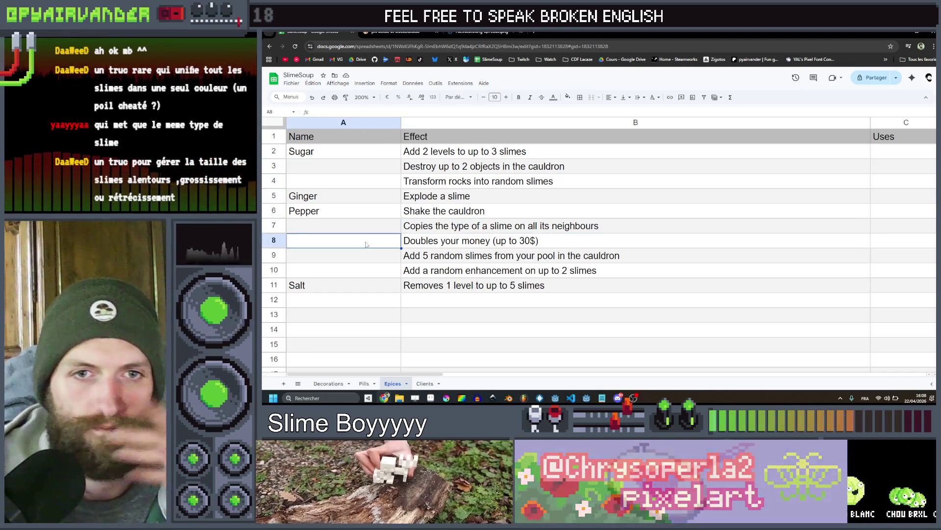
text(Safran)
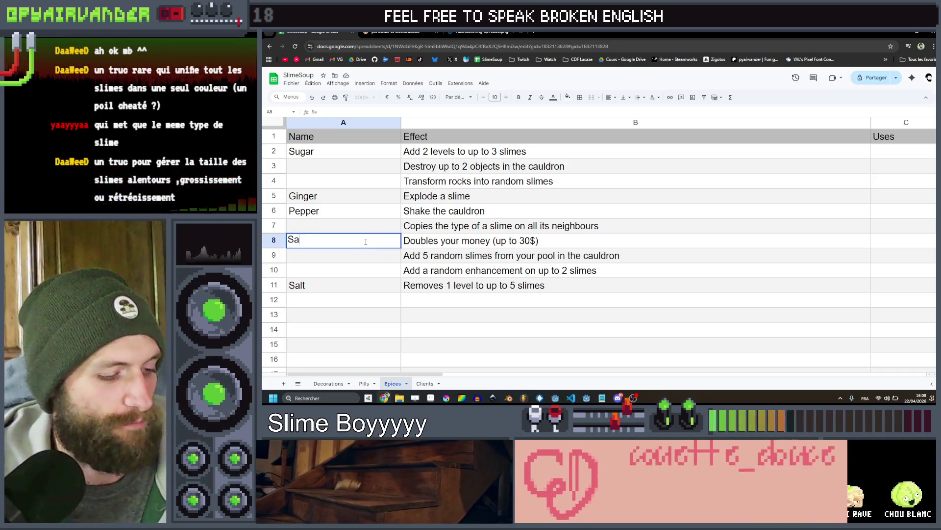
key(Return)
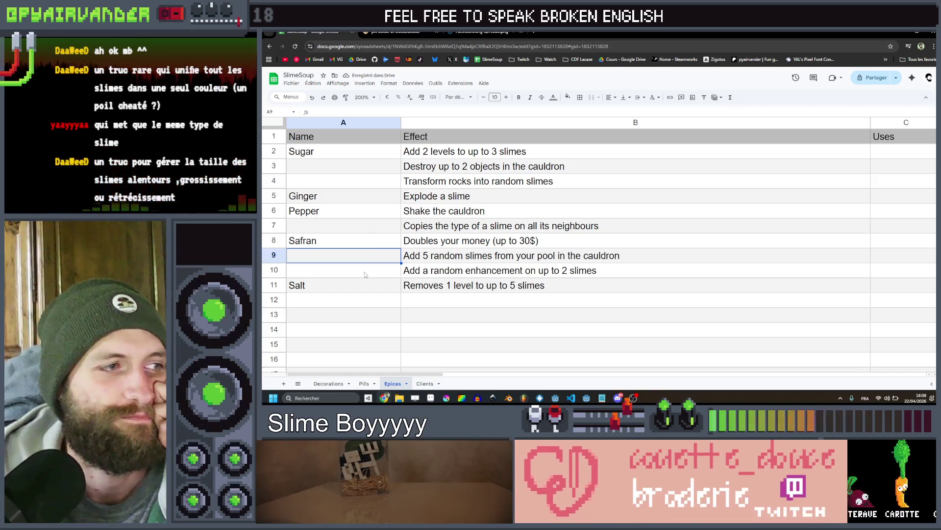
click(364, 228)
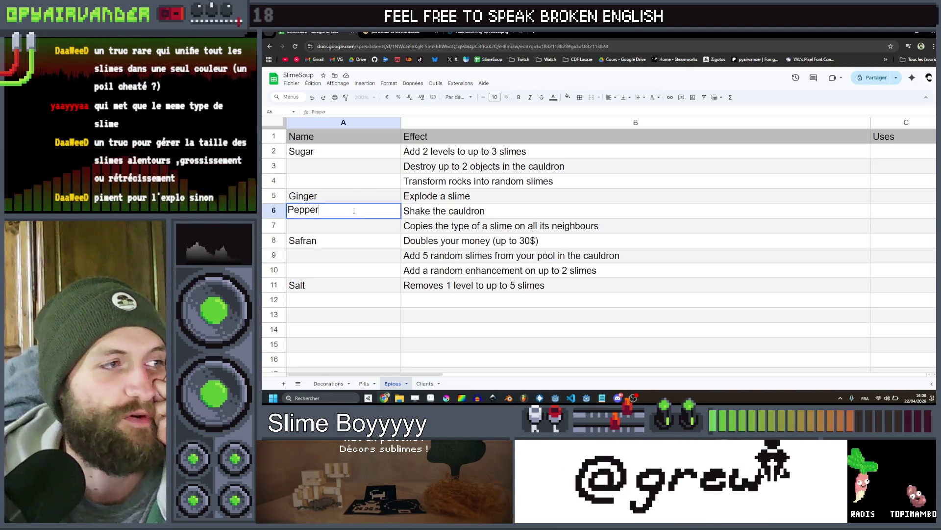
Replace Ginger beside 'Explode a slime' with Hot sauce
double_click(358, 197)
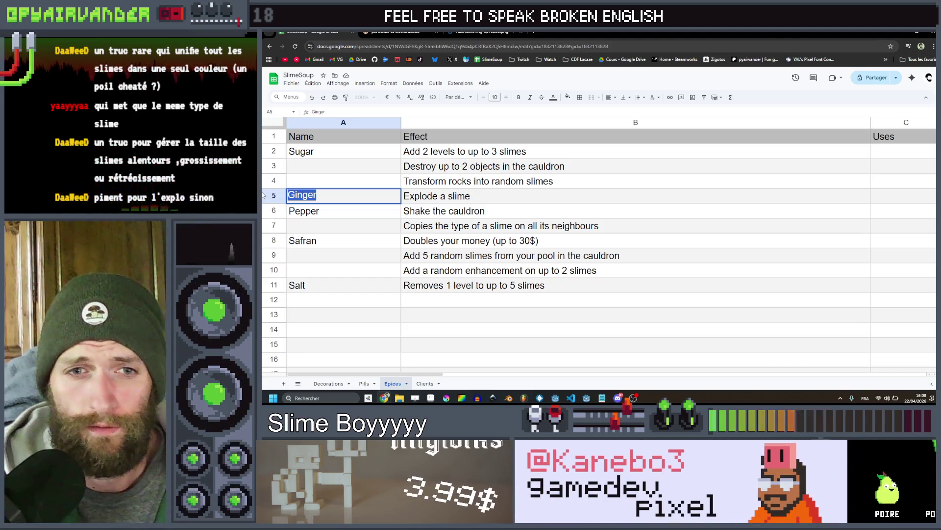
text(Re)
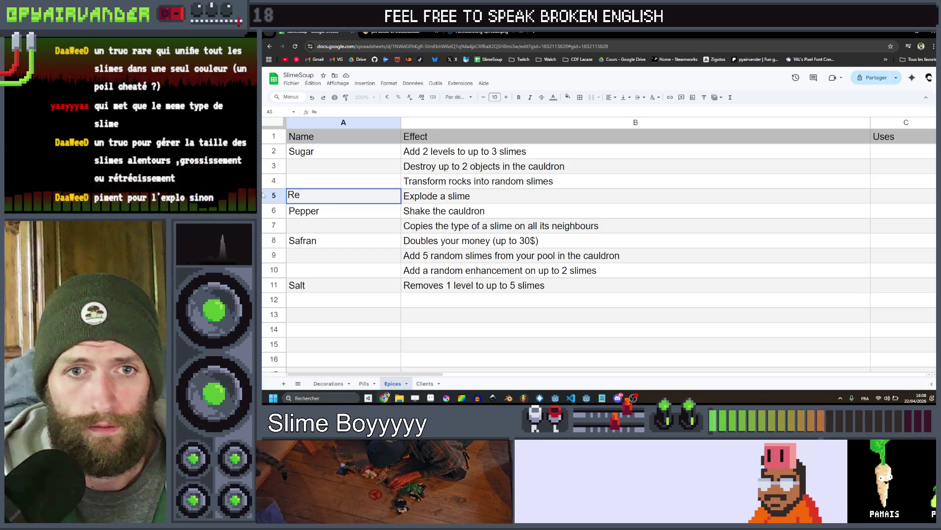
key(BackSpace)
key(BackSpace)
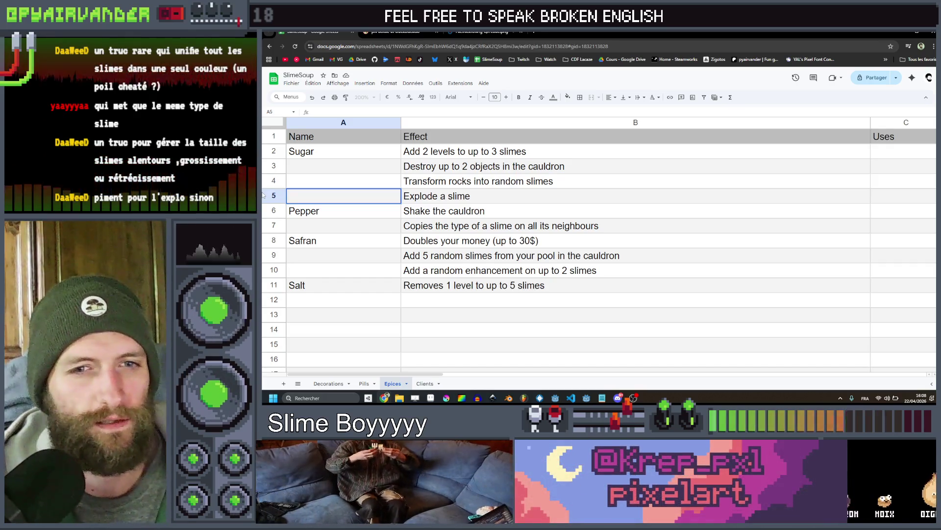
text(Hot sauce)
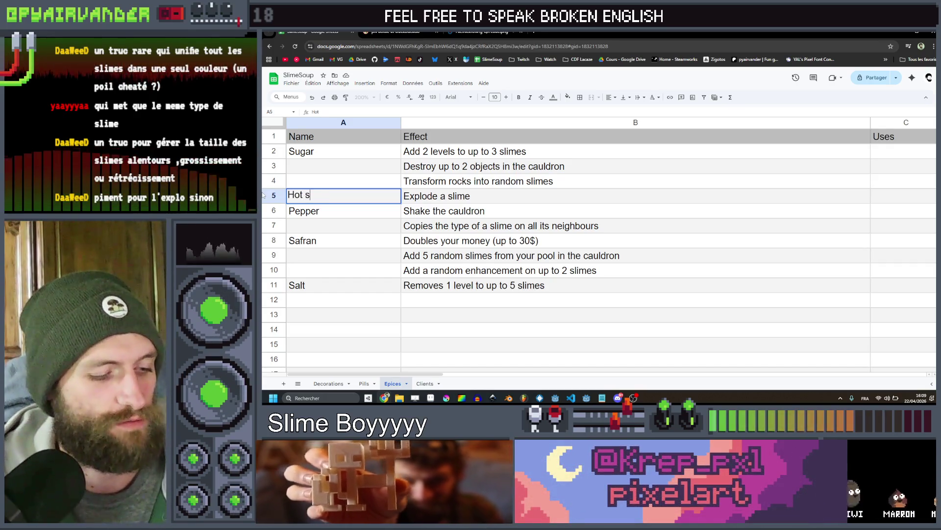
key(Return)
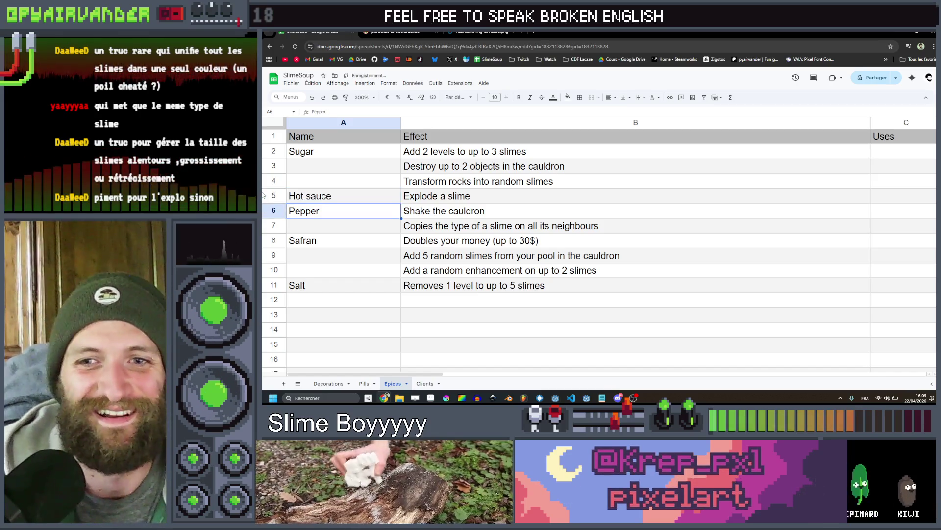
click(338, 180)
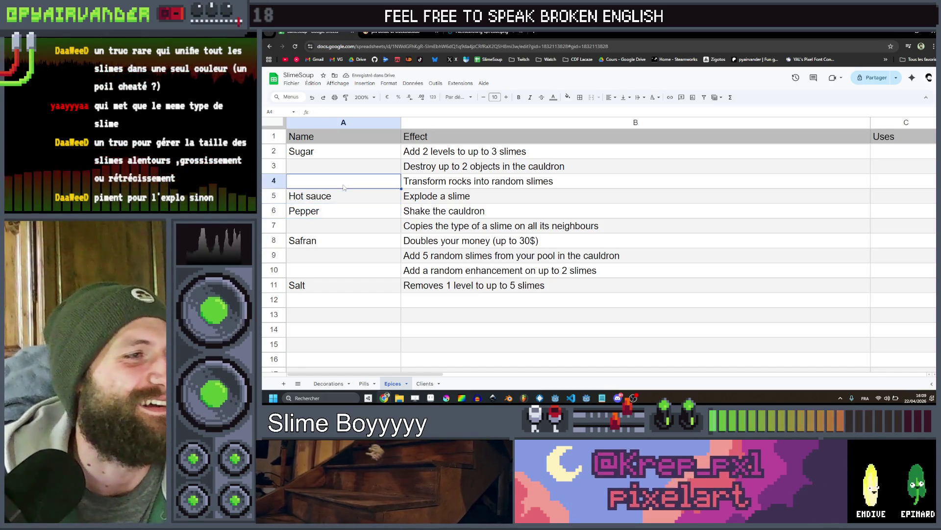
Enter MSG in cell A10, beside 'Add a random enhancement'
click(346, 166)
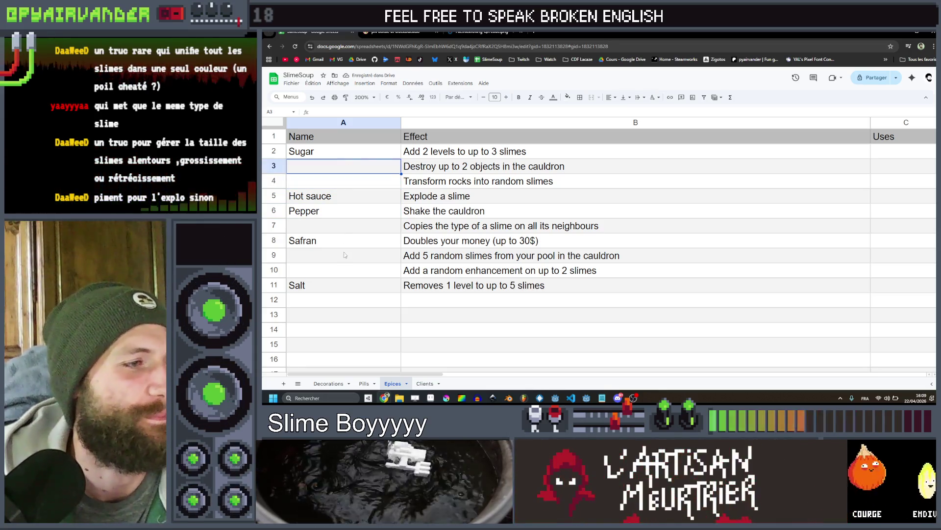
click(344, 256)
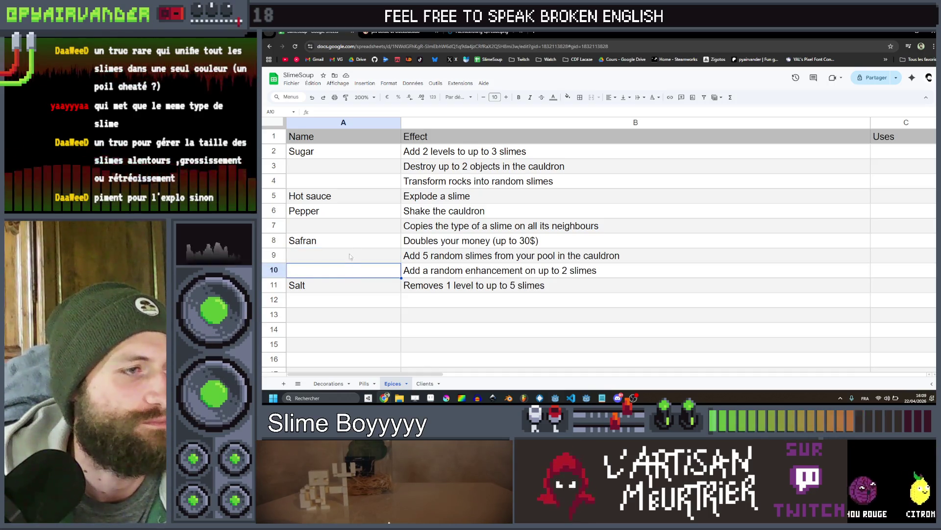
double_click(351, 266)
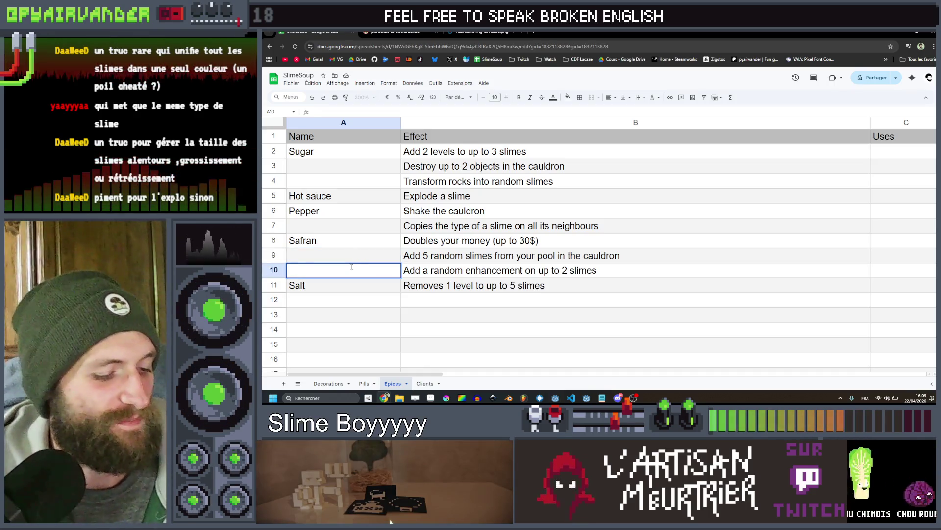
text(MSG)
key(Return)
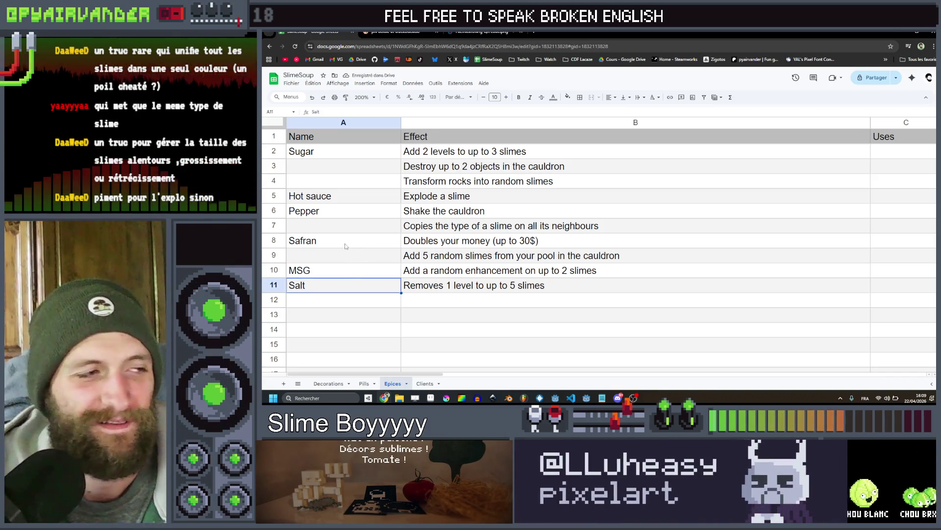
Enter Lemon juice in cell A4, beside 'Transform rocks into random slimes'
click(349, 259)
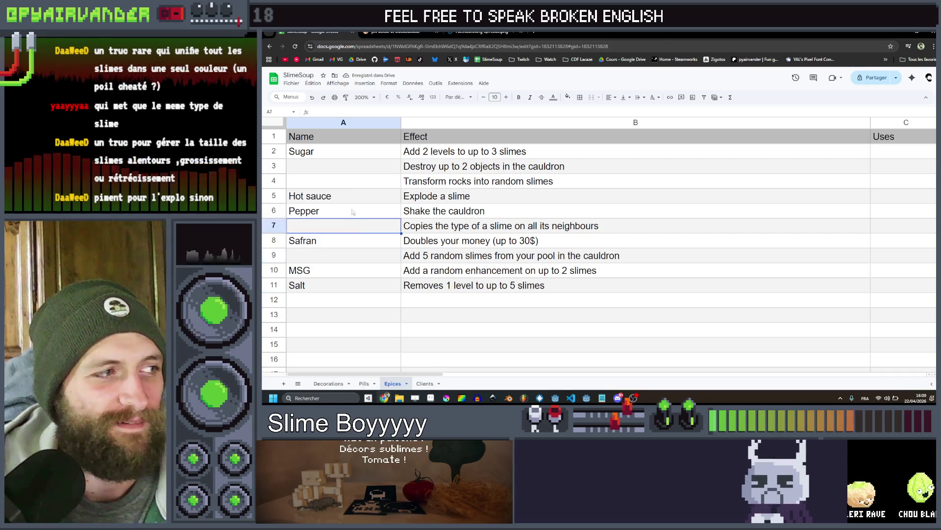
click(356, 169)
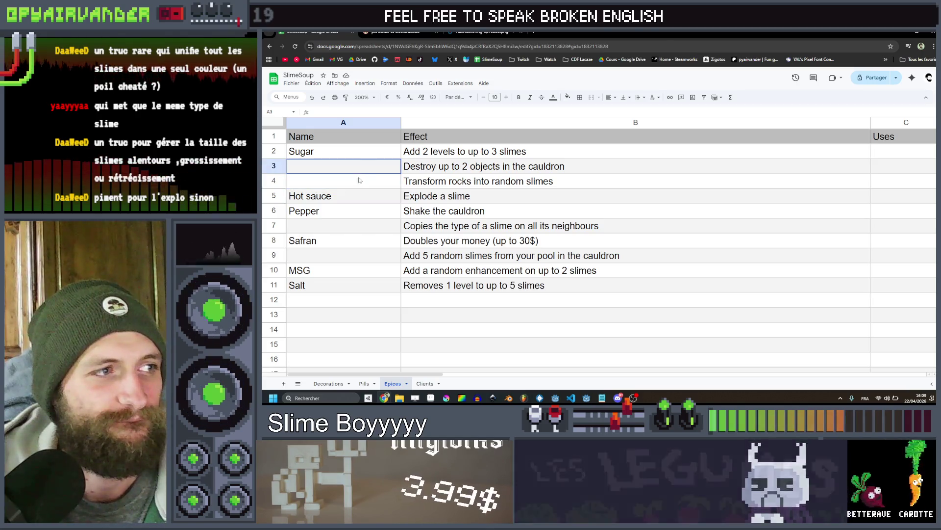
click(358, 181)
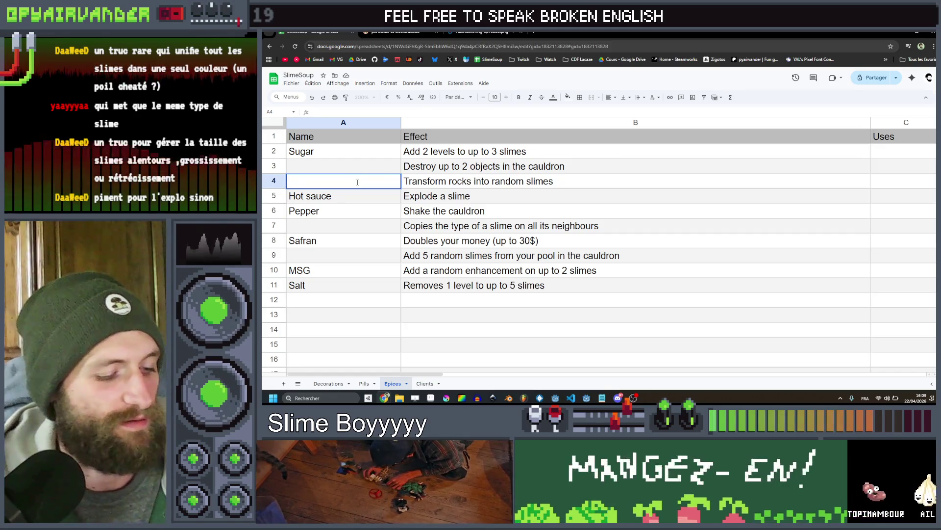
text(Lemon juice)
key(Return)
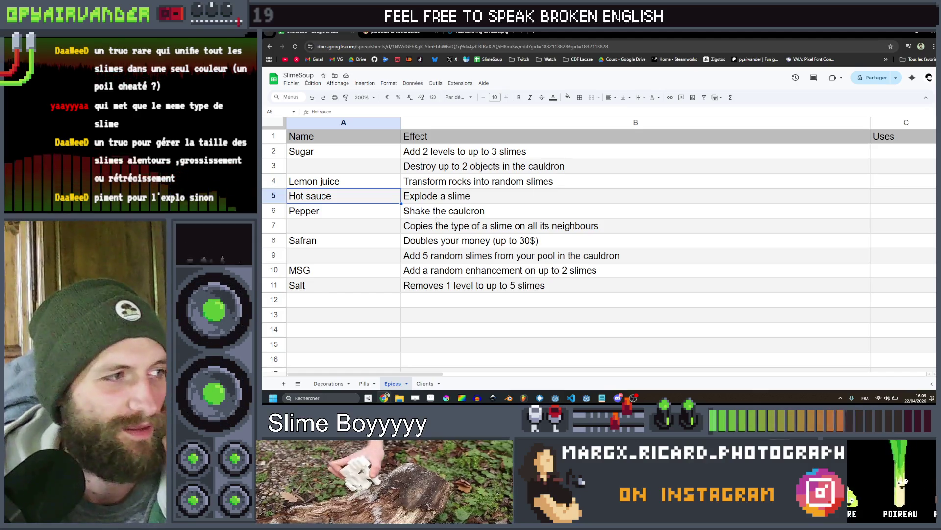
click(351, 255)
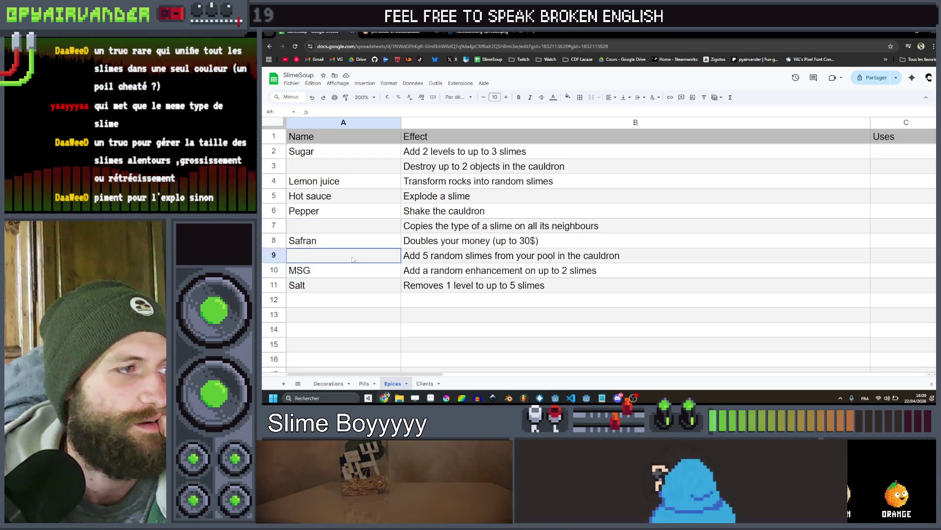
Check the Lemon juice entry and the still-empty name cells in rows 3, 7 and 9
click(351, 181)
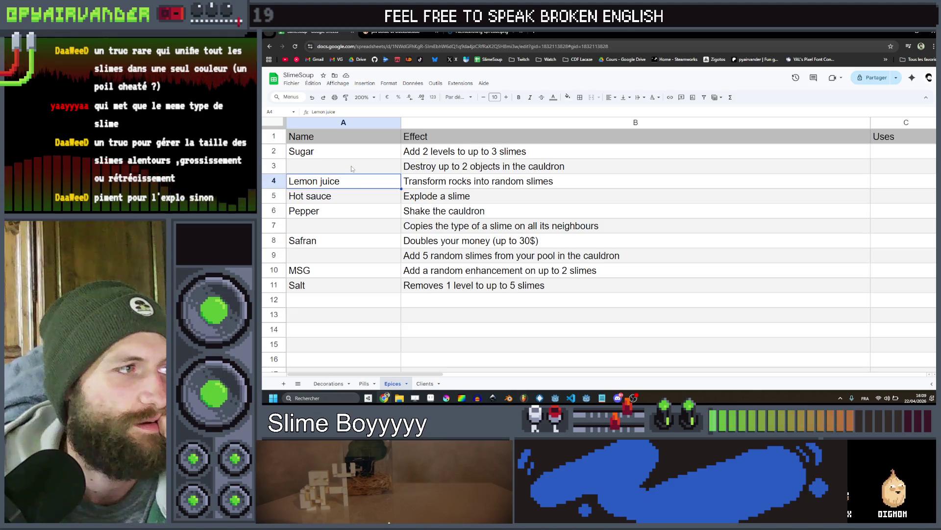
click(511, 167)
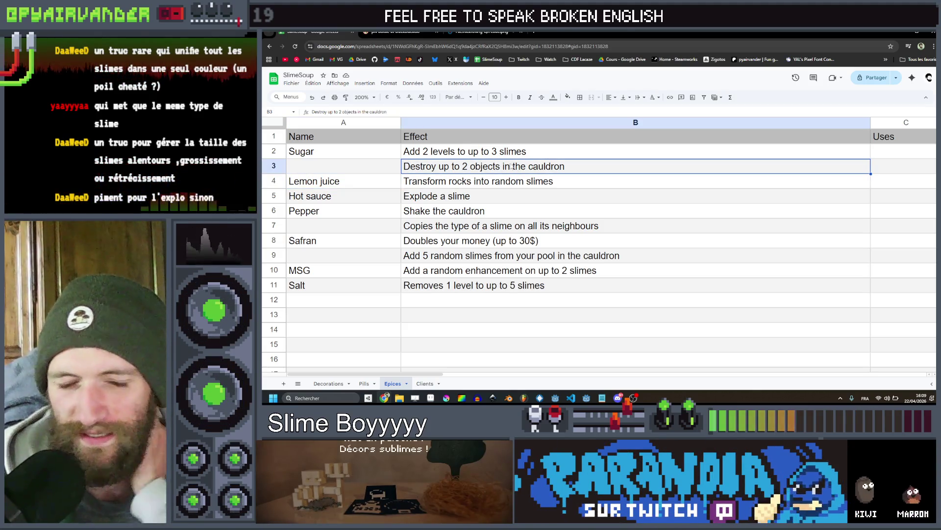
click(387, 182)
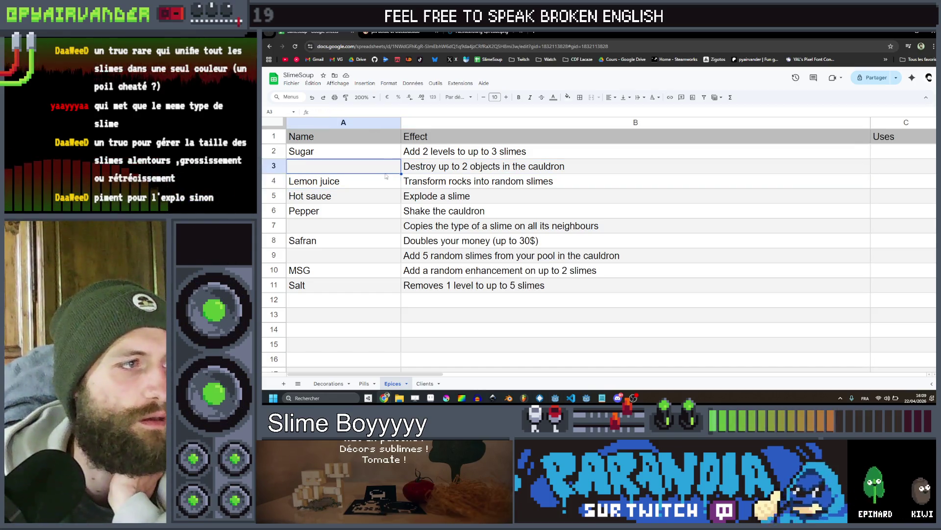
click(387, 166)
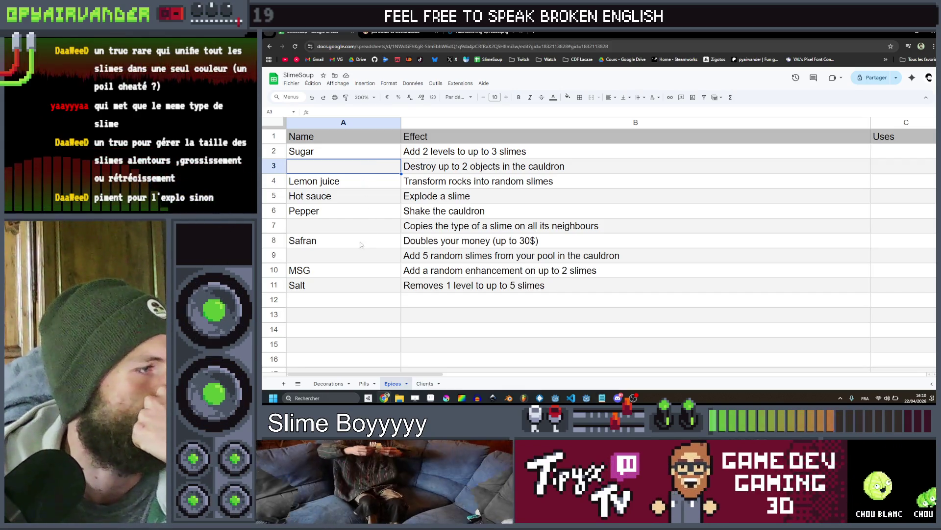
click(354, 254)
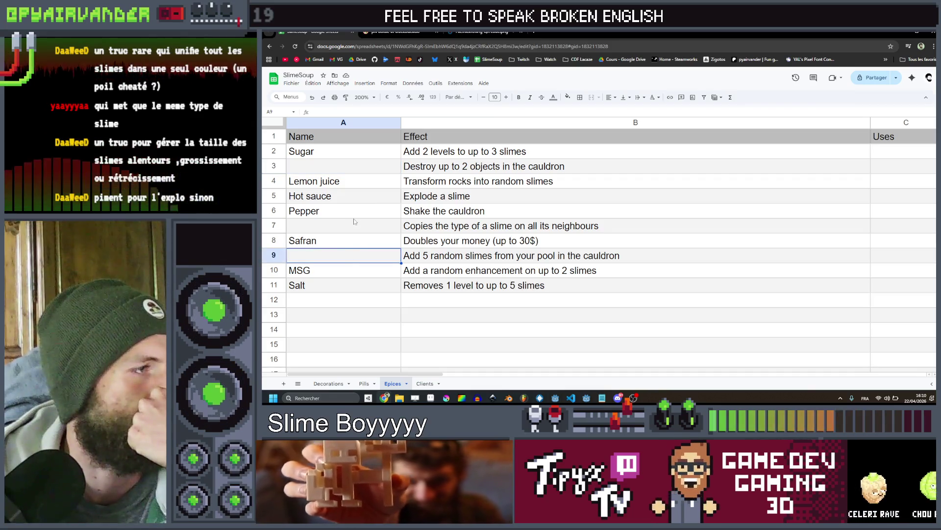
click(392, 172)
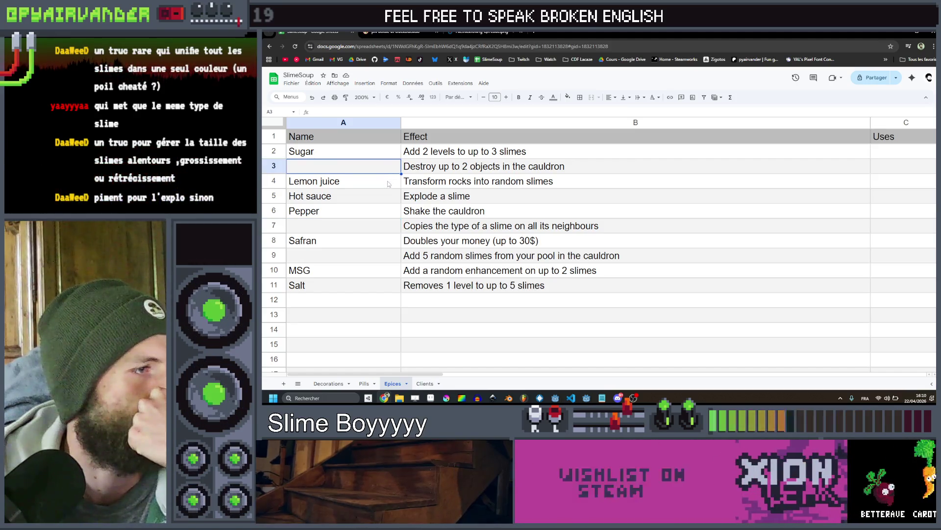
click(362, 253)
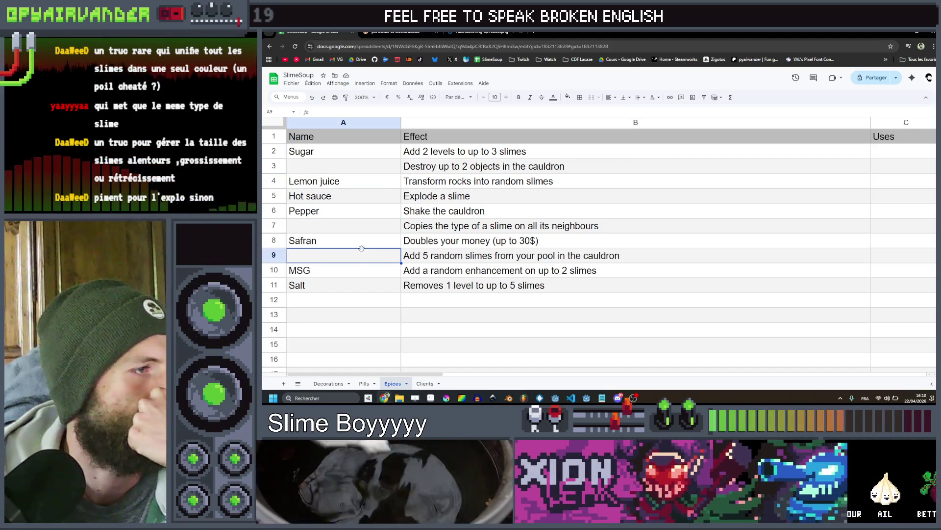
click(375, 173)
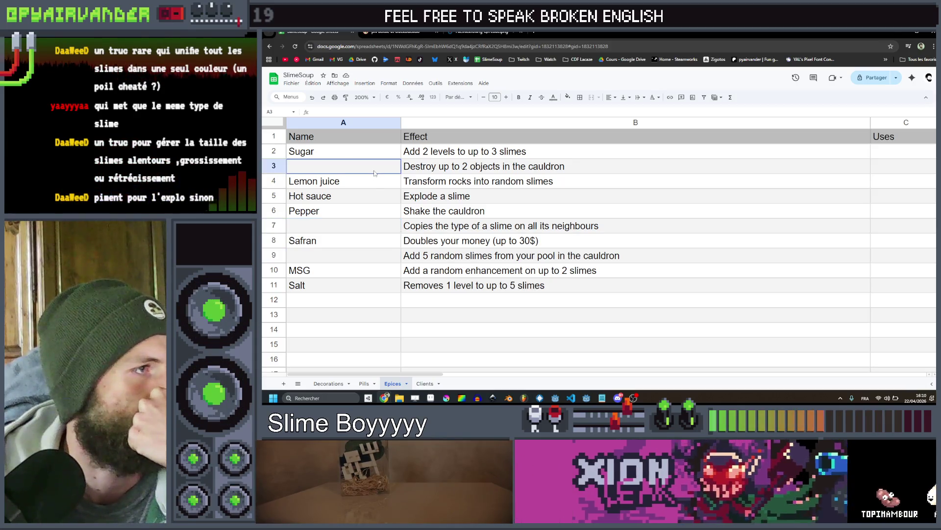
click(351, 254)
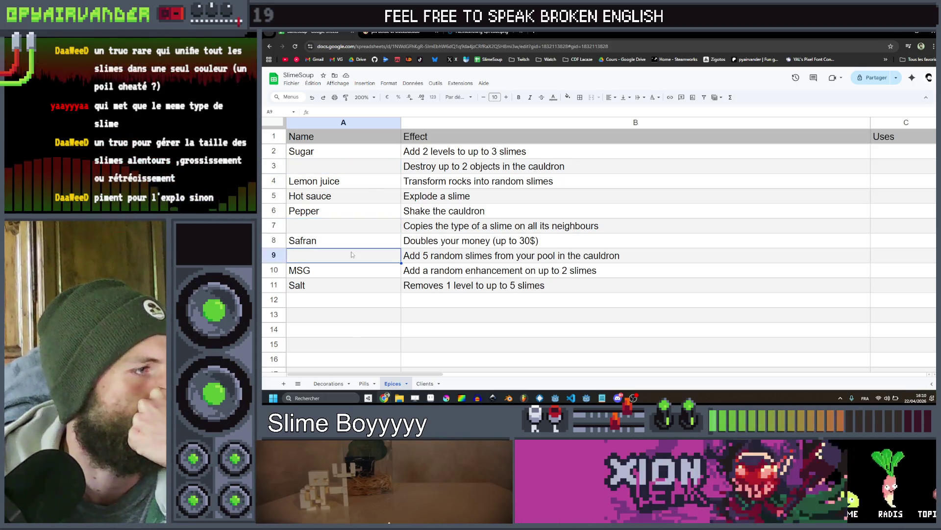
click(365, 225)
click(374, 171)
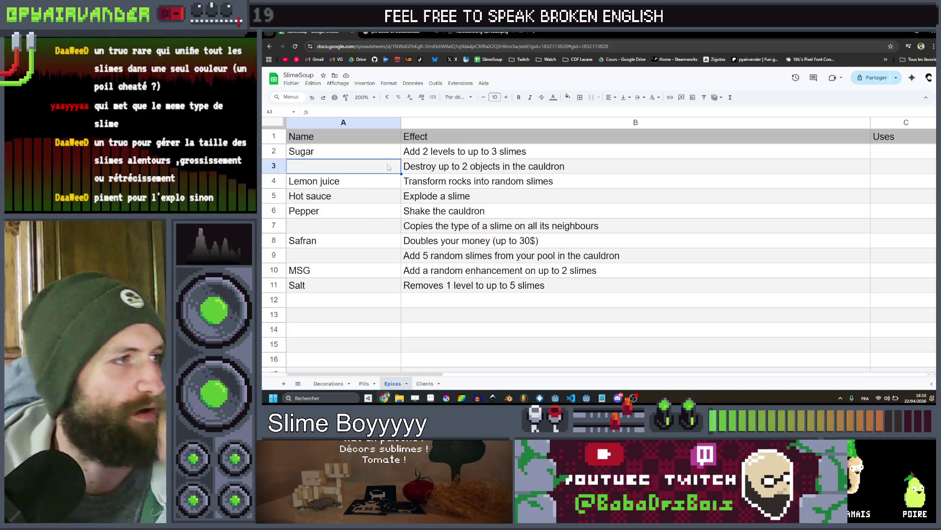
Enter Ginger in cell A3, beside 'Destroy up to 2 objects in the cauldron'
double_click(390, 168)
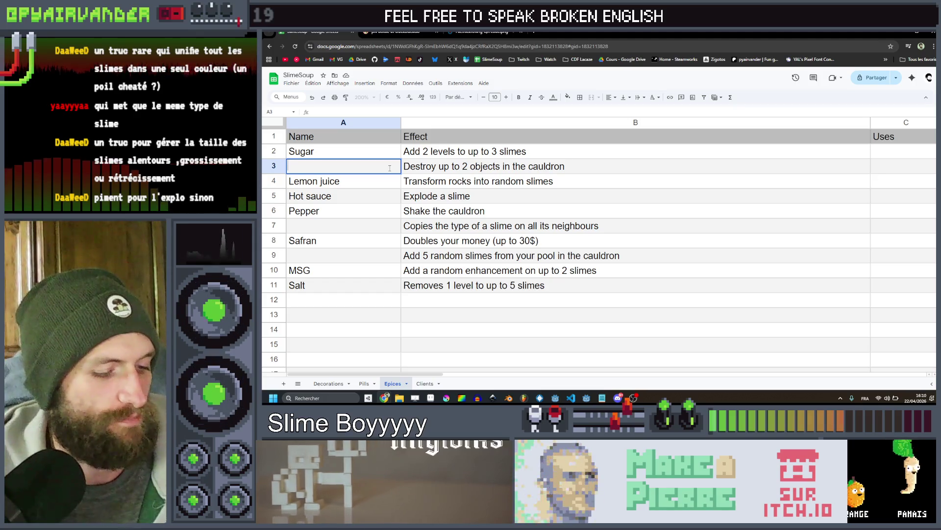
text(Ginger)
key(Return)
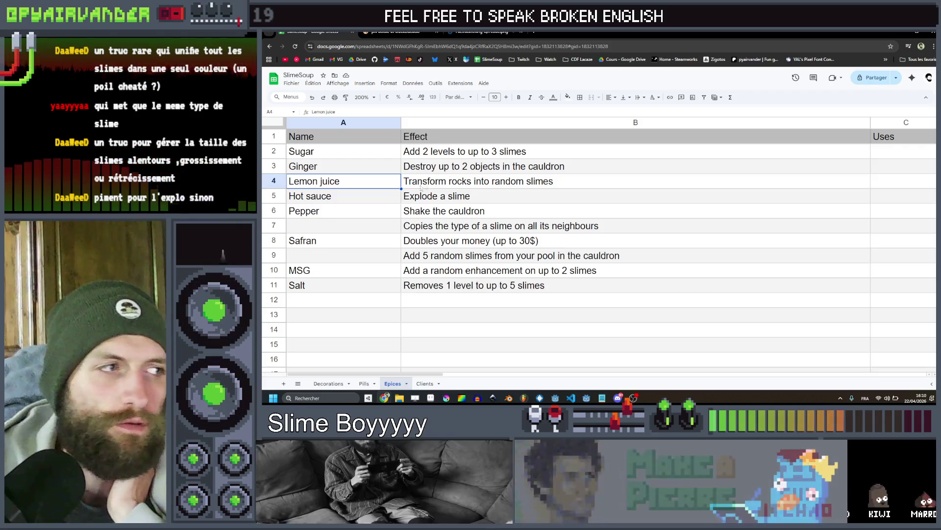
click(359, 230)
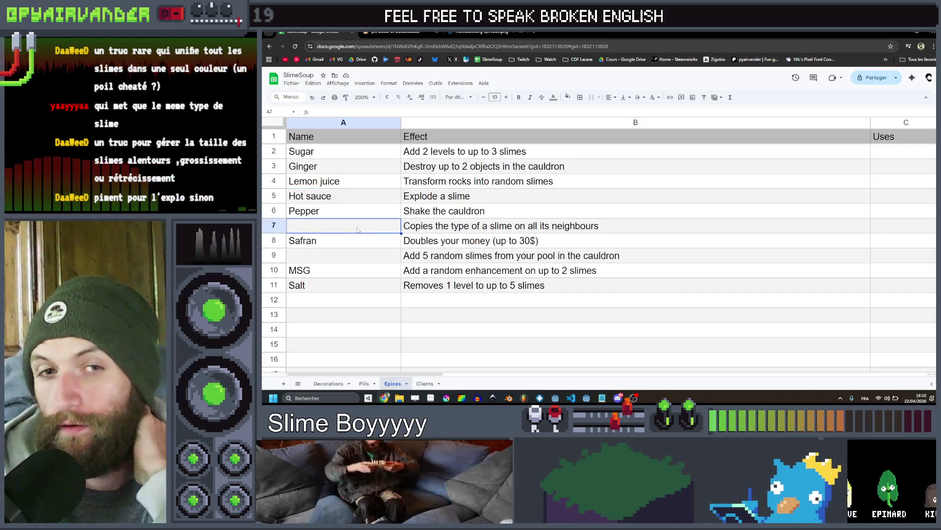
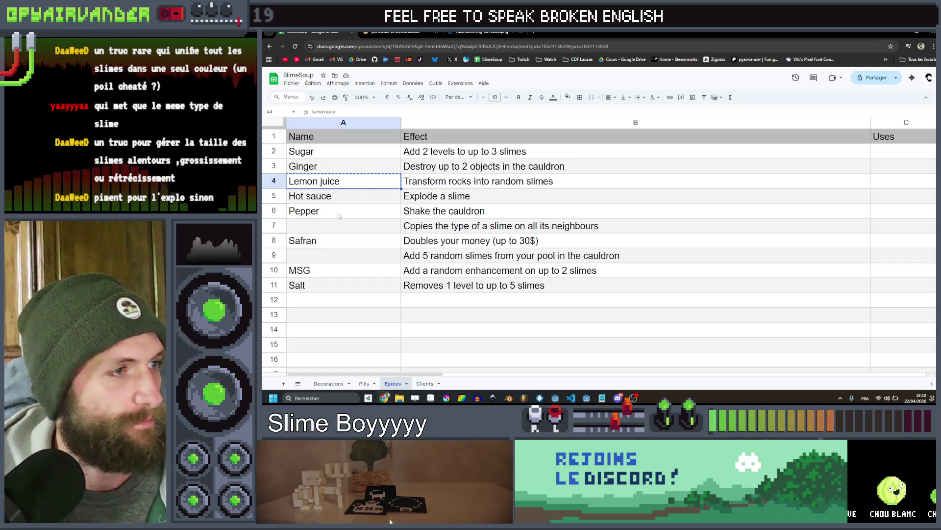
Move Lemon juice down to row 7 and enter Nutmeg as the row 4 name
click(356, 252)
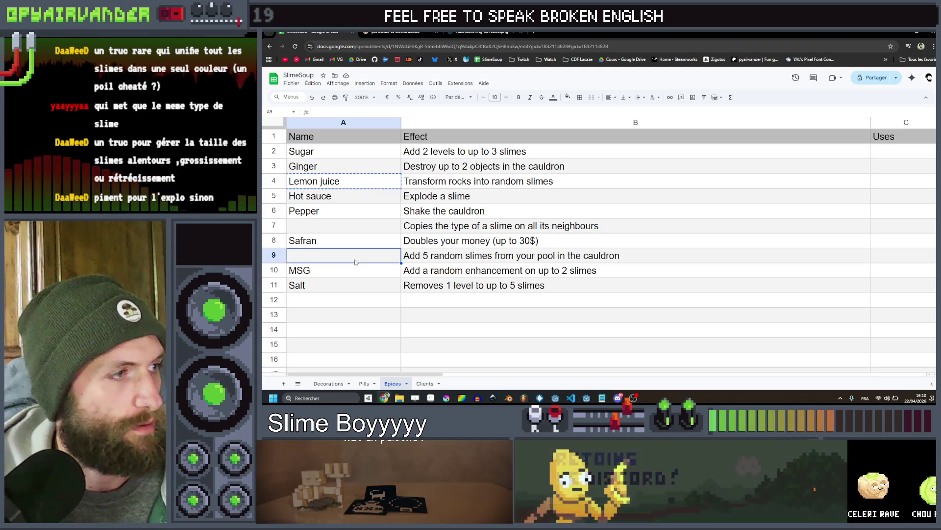
click(354, 224)
text(Lemon juice)
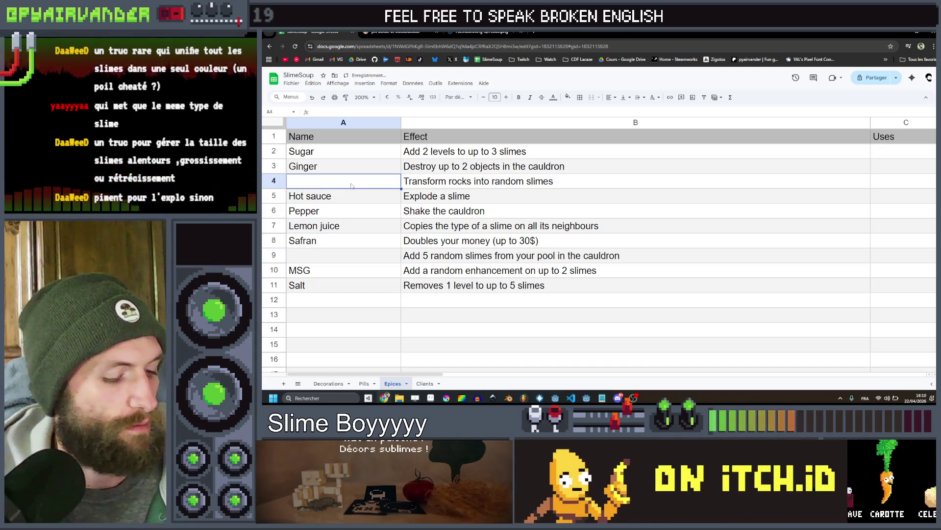
text(Nutmeg)
key(Return)
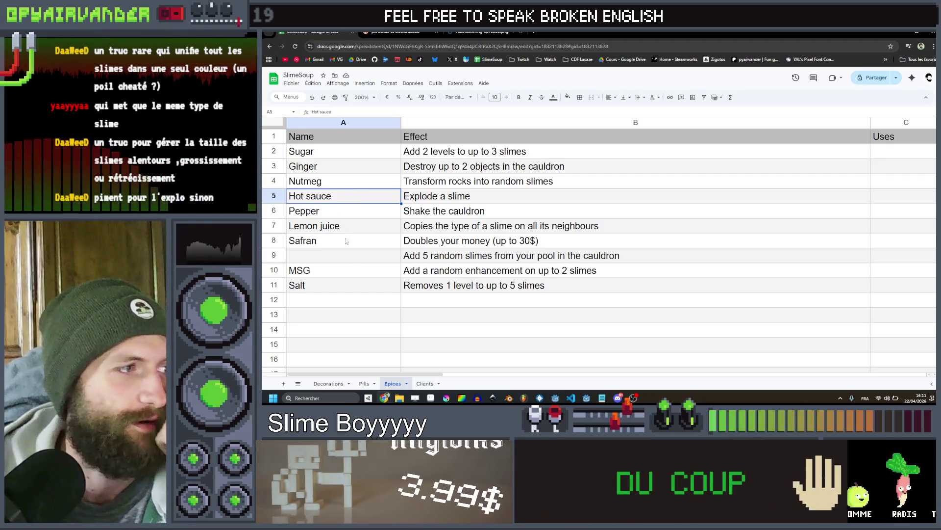
Enter Ras El Anout as the spice name in row 9
click(353, 260)
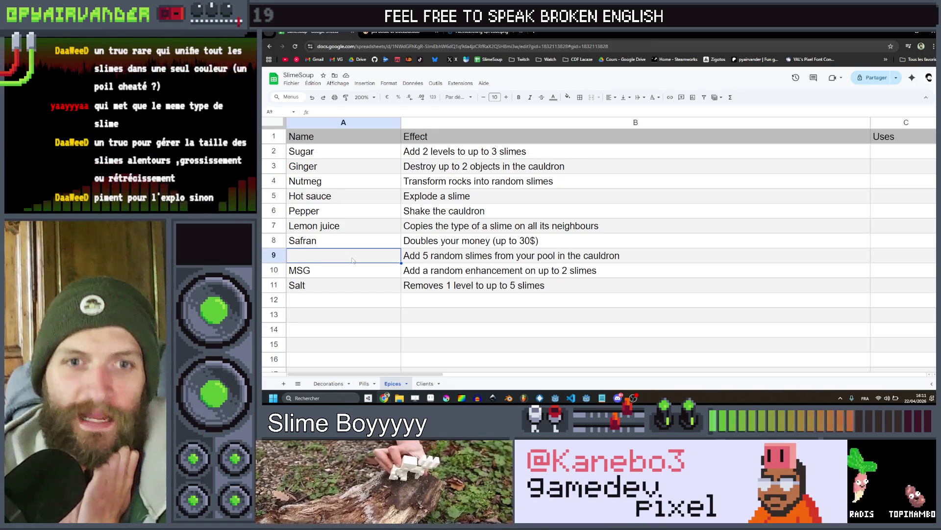
text(Ras El Anout)
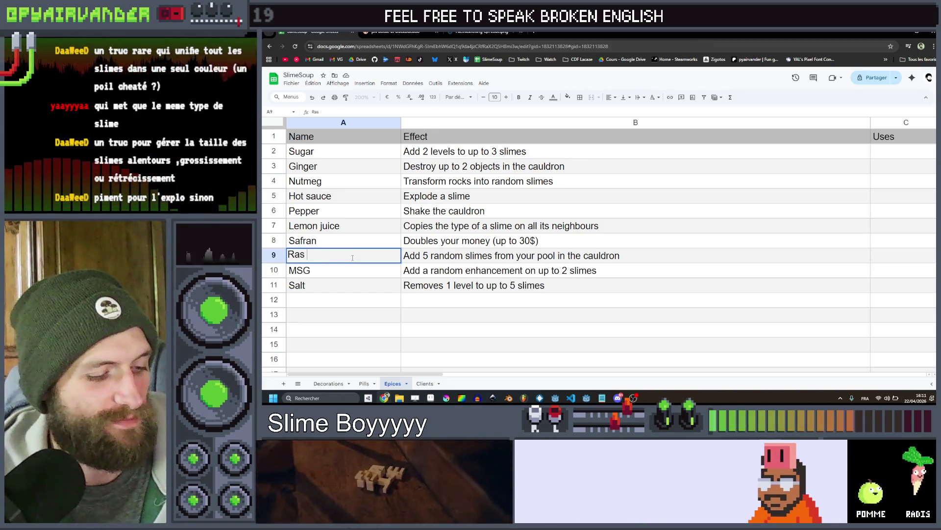
key(Return)
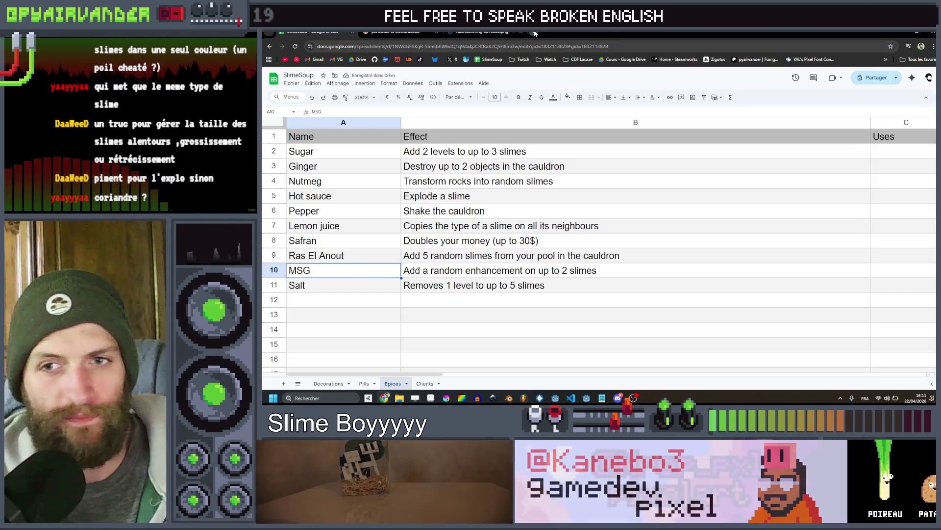
Web-search 'ras el anout' in a new tab to check the spelling, then close it
click(533, 31)
text(r)
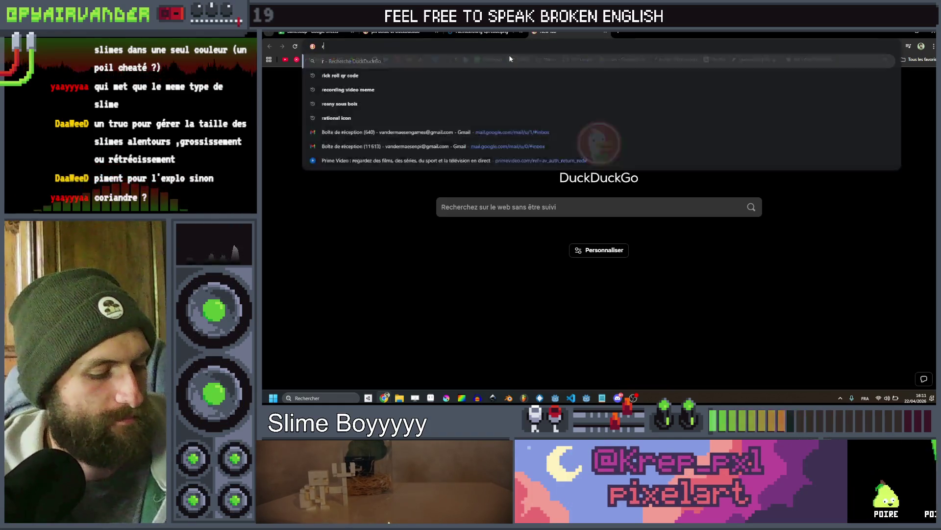
text(as el anout)
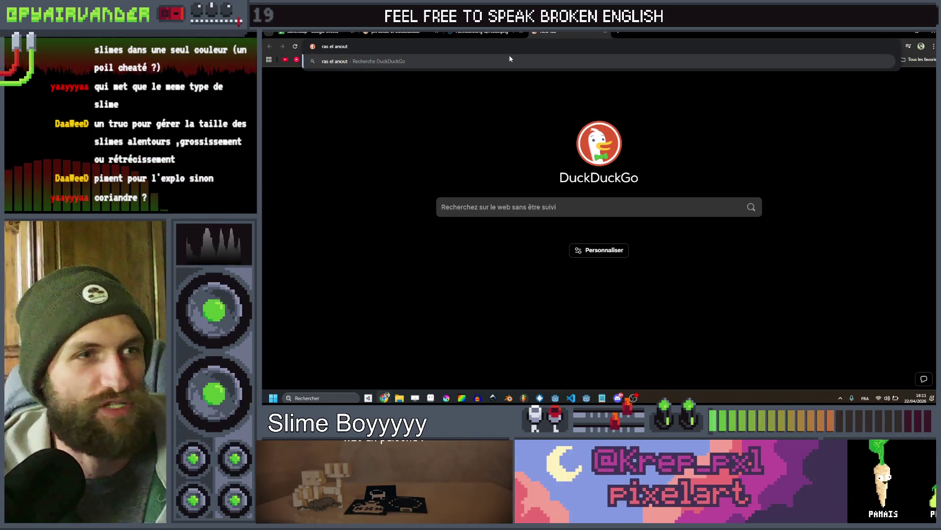
key(Return)
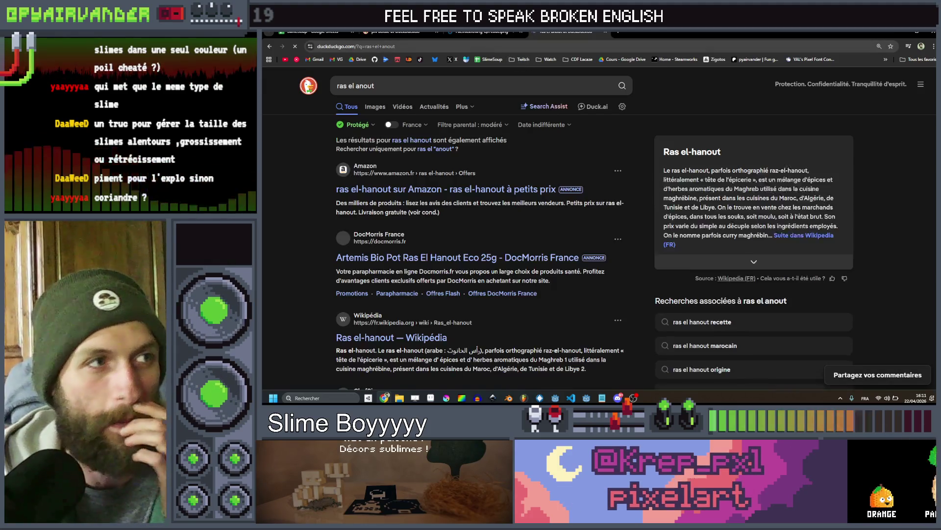
click(604, 33)
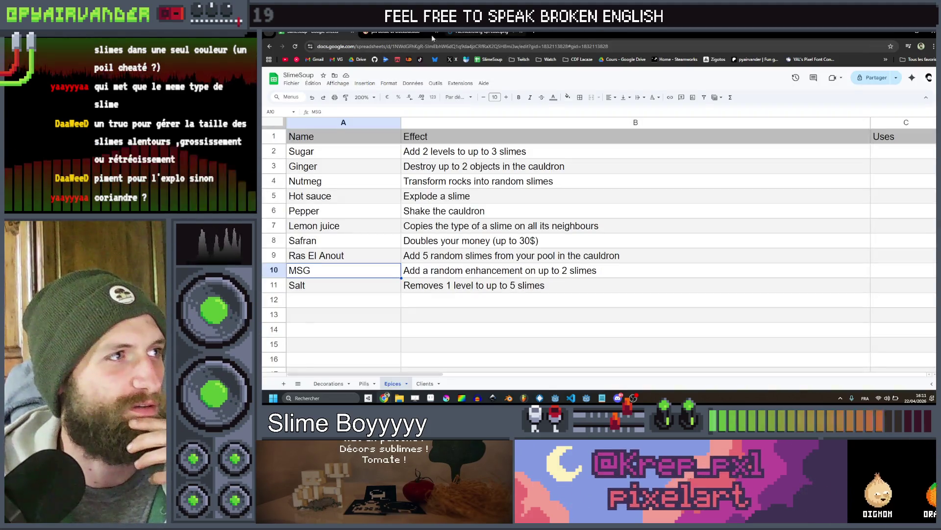
Replace row 9's Ras El Anout with Curry powder, toggling undo/redo to compare
click(351, 260)
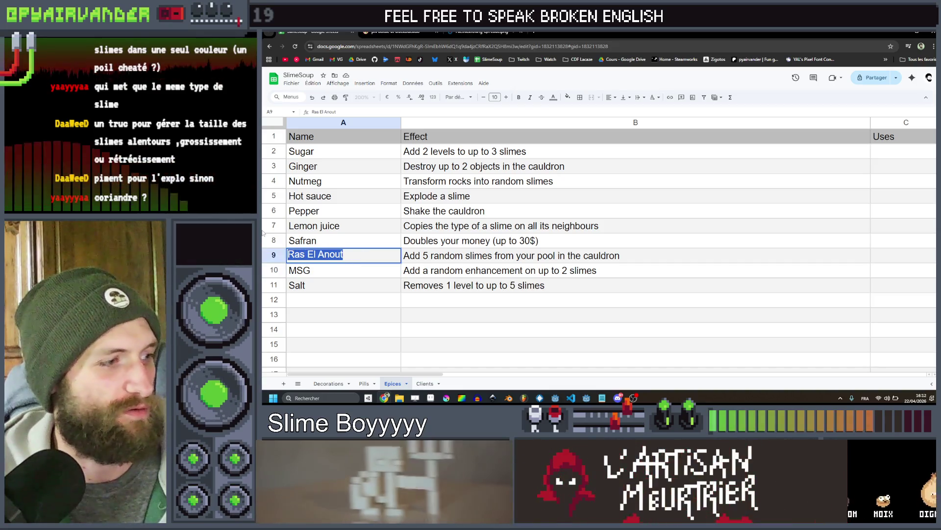
text(Curry powder)
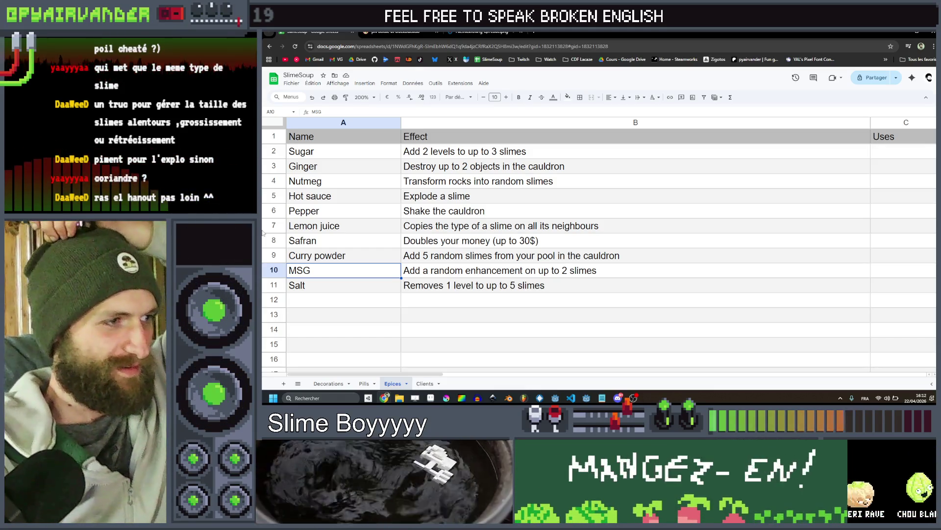
key(Up)
text(Ras El Anout)
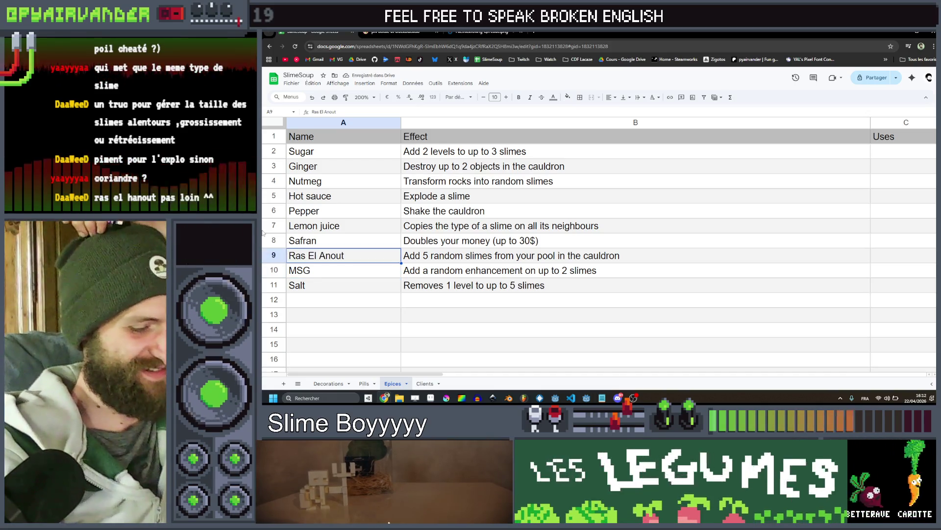
key(ctrl+z)
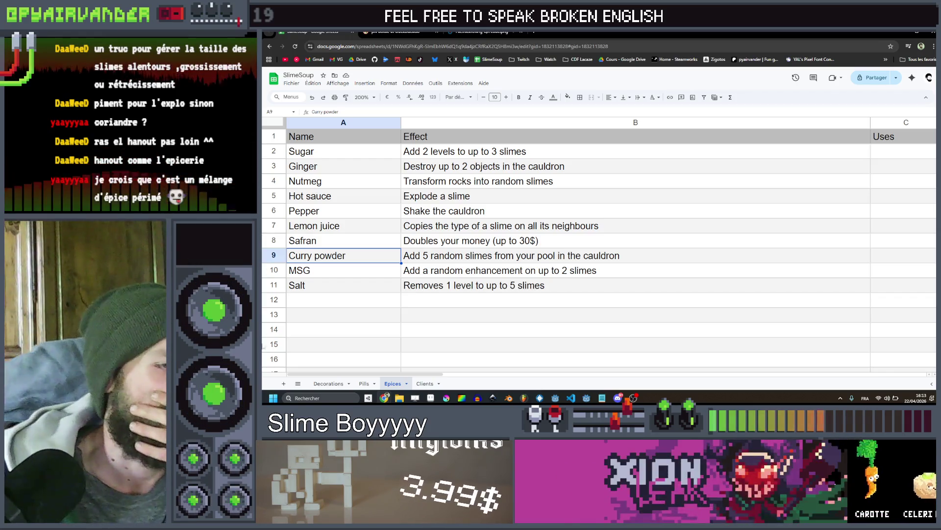
key(alt+Tab)
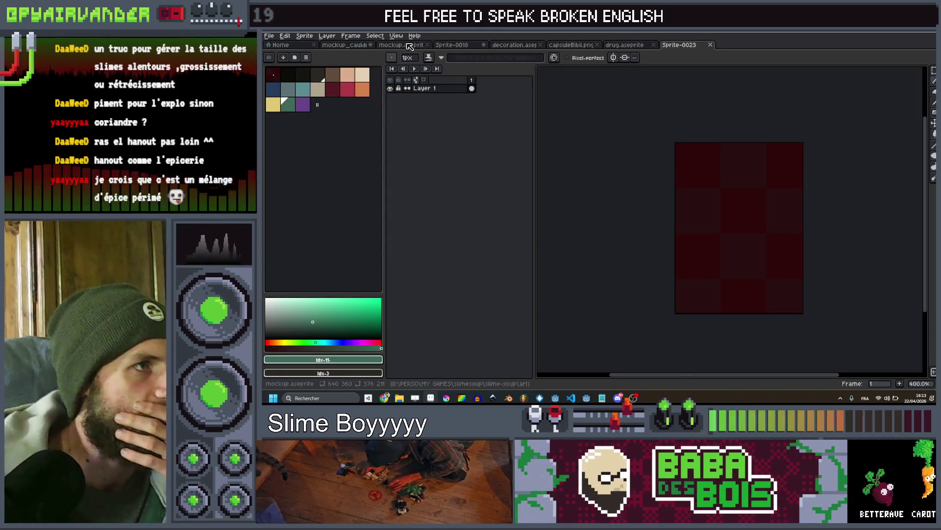
In the mockup, insert '5/5' text in the Smart 9 font and nudge it left
click(401, 45)
scroll(817, 212, up, 2)
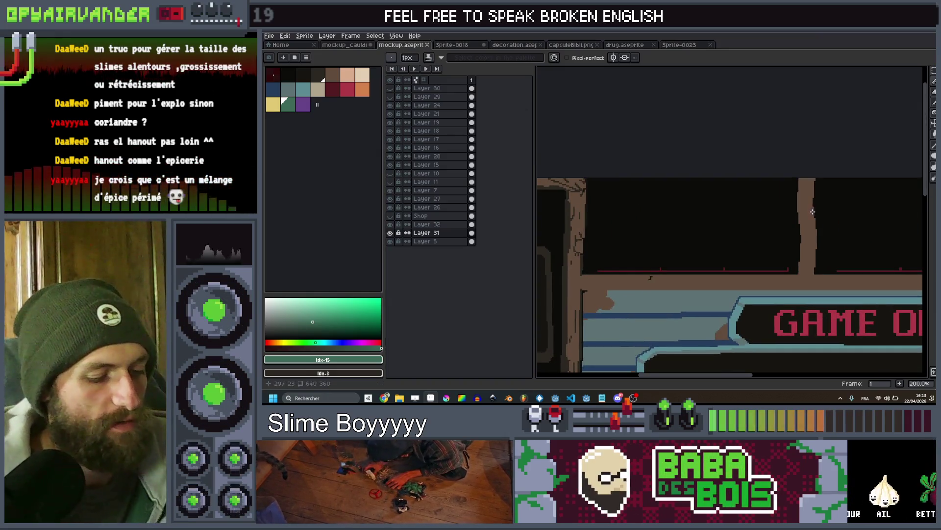
key(ctrl+t)
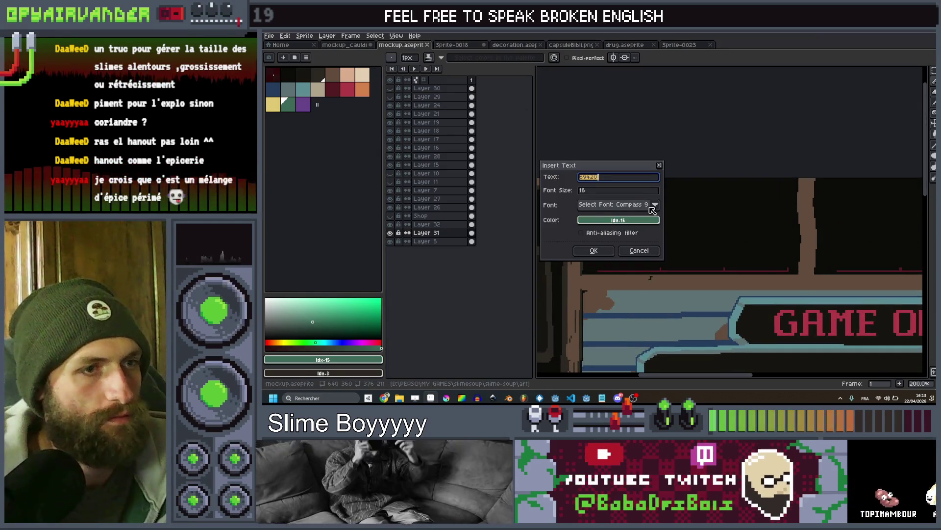
click(656, 204)
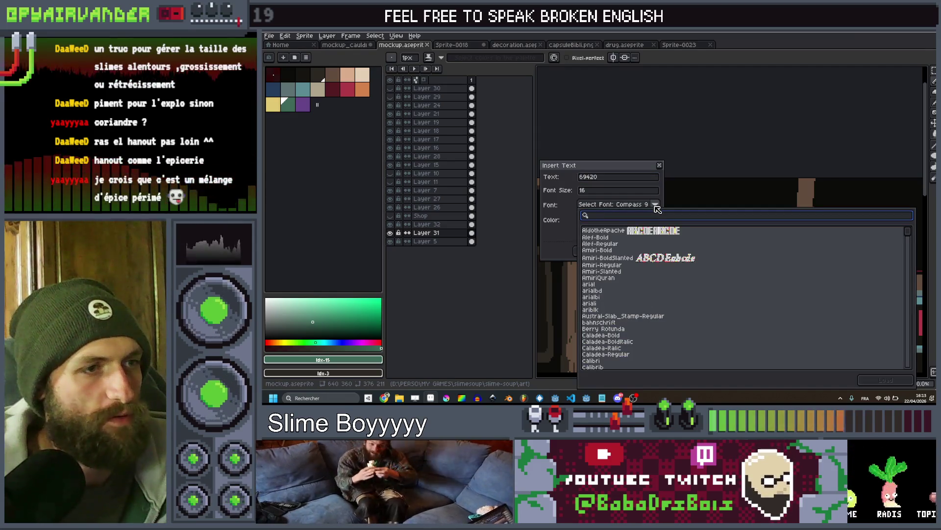
text(sm)
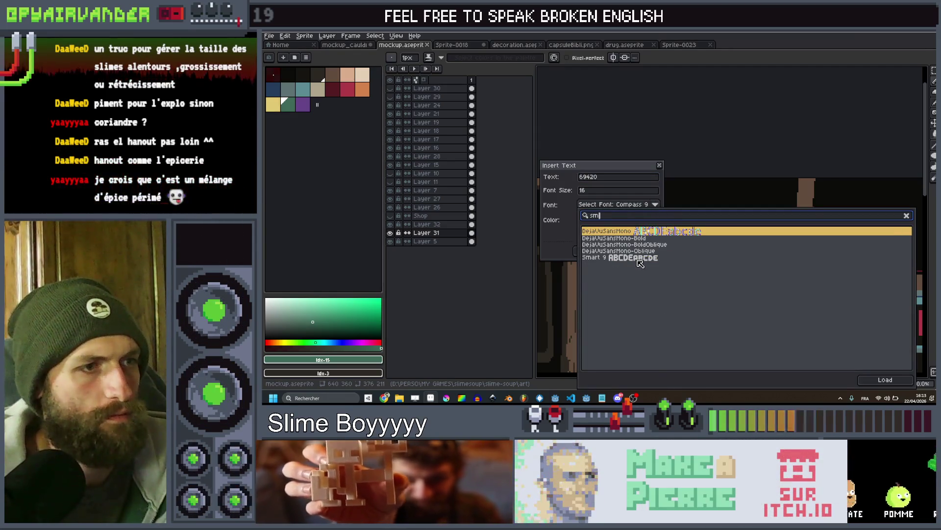
text(a)
key(Return)
click(626, 178)
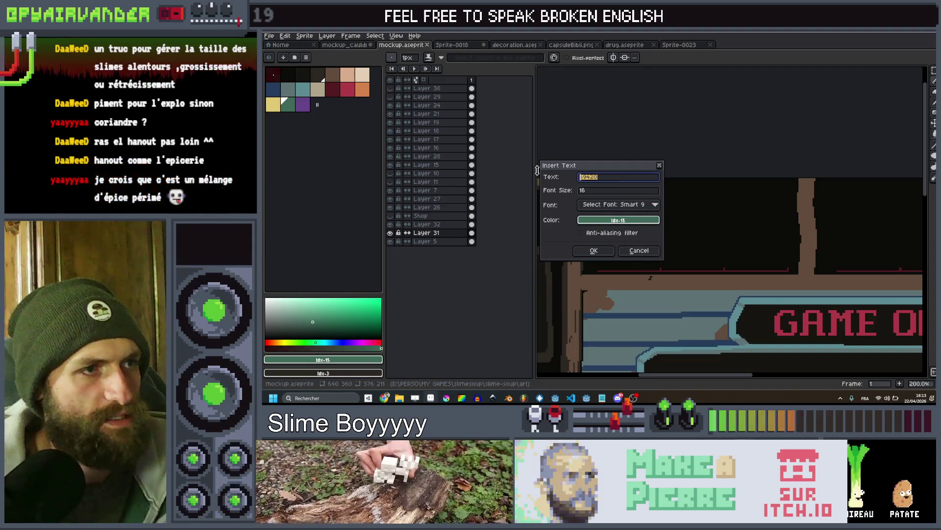
text(5/5)
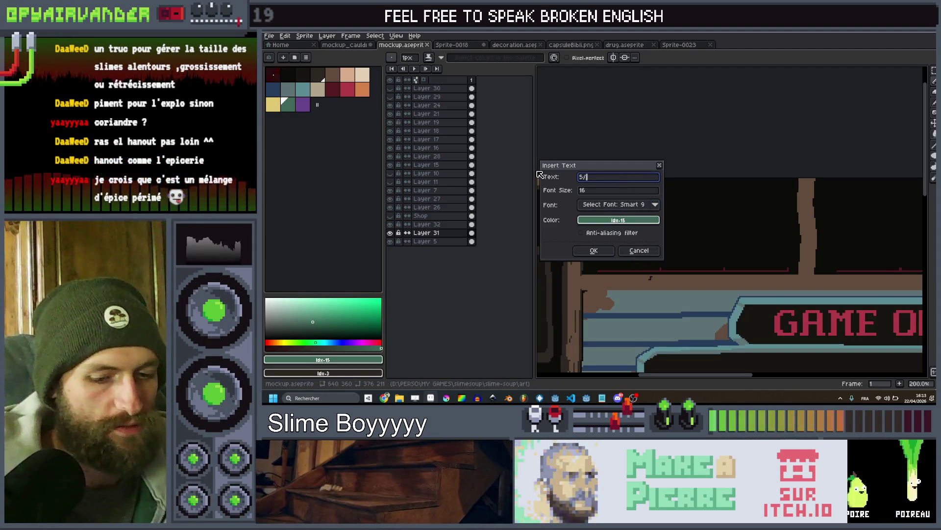
click(594, 250)
drag(663, 263, 640, 267)
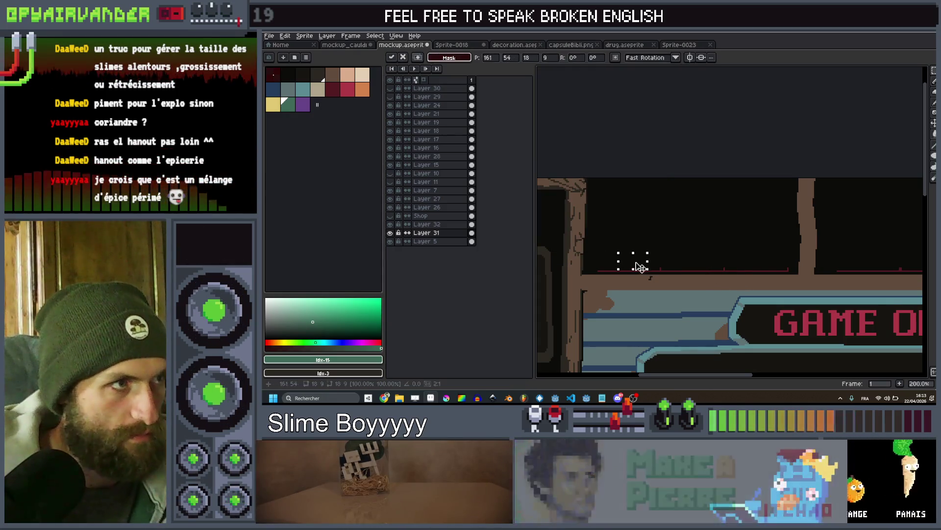
scroll(660, 252, up, 1)
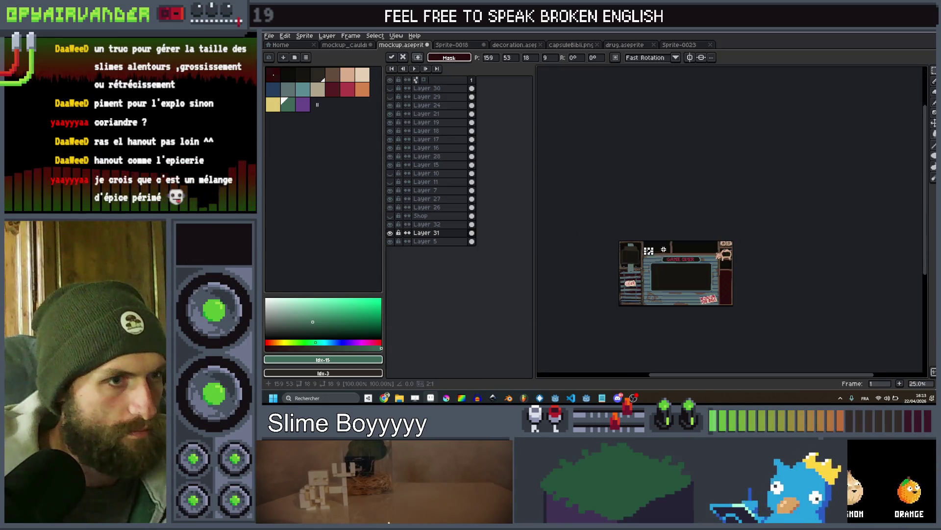
drag(660, 252, 717, 255)
With Layer 30 active, insert and place the '5/5' counter above the GAME OVER sign
click(436, 90)
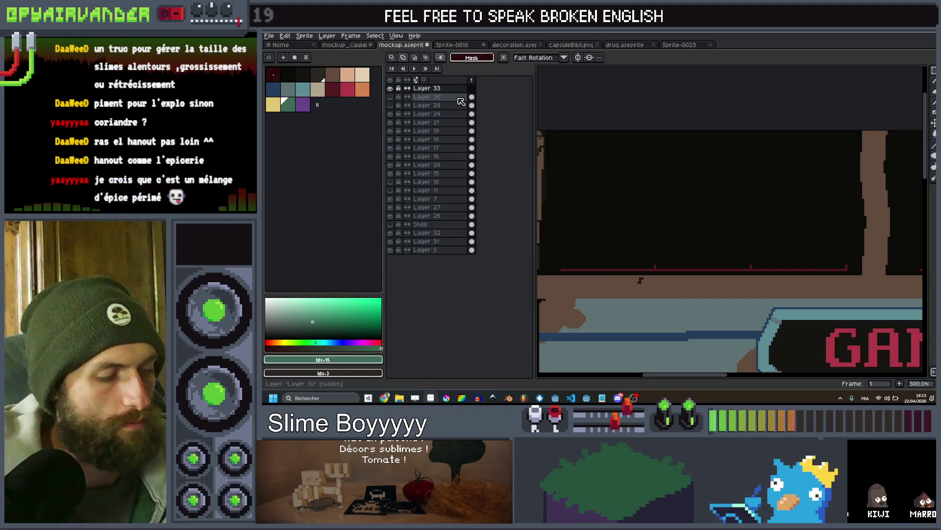
key(ctrl+t)
click(590, 251)
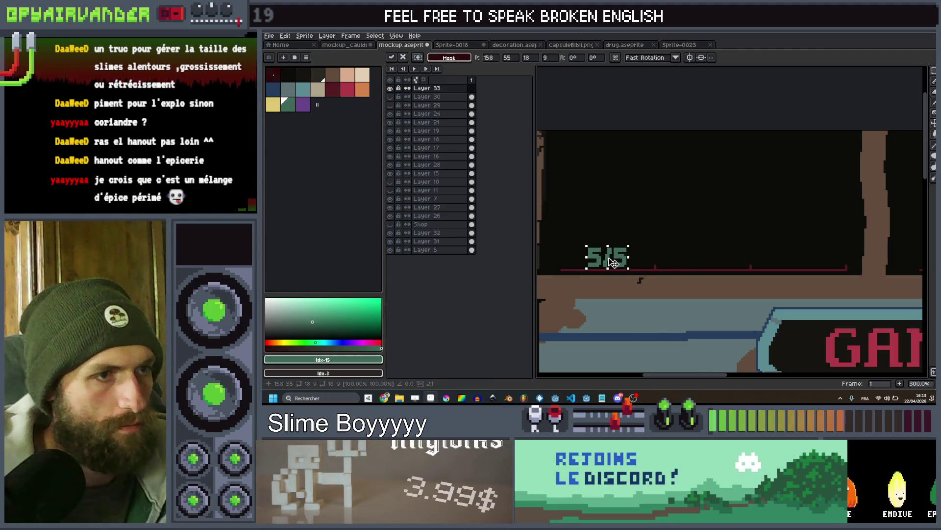
scroll(613, 263, down, 3)
scroll(652, 219, up, 2)
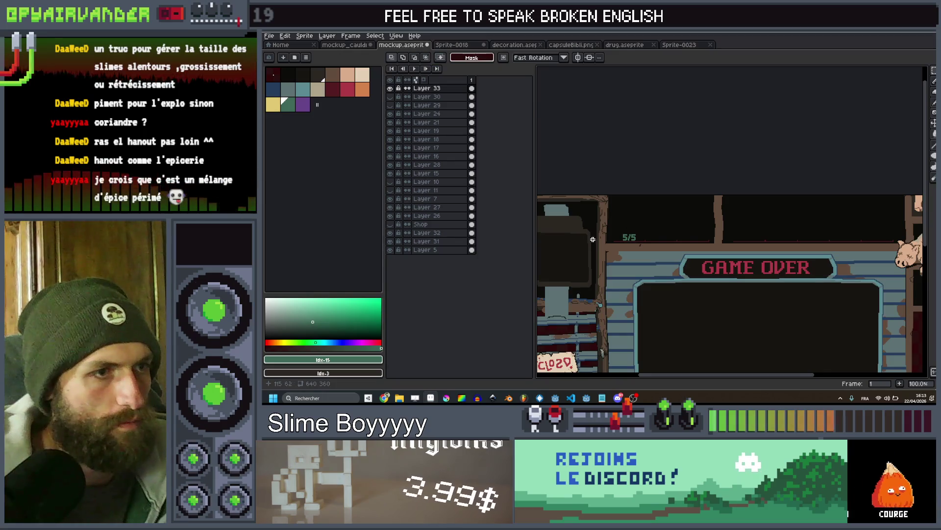
scroll(592, 239, up, 2)
scroll(587, 231, down, 3)
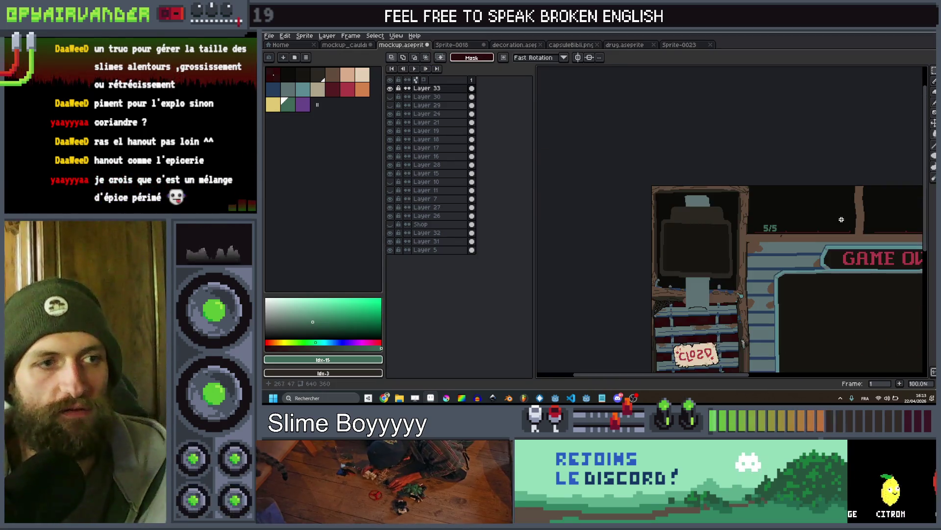
scroll(800, 219, up, 2)
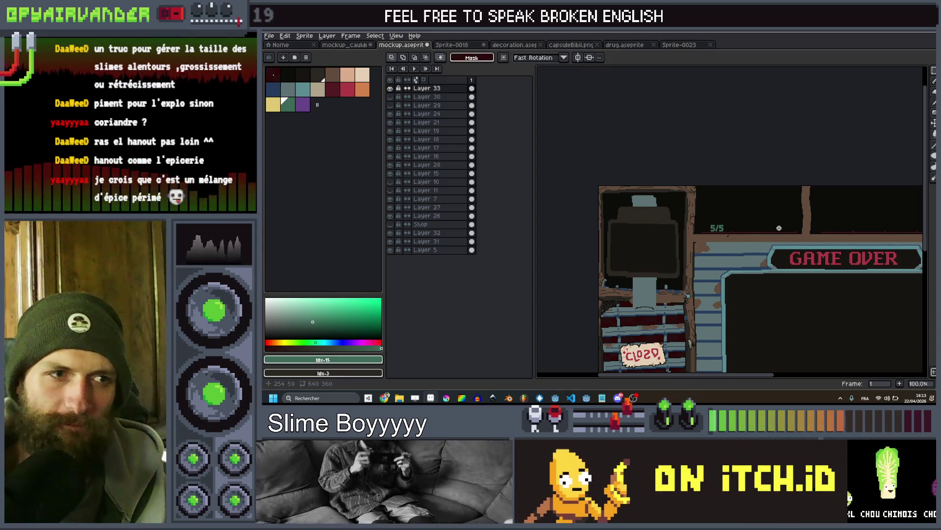
scroll(779, 228, down, 1)
scroll(784, 227, up, 1)
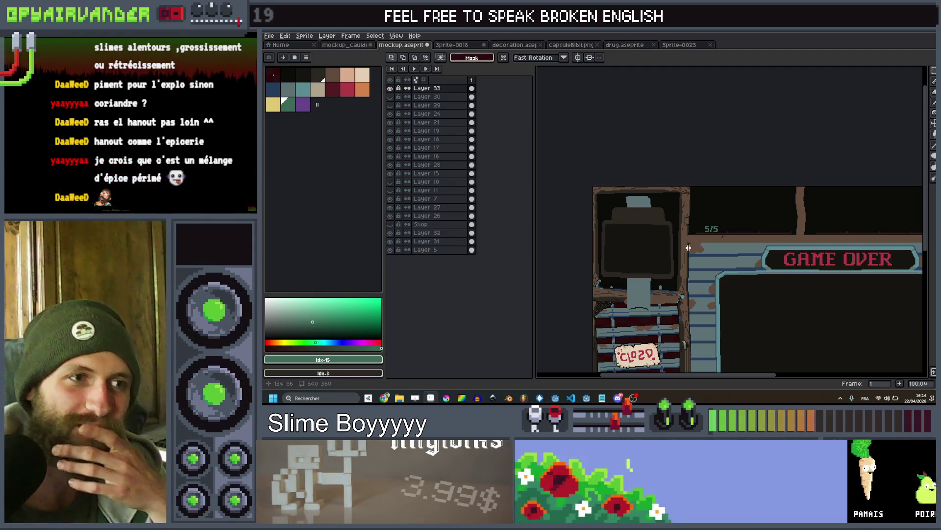
scroll(730, 248, up, 1)
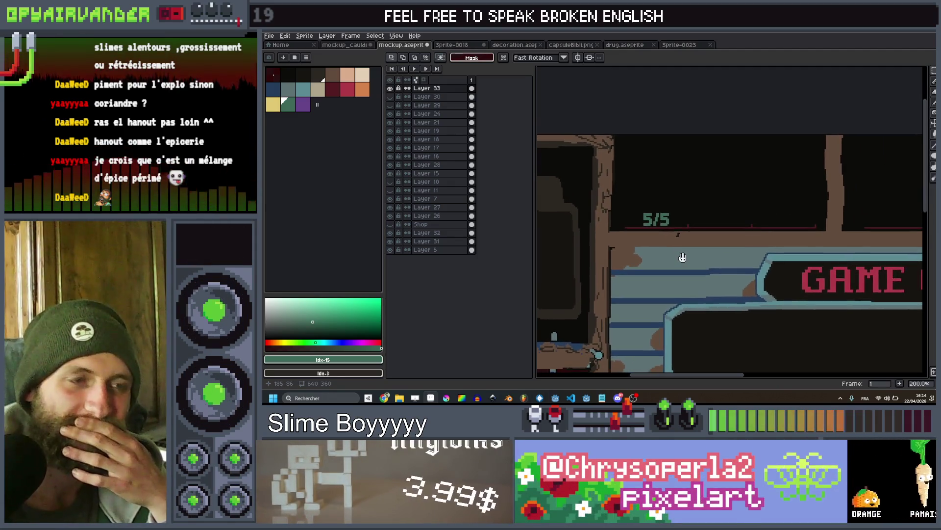
scroll(684, 259, down, 1)
drag(684, 258, 672, 240)
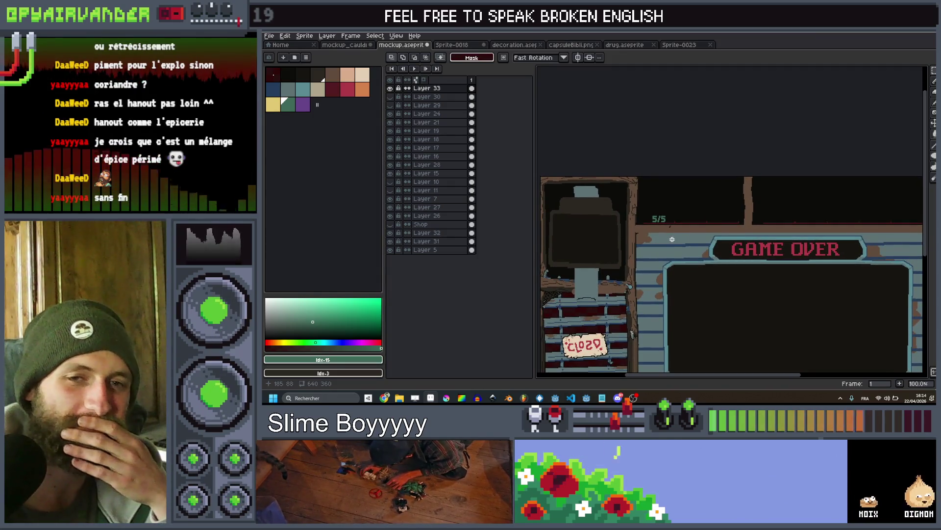
scroll(673, 240, up, 1)
mouse_move(672, 240)
mouse_down()
mouse_move(673, 260)
mouse_move(691, 284)
mouse_up()
scroll(672, 261, down, 1)
scroll(672, 260, up, 1)
scroll(691, 284, down, 1)
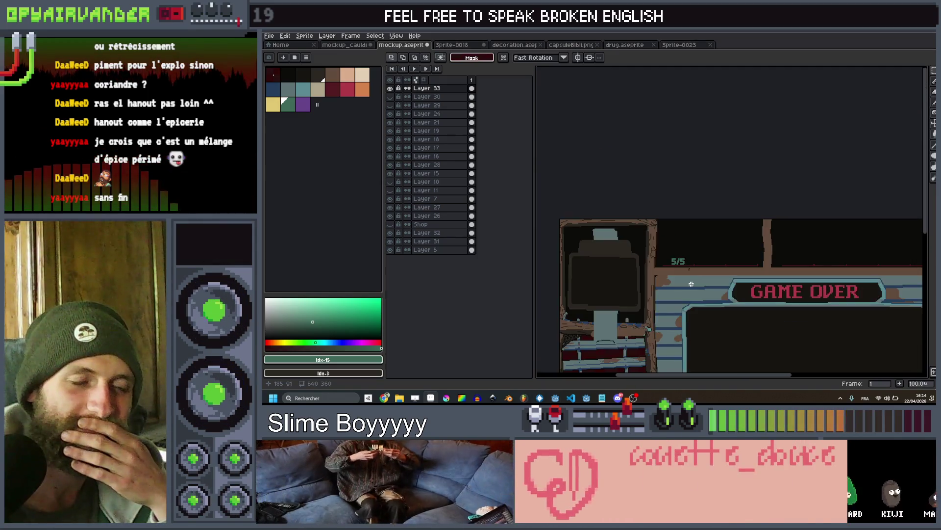
scroll(691, 284, up, 1)
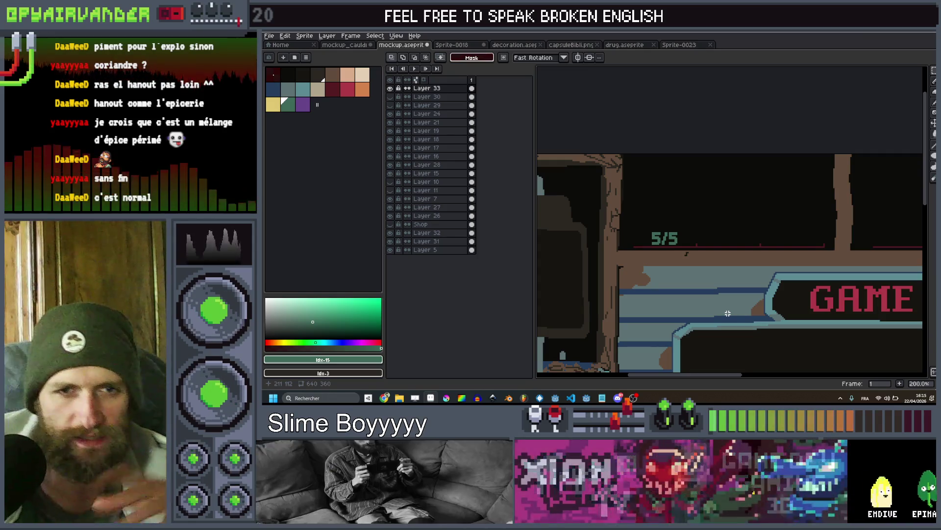
Unhide the Shop layer to show the hooded shopkeeper and table, then reframe the view
scroll(728, 313, down, 4)
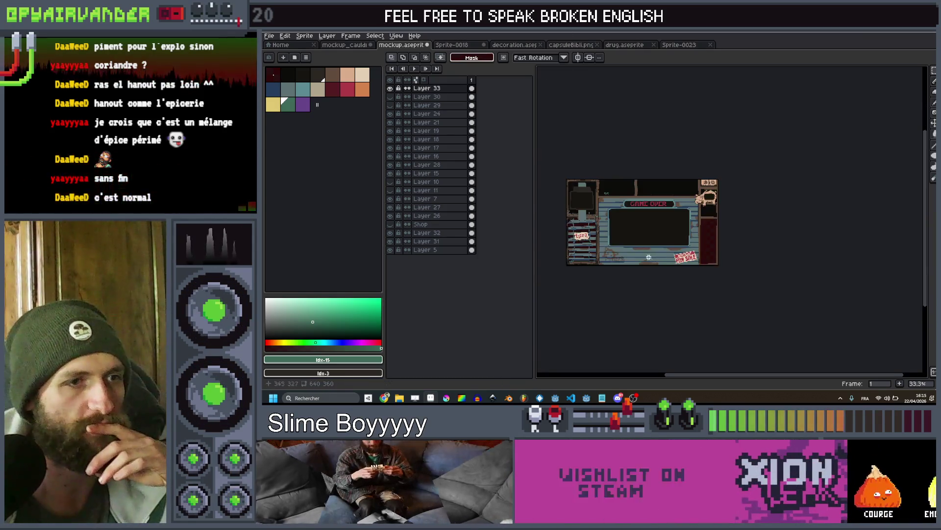
scroll(637, 215, up, 3)
scroll(672, 243, down, 1)
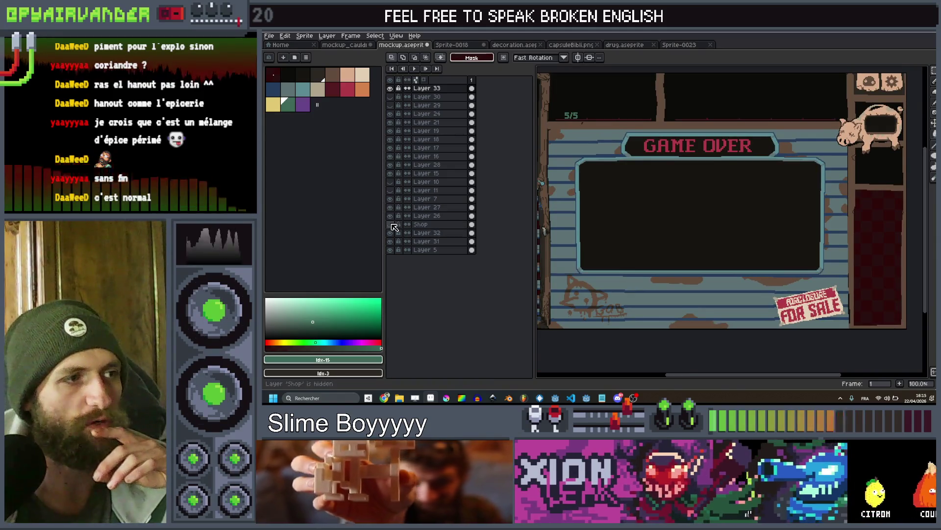
click(389, 224)
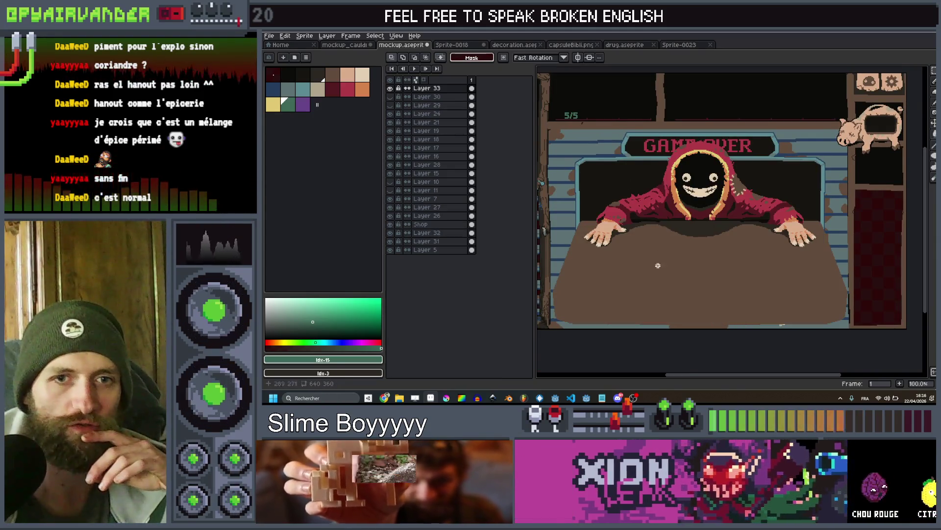
drag(785, 247, 816, 273)
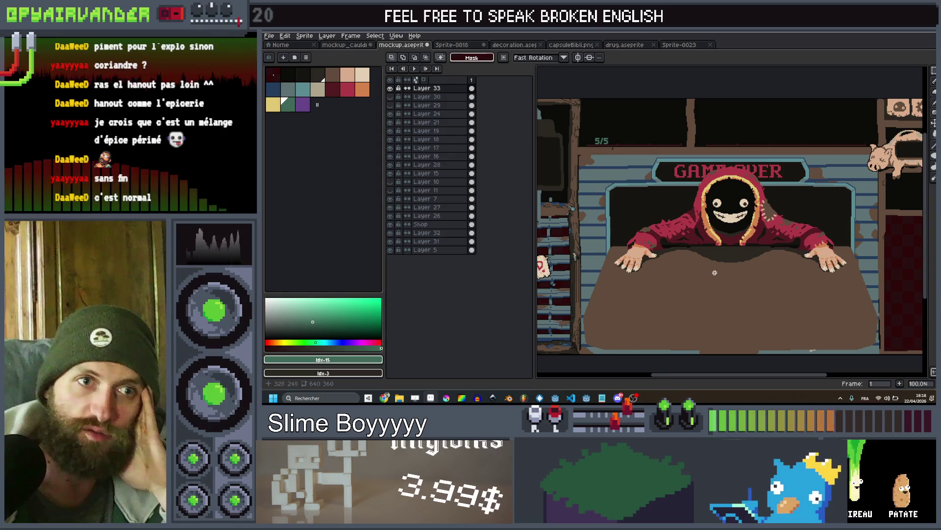
scroll(715, 272, right, 3)
drag(711, 248, 715, 251)
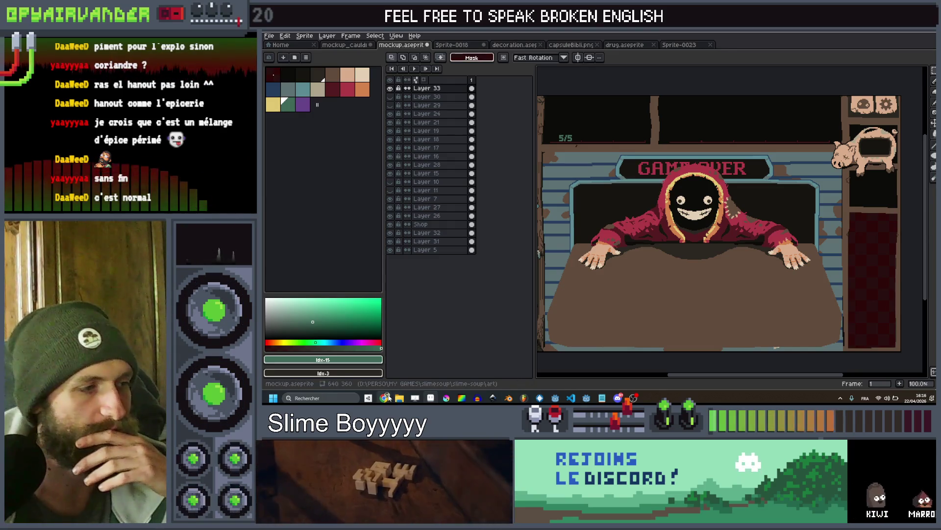
Bring the SlimeSoup spreadsheet forward from the taskbar, briefly showing the desktop and restoring it
mouse_move(384, 398)
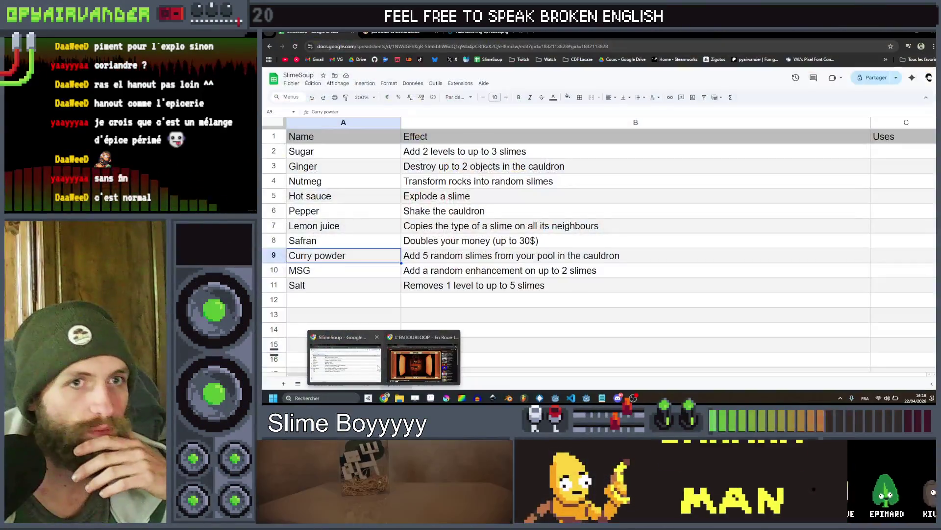
click(351, 364)
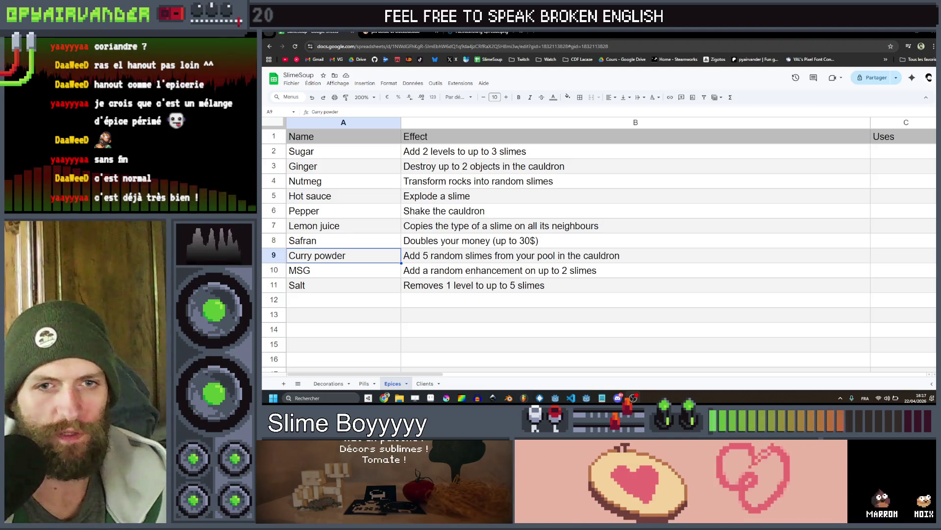
key(super+d)
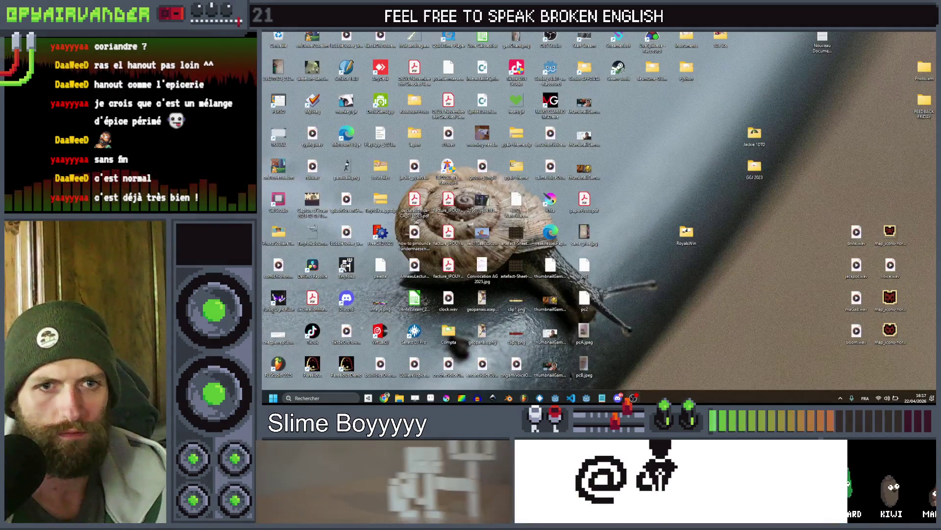
key(super+d)
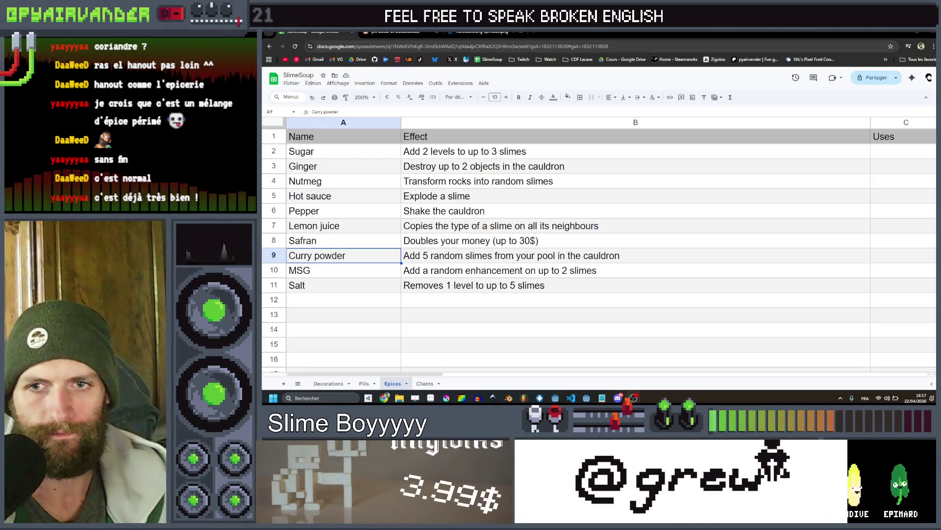